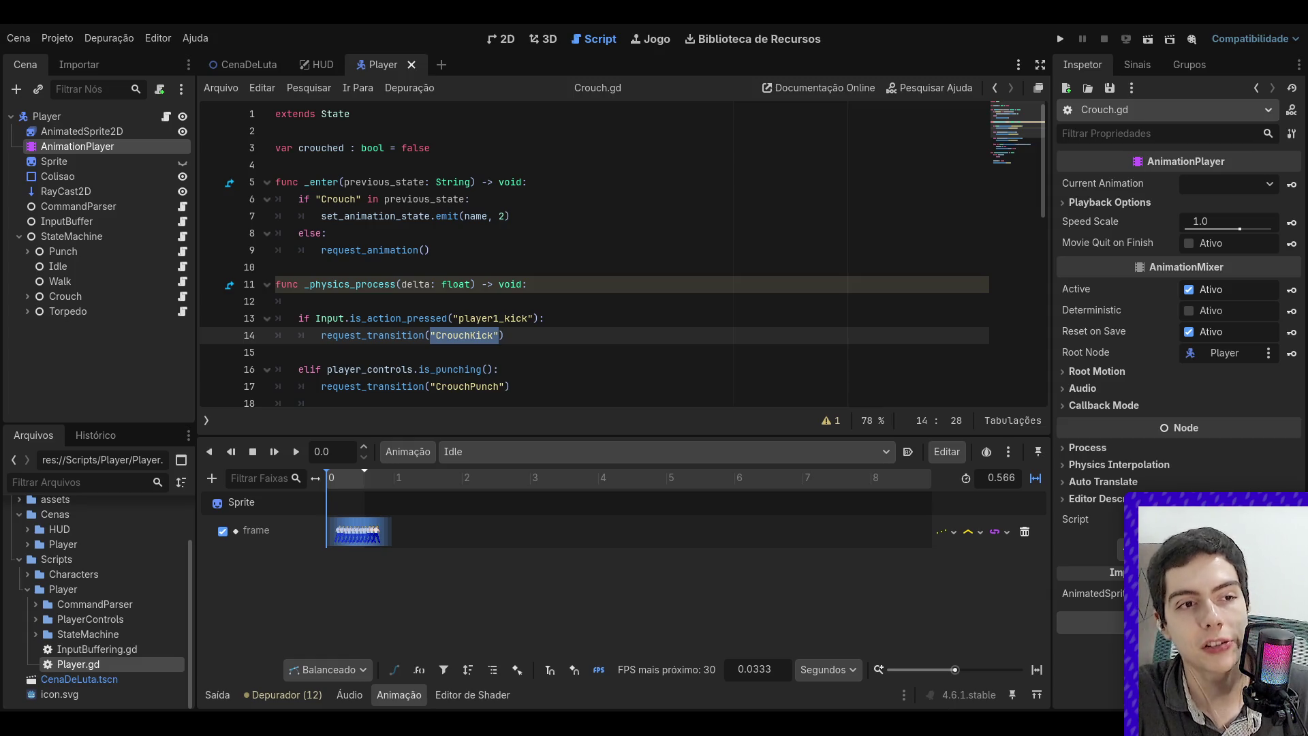
Open the StateMachine script, then expand Punch and open the HeavyPunch state script
{"action": "left_click", "coordinate": [182, 237]}
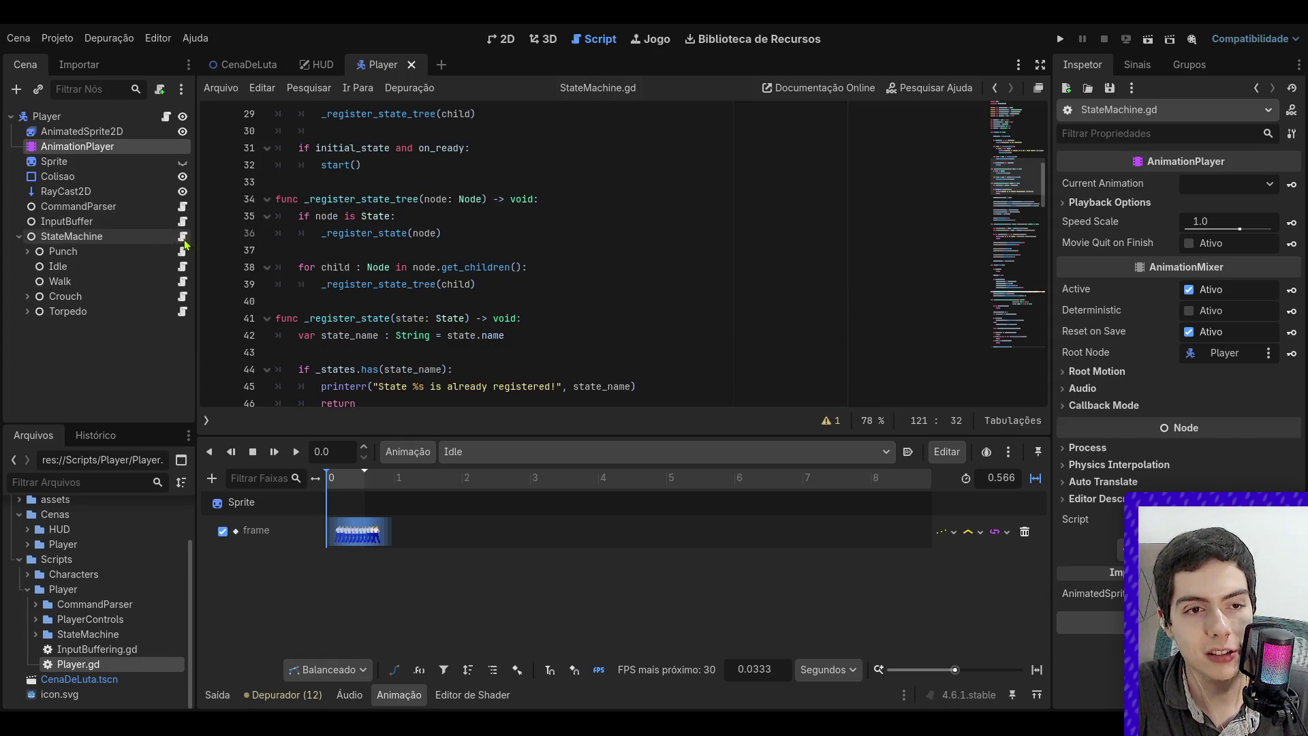
{"action": "scroll", "coordinate": [445, 380], "scroll_direction": "down", "scroll_amount": 15}
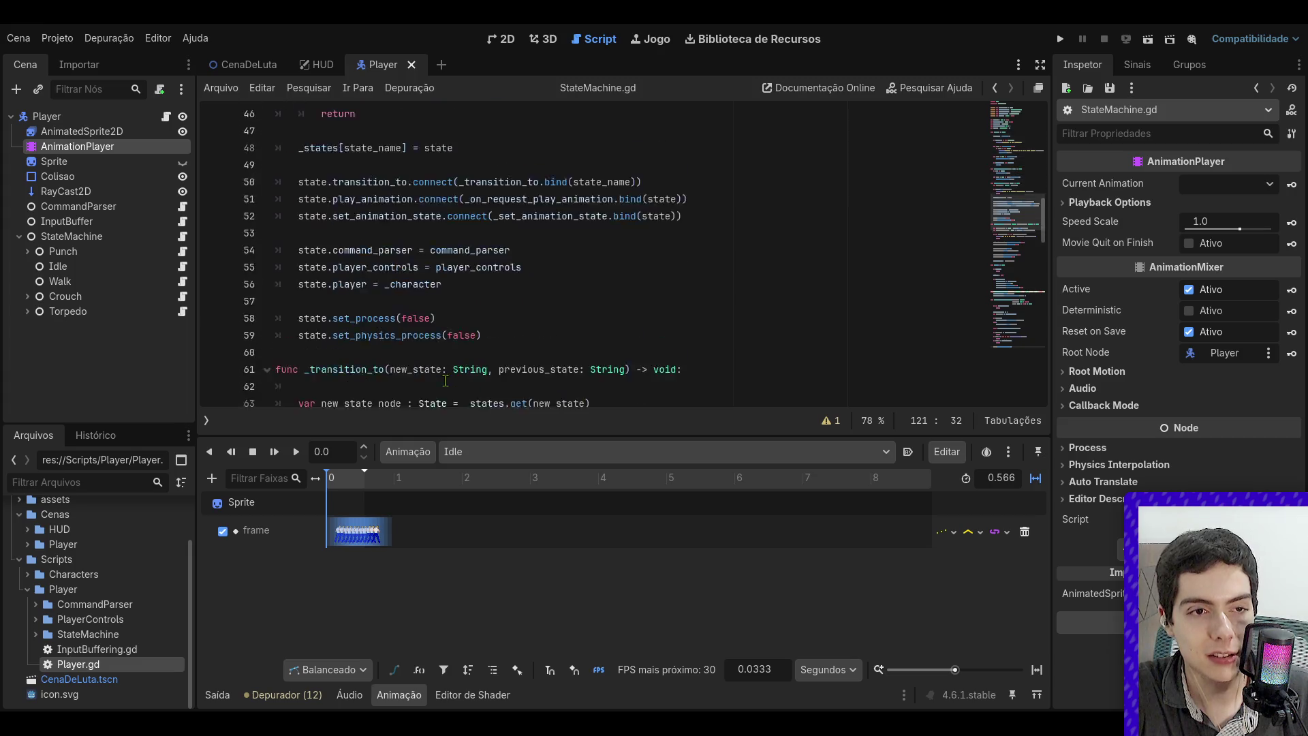
{"action": "scroll", "coordinate": [445, 380], "scroll_direction": "down", "scroll_amount": 8}
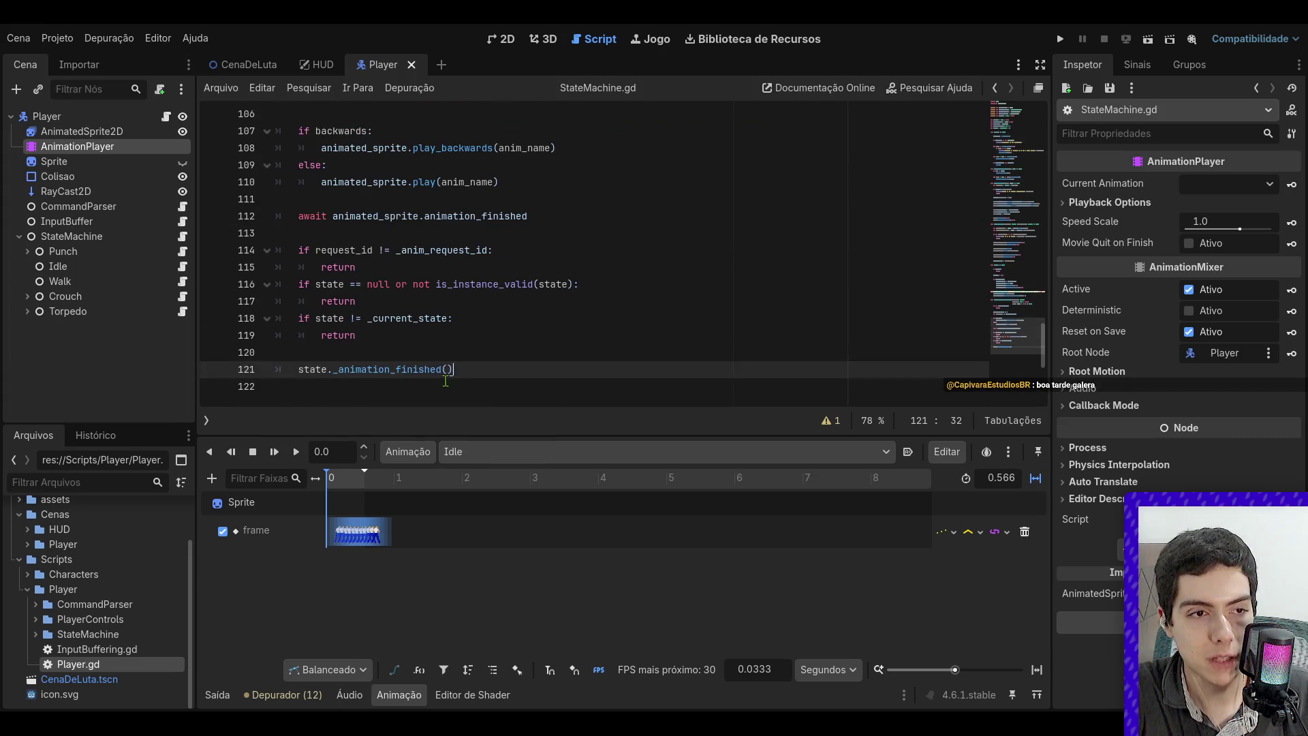
{"action": "left_click", "coordinate": [27, 251]}
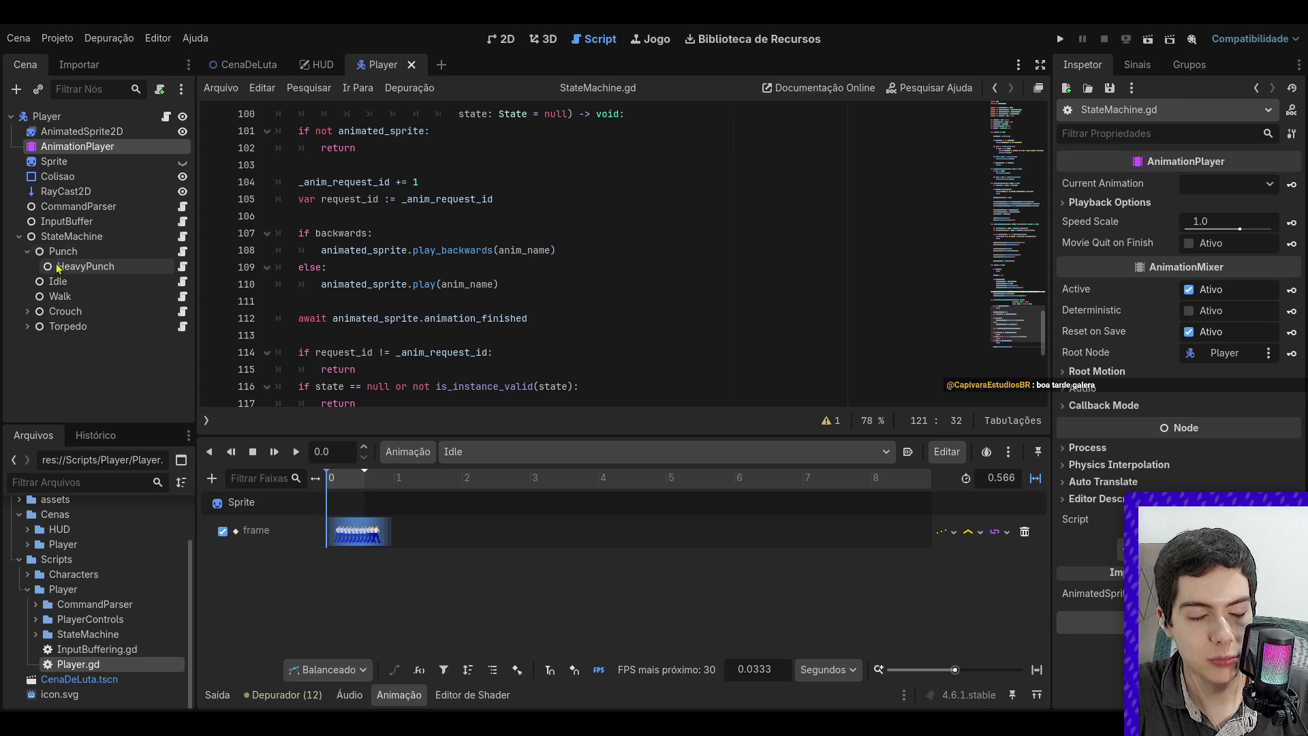
{"action": "left_click", "coordinate": [119, 267]}
{"action": "left_click", "coordinate": [183, 267]}
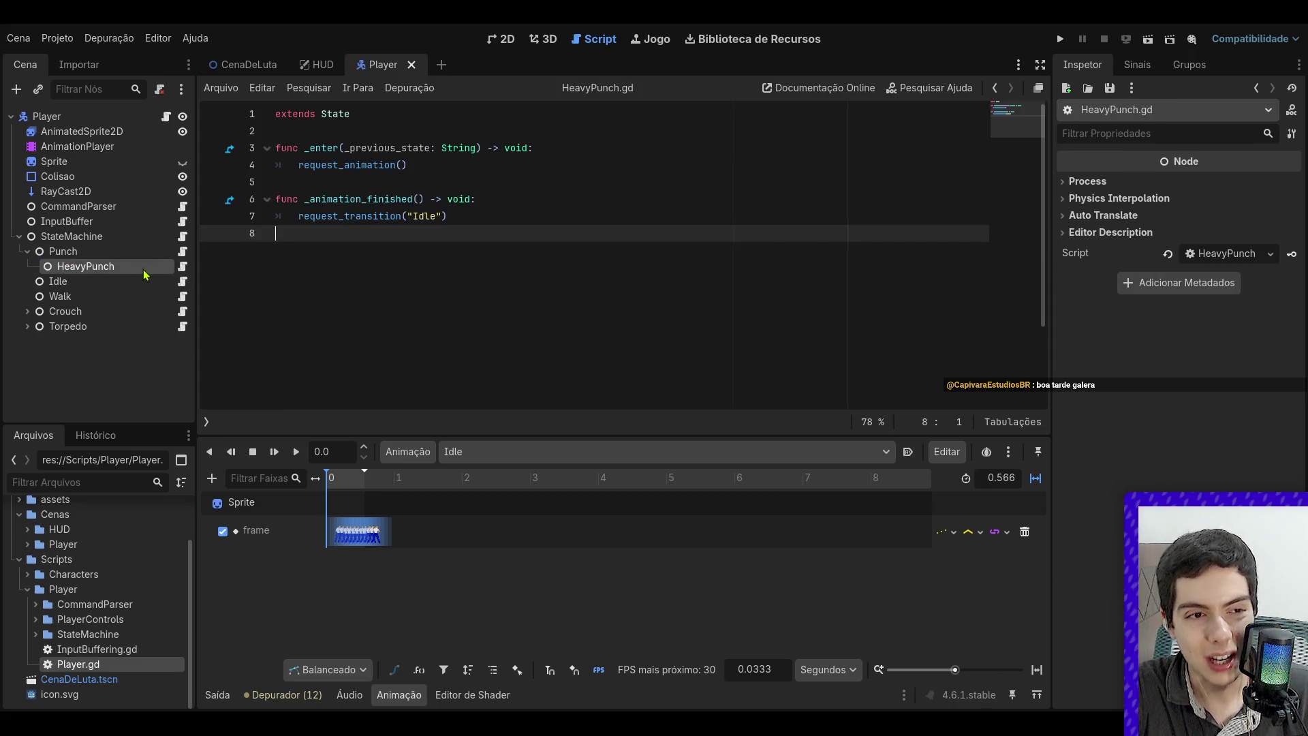
Open the Punch and Walk state scripts, then finish on CommandParser.gd
{"action": "left_click", "coordinate": [183, 252]}
{"action": "left_click", "coordinate": [183, 296]}
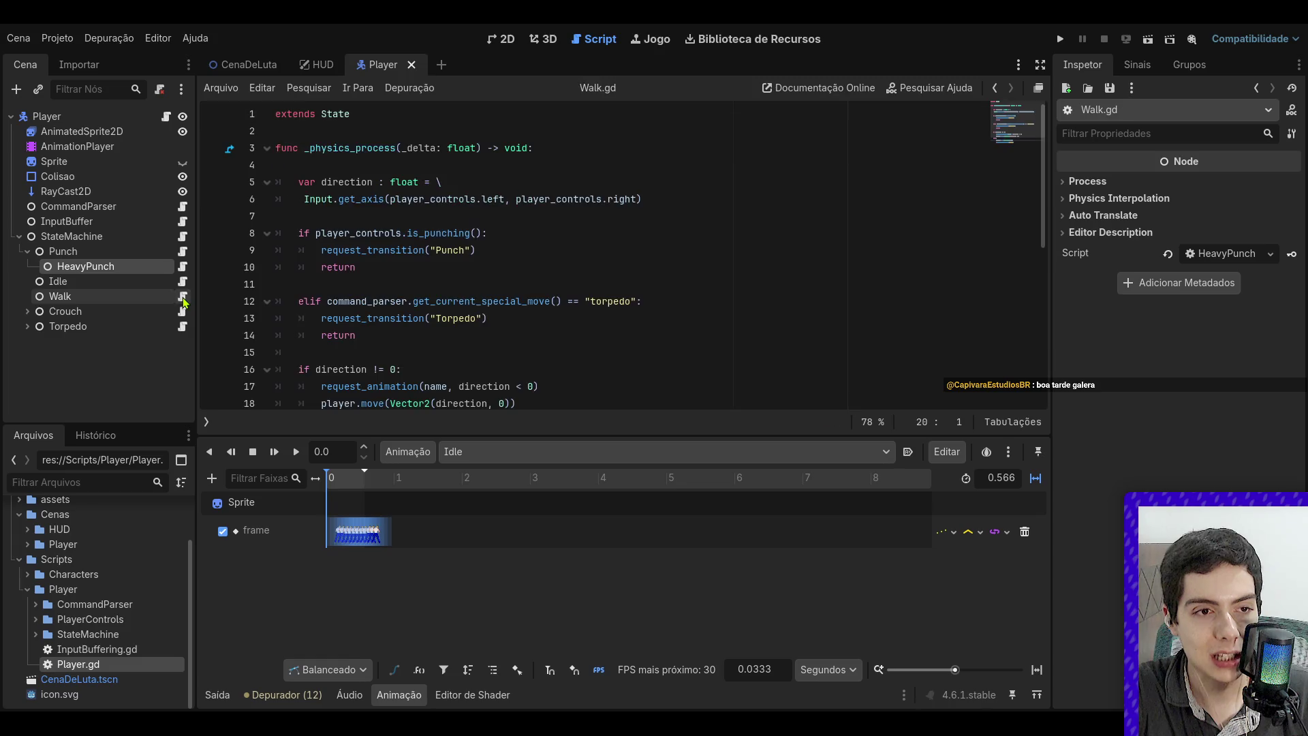
{"action": "scroll", "coordinate": [319, 307], "scroll_direction": "down", "scroll_amount": 4}
{"action": "scroll", "coordinate": [318, 307], "scroll_direction": "up", "scroll_amount": 4}
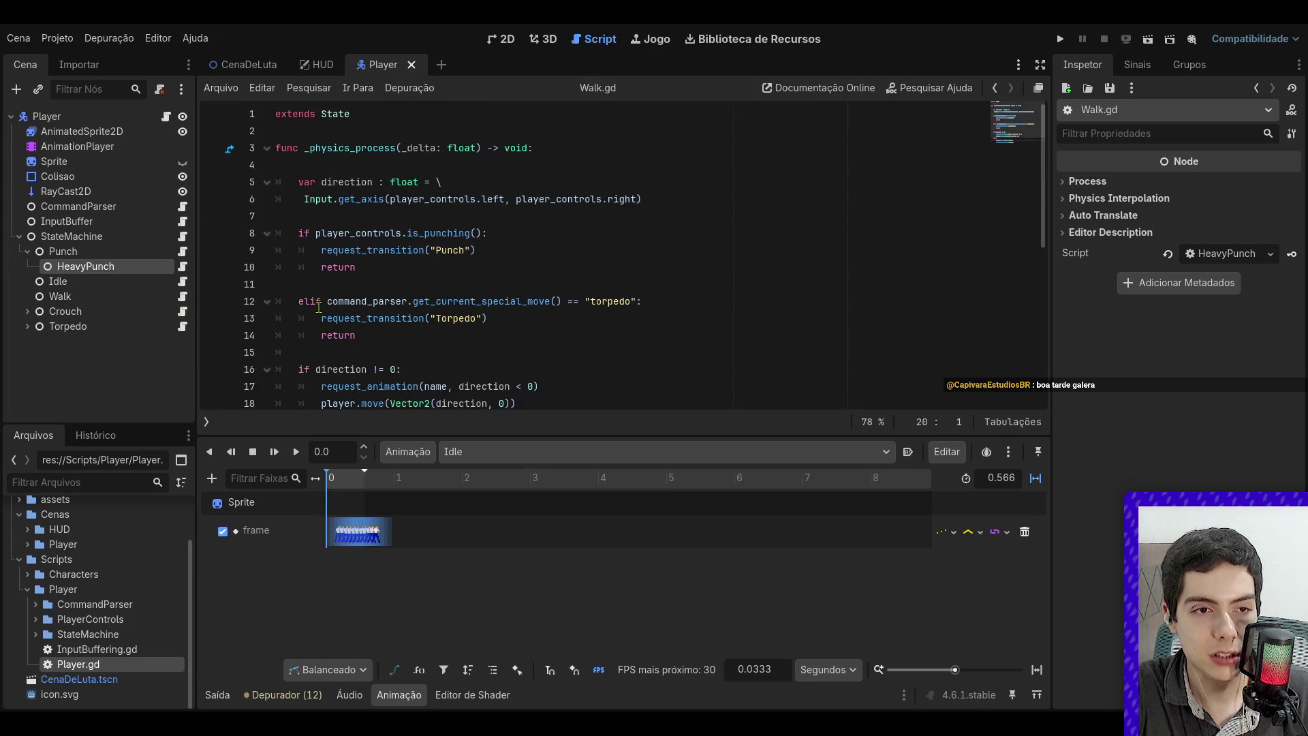
{"action": "scroll", "coordinate": [344, 337], "scroll_direction": "down", "scroll_amount": 3}
{"action": "scroll", "coordinate": [344, 338], "scroll_direction": "up", "scroll_amount": 3}
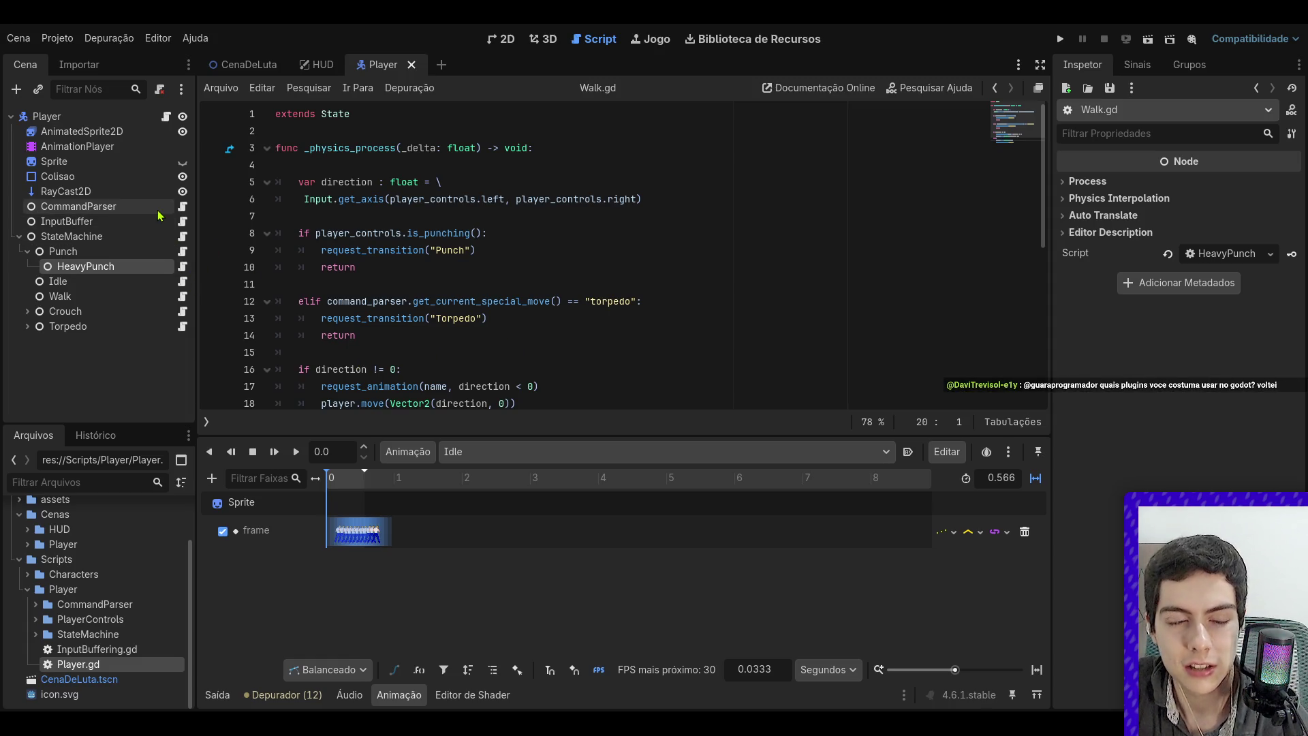
{"action": "left_click", "coordinate": [183, 207]}
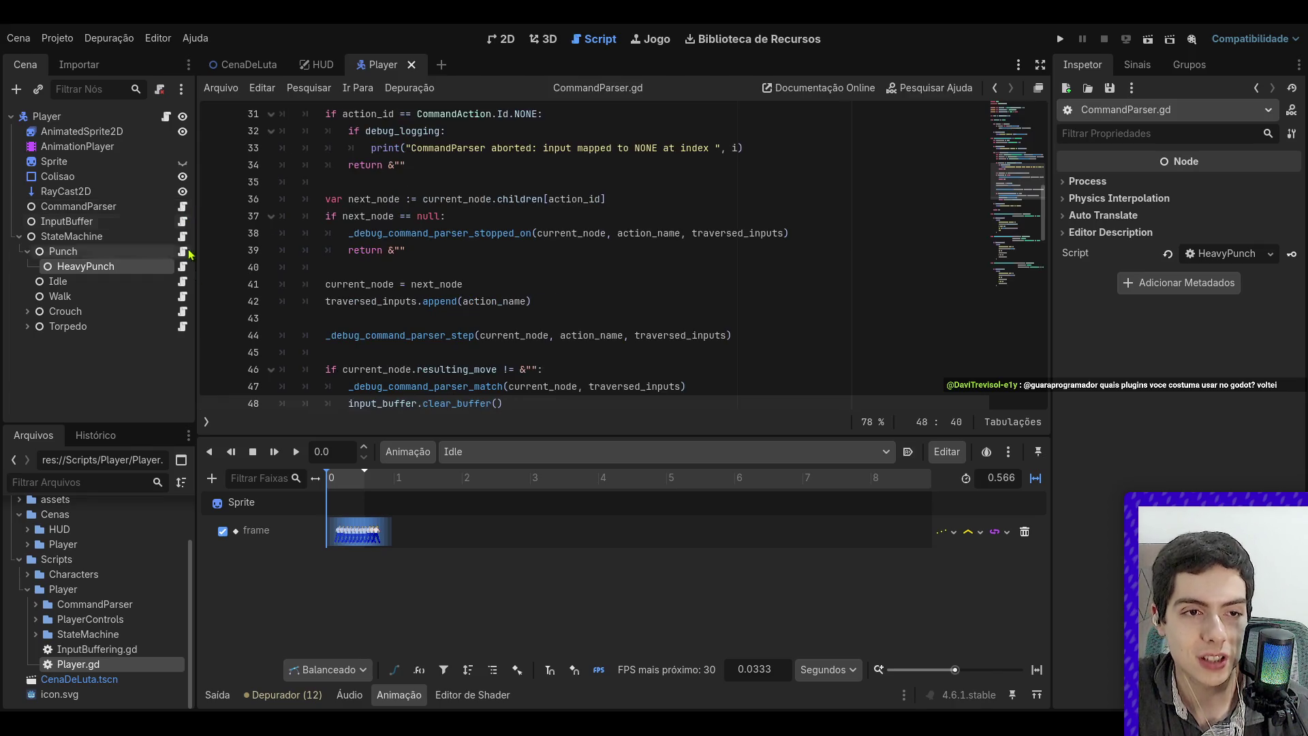
Scroll through CommandParser.gd to read its input-matching code
{"action": "scroll", "coordinate": [296, 360], "scroll_direction": "up", "scroll_amount": 7}
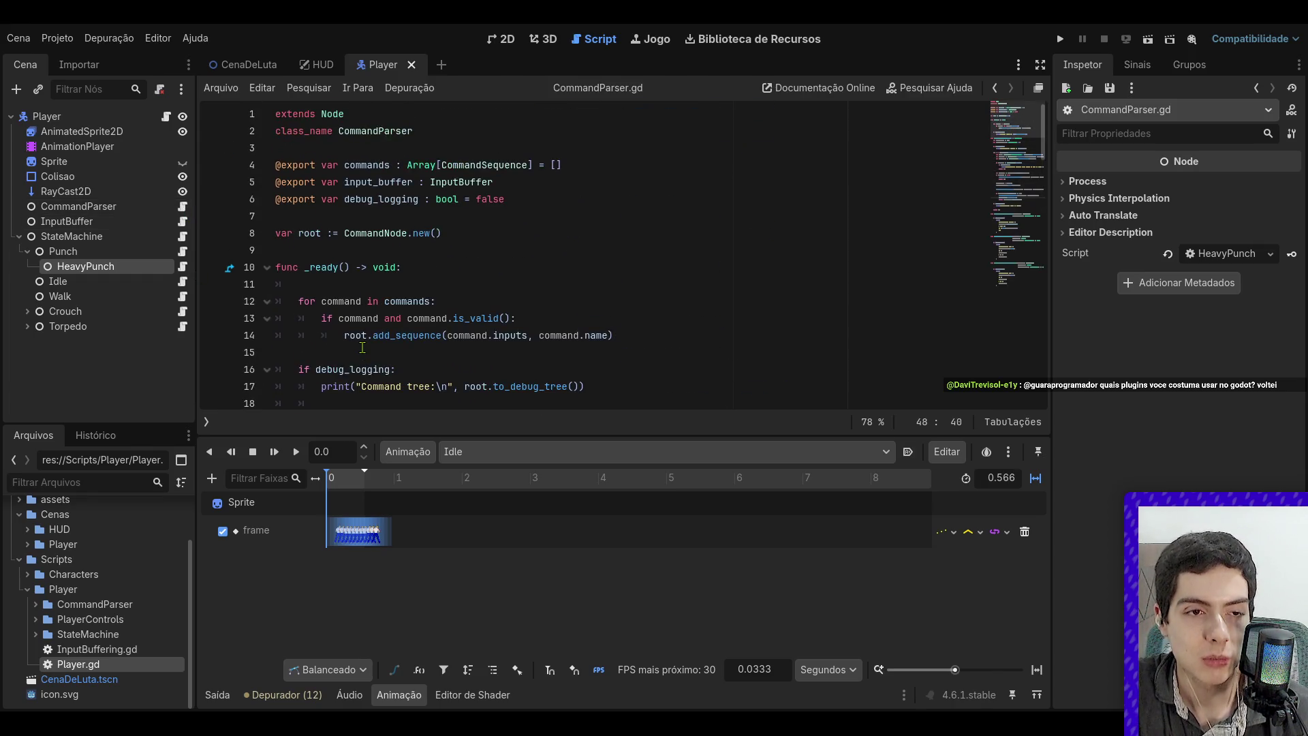
{"action": "left_click_drag", "start_coordinate": [521, 318], "coordinate": [477, 216]}
{"action": "scroll", "coordinate": [479, 298], "scroll_direction": "down", "scroll_amount": 4}
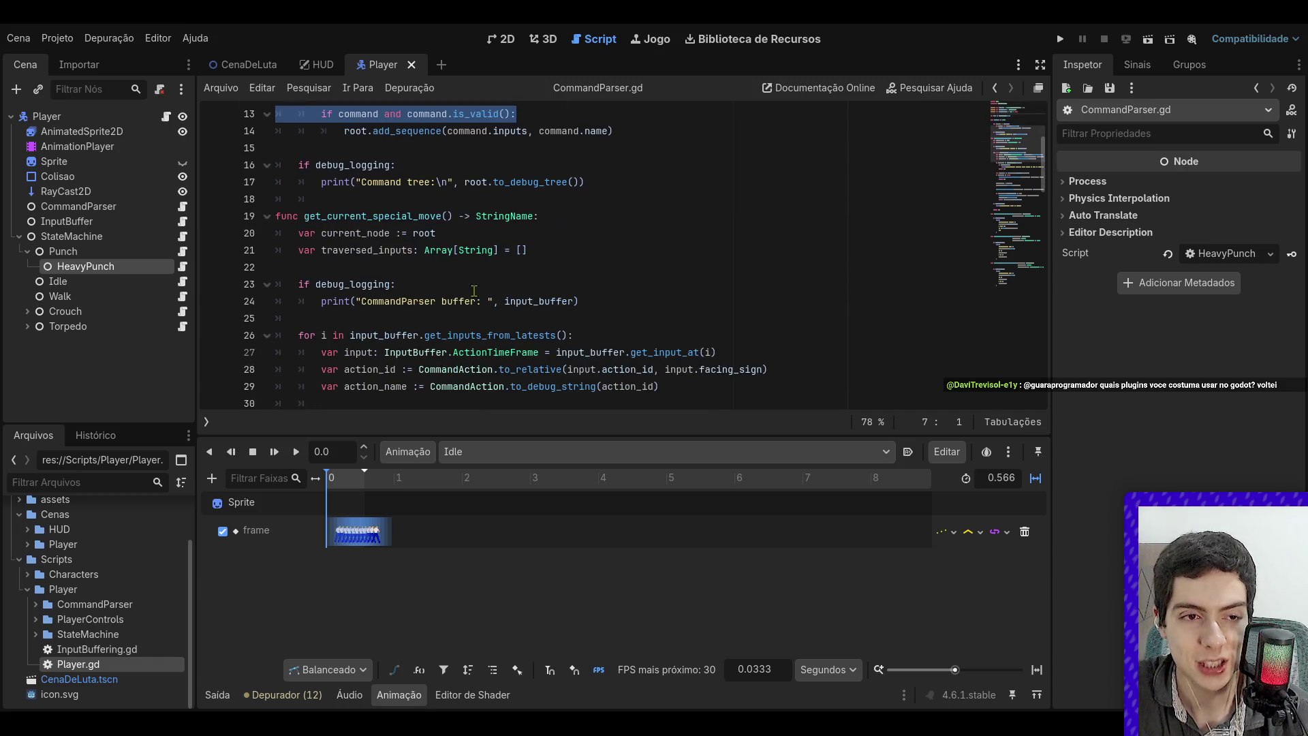
{"action": "scroll", "coordinate": [479, 298], "scroll_direction": "down", "scroll_amount": 4}
{"action": "scroll", "coordinate": [479, 298], "scroll_direction": "down", "scroll_amount": 5}
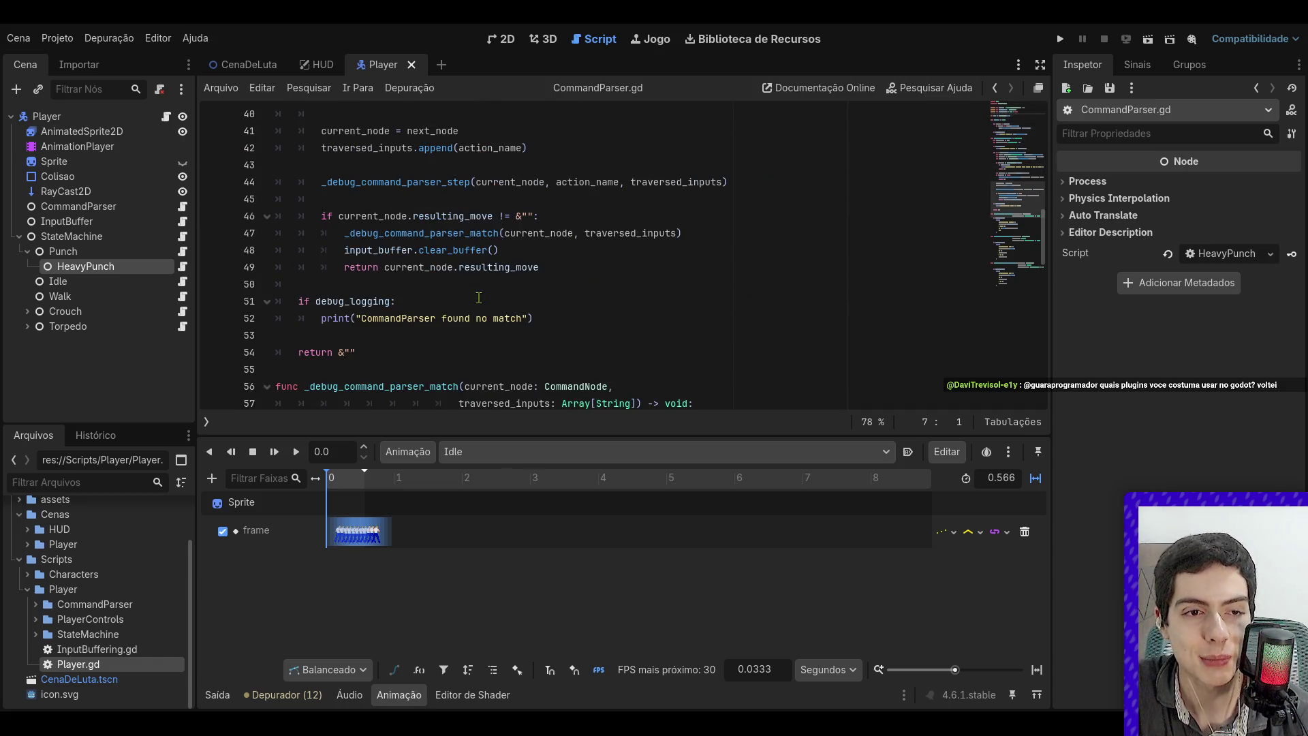
{"action": "scroll", "coordinate": [479, 298], "scroll_direction": "down", "scroll_amount": 6}
{"action": "scroll", "coordinate": [479, 298], "scroll_direction": "up", "scroll_amount": 5}
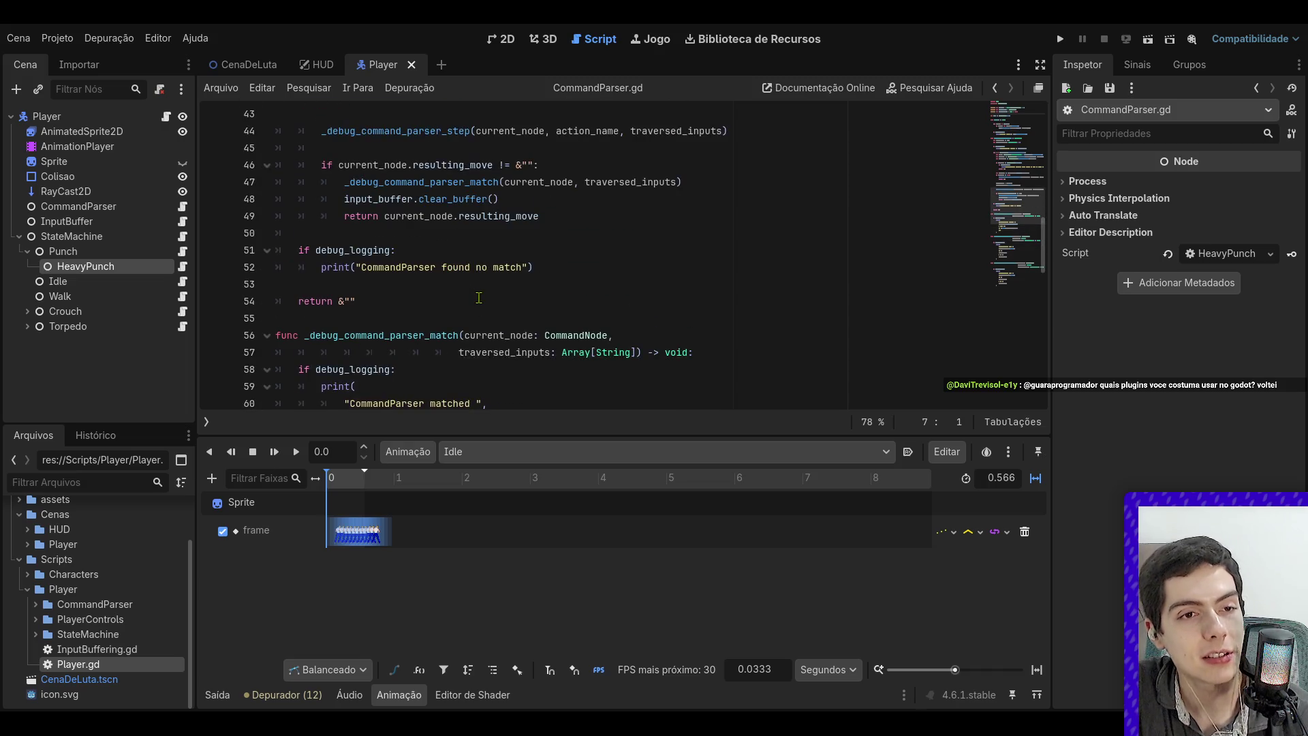
{"action": "scroll", "coordinate": [479, 297], "scroll_direction": "up", "scroll_amount": 5}
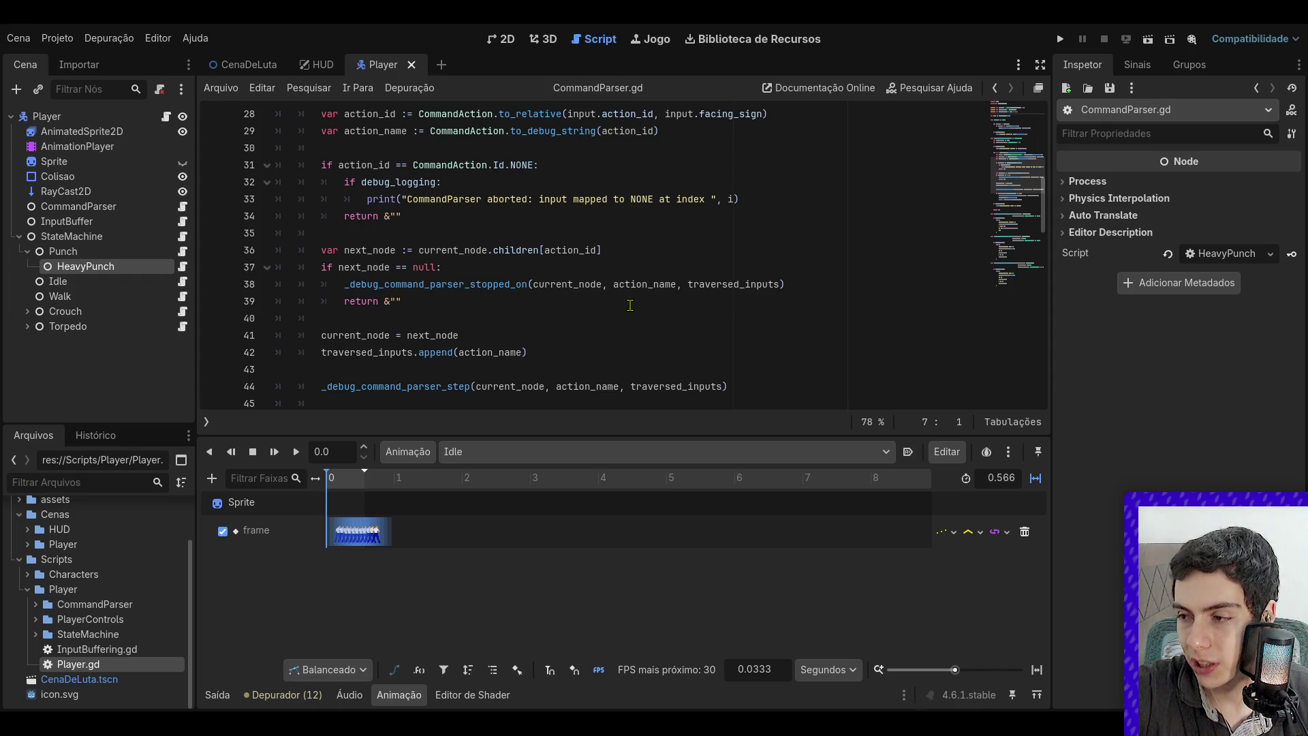
Hide the Animação panel, collapse Punch in the Scene dock, and switch to CenaDeLuta
{"action": "left_click", "coordinate": [399, 695]}
{"action": "scroll", "coordinate": [467, 495], "scroll_direction": "up", "scroll_amount": 9}
{"action": "left_click", "coordinate": [470, 503]}
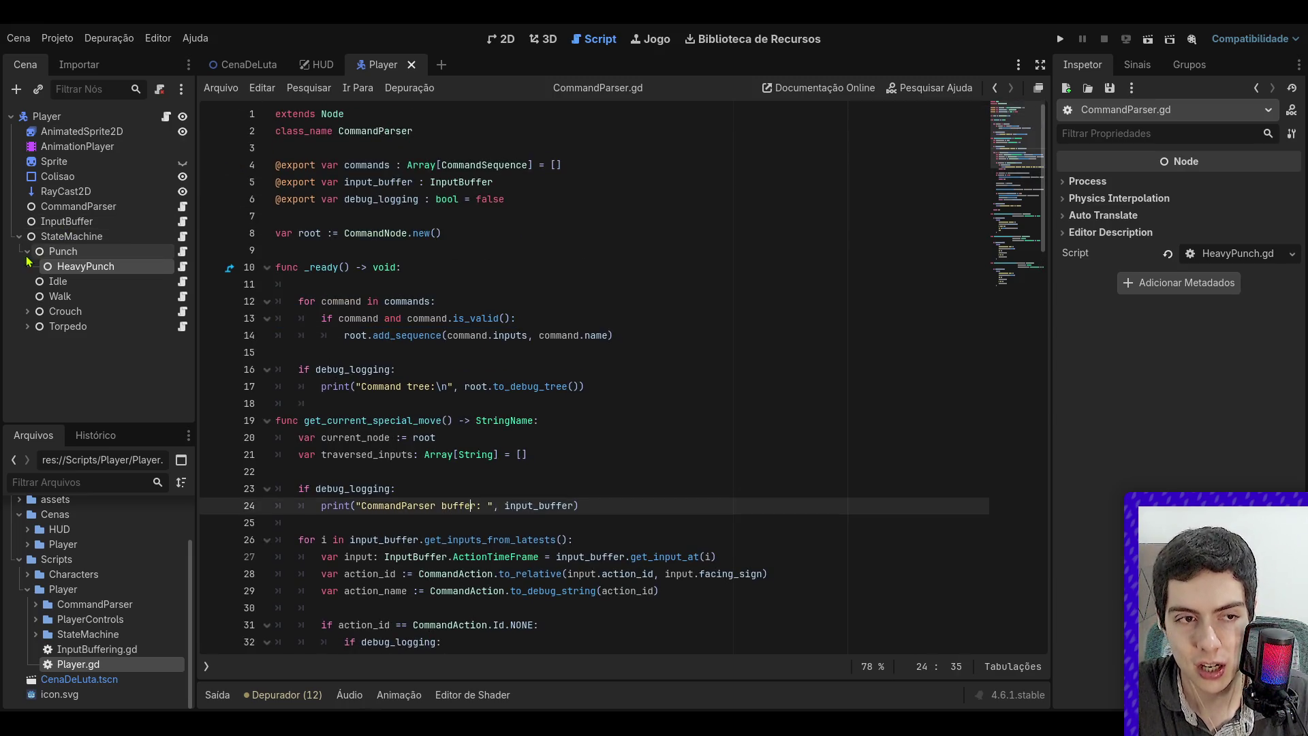
{"action": "left_click", "coordinate": [63, 252]}
{"action": "left_click", "coordinate": [27, 252]}
{"action": "left_click", "coordinate": [21, 240]}
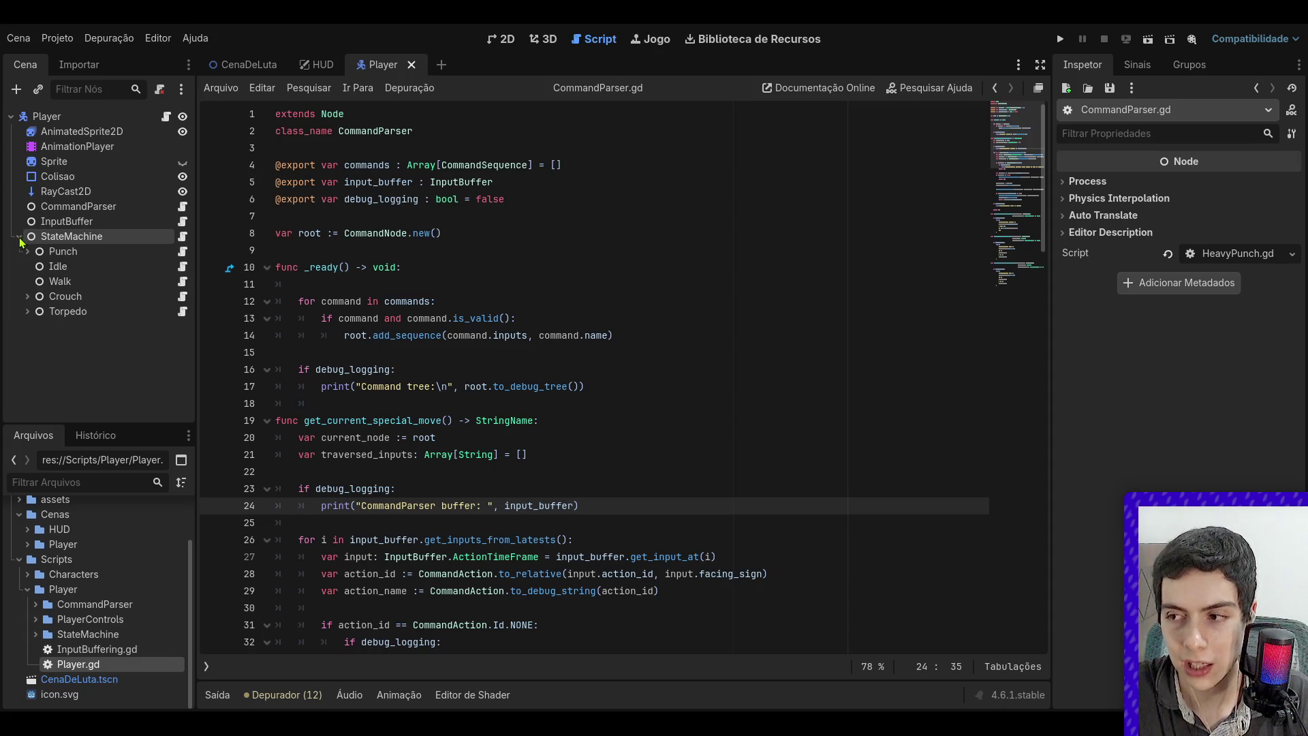
{"action": "left_click", "coordinate": [241, 68]}
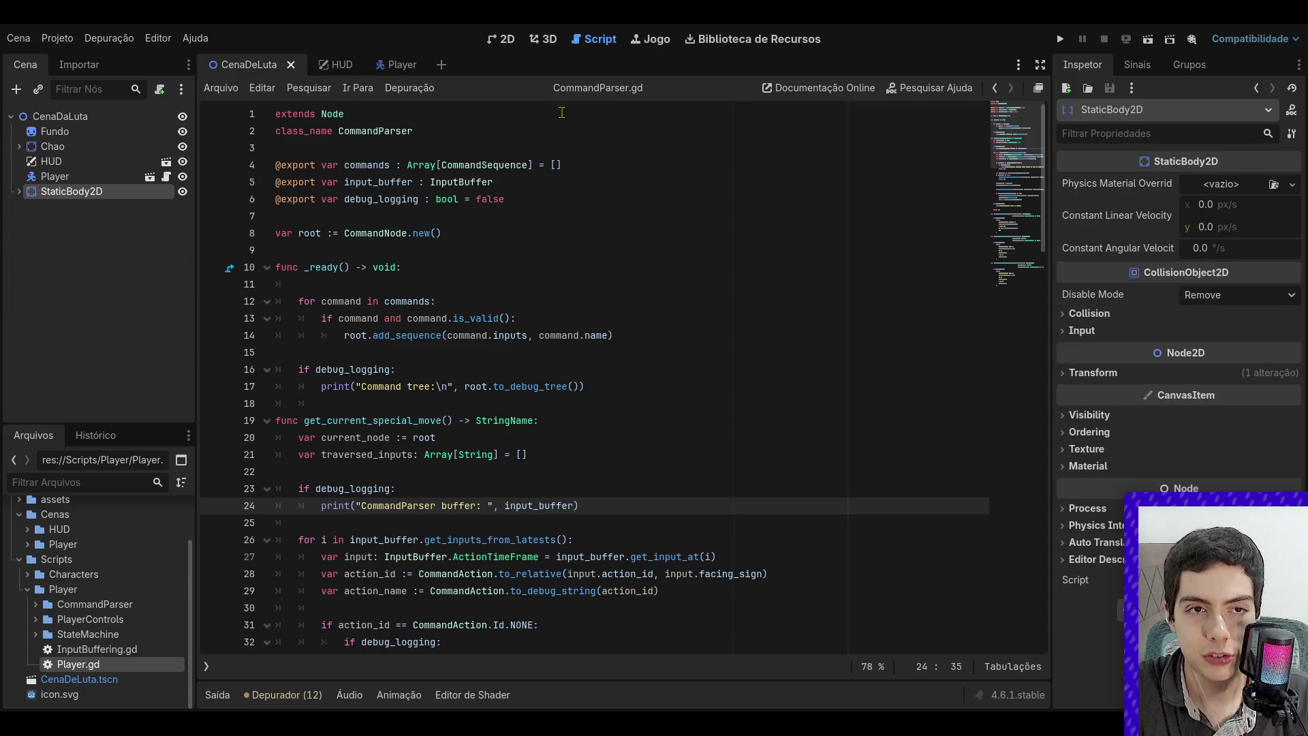
Run CenaDeLuta in 2D and test walking, crouching, punching, back leap and flying torpedo, then stop
{"action": "left_click", "coordinate": [502, 38]}
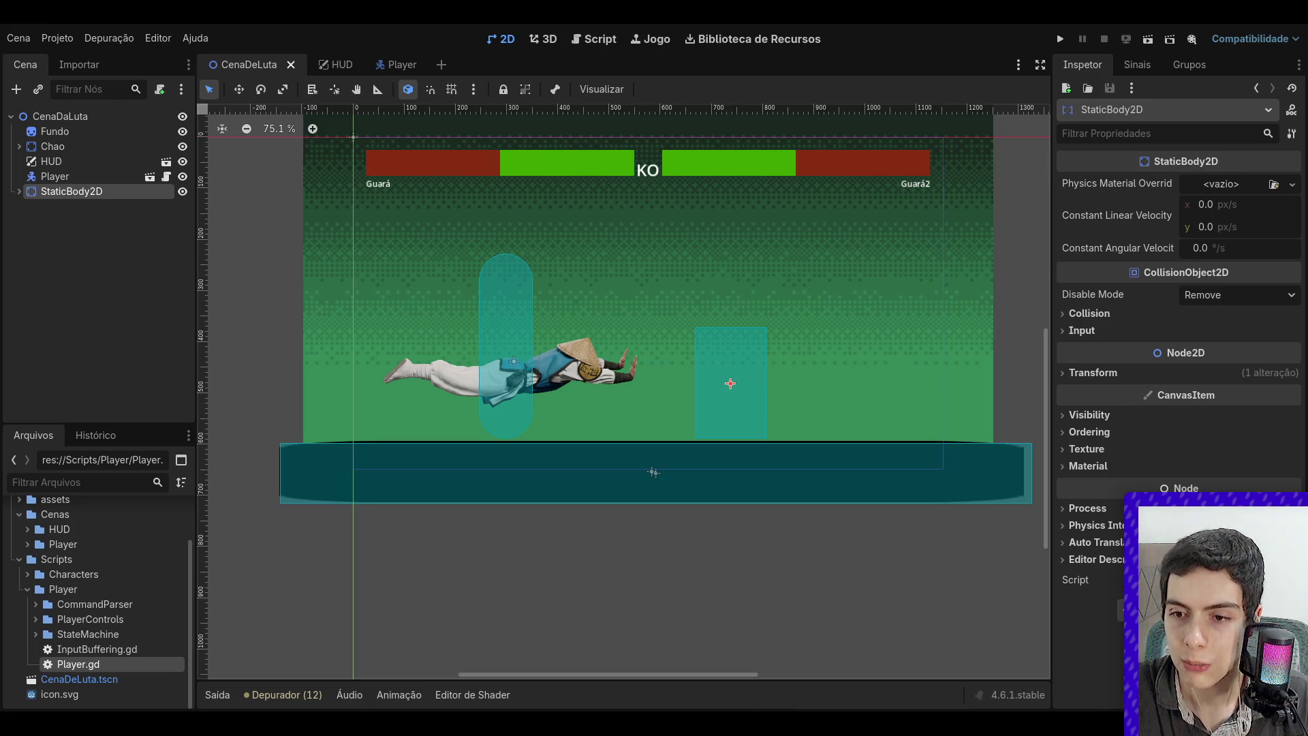
{"action": "left_click", "coordinate": [1149, 39]}
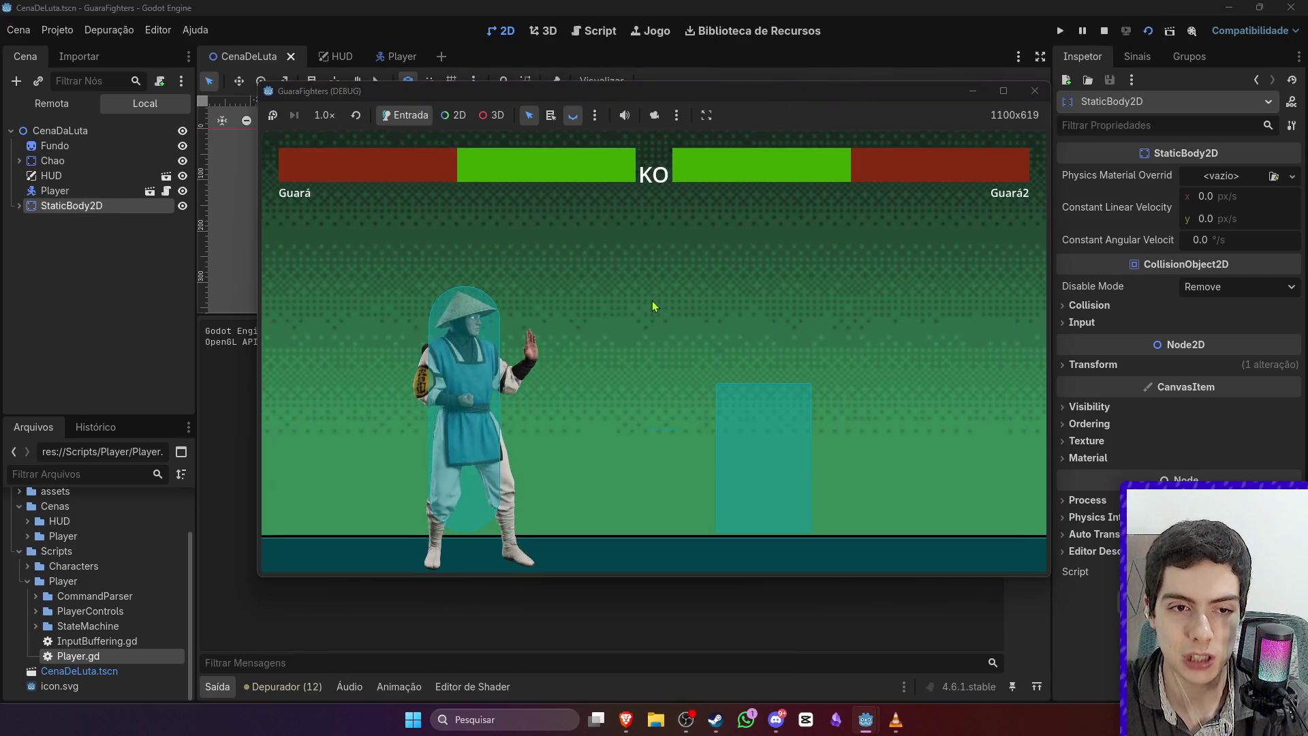
{"action": "key", "text": "Left"}
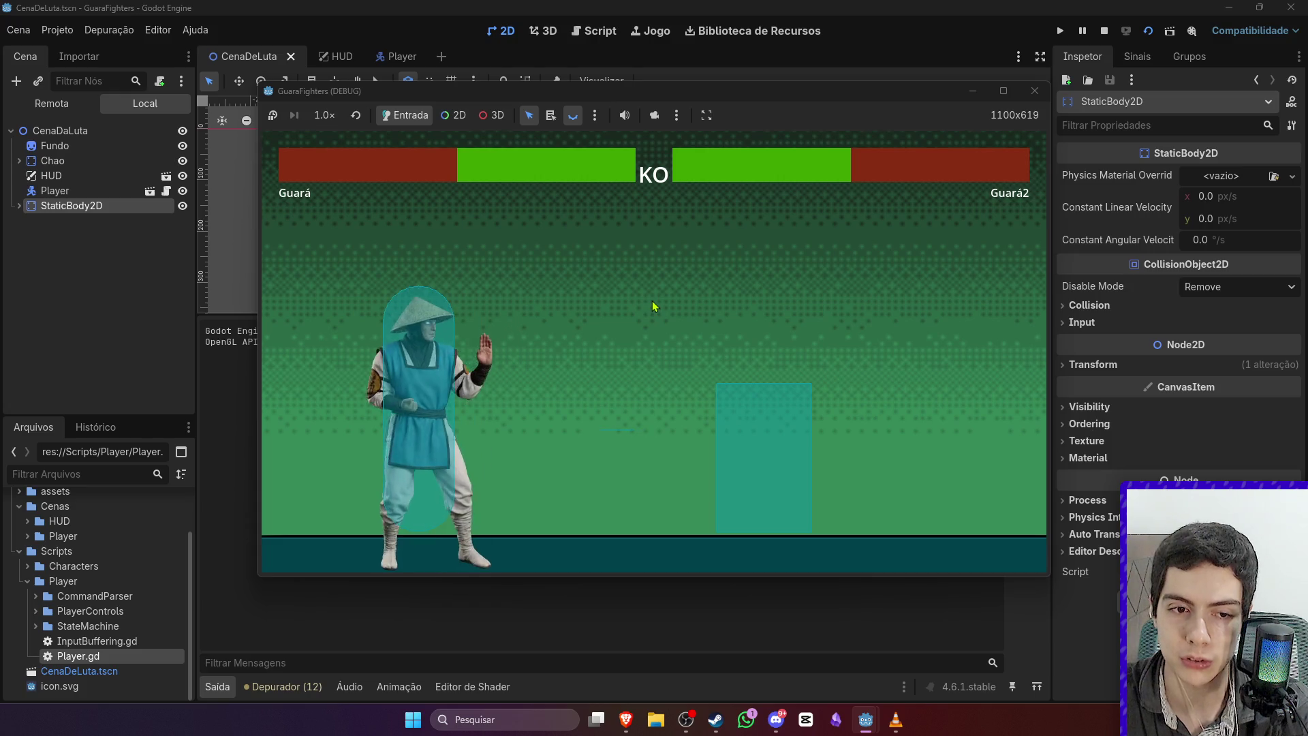
{"action": "key", "text": "Down"}
{"action": "key", "text": "j"}
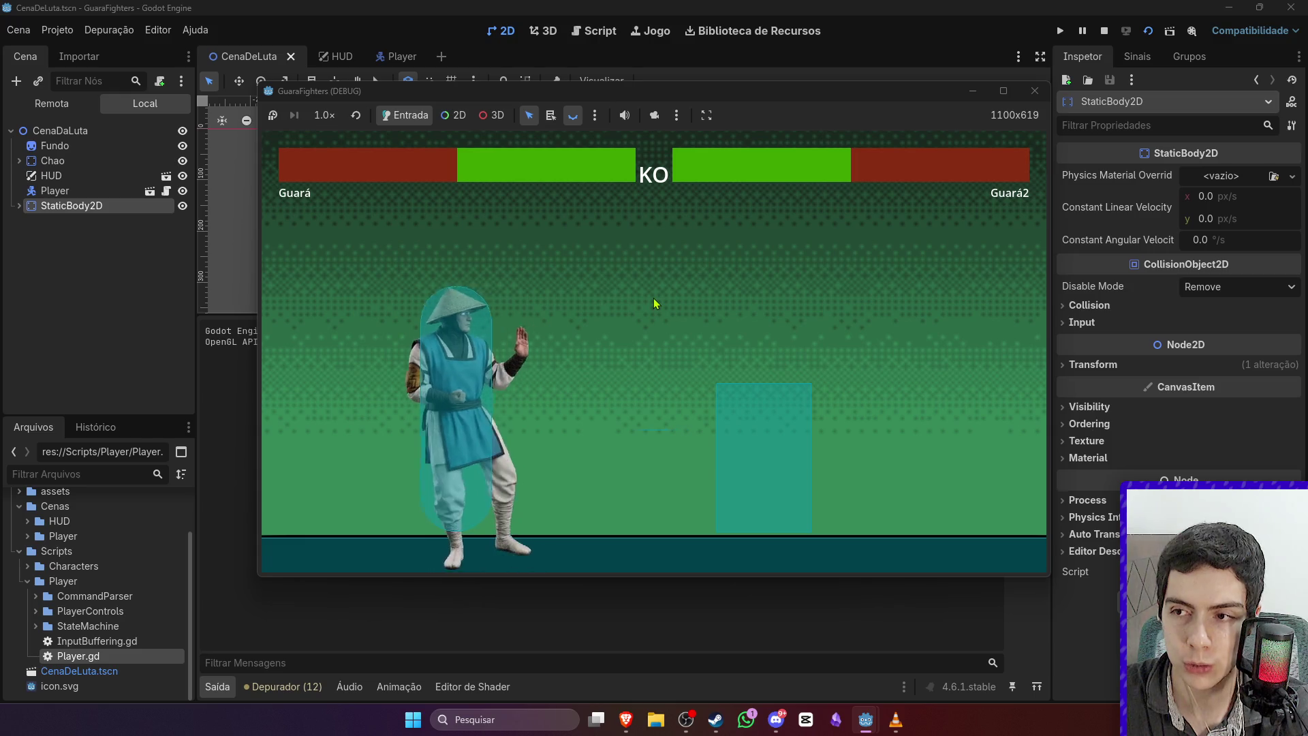
{"action": "key", "text": "Left"}
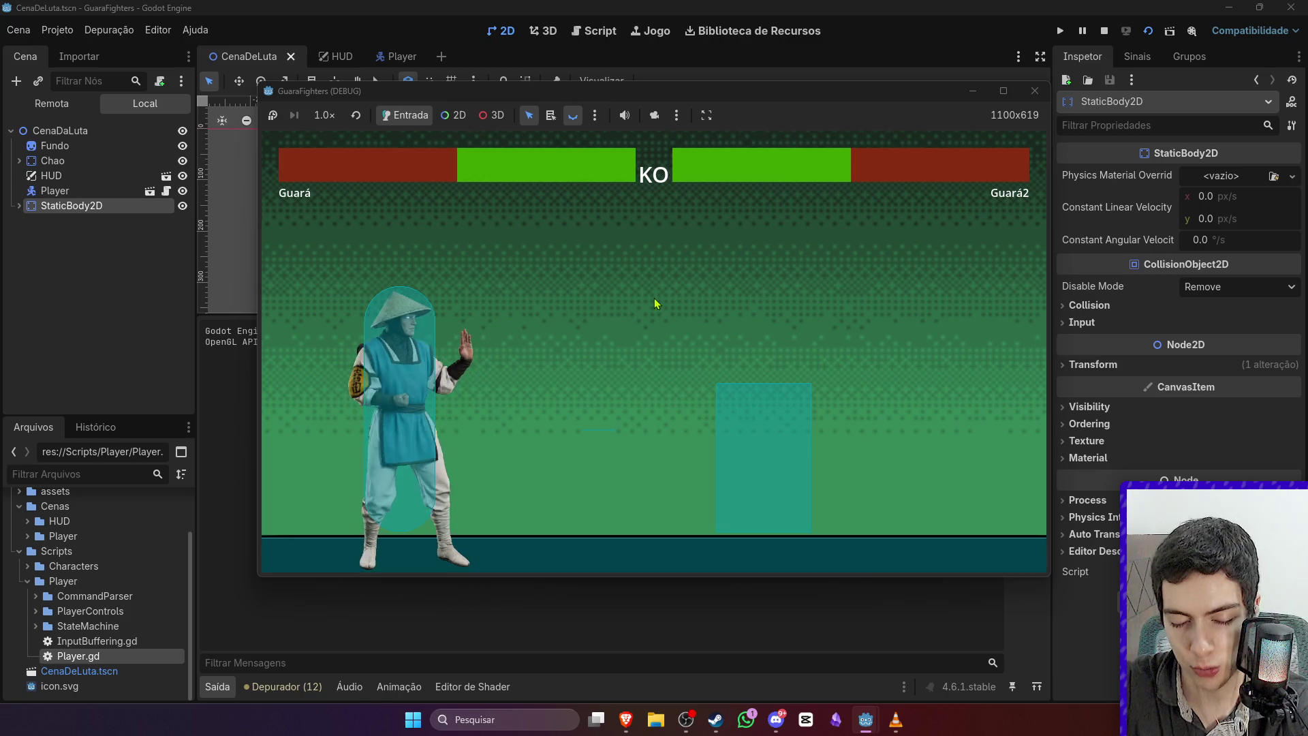
{"action": "key", "text": "Right"}
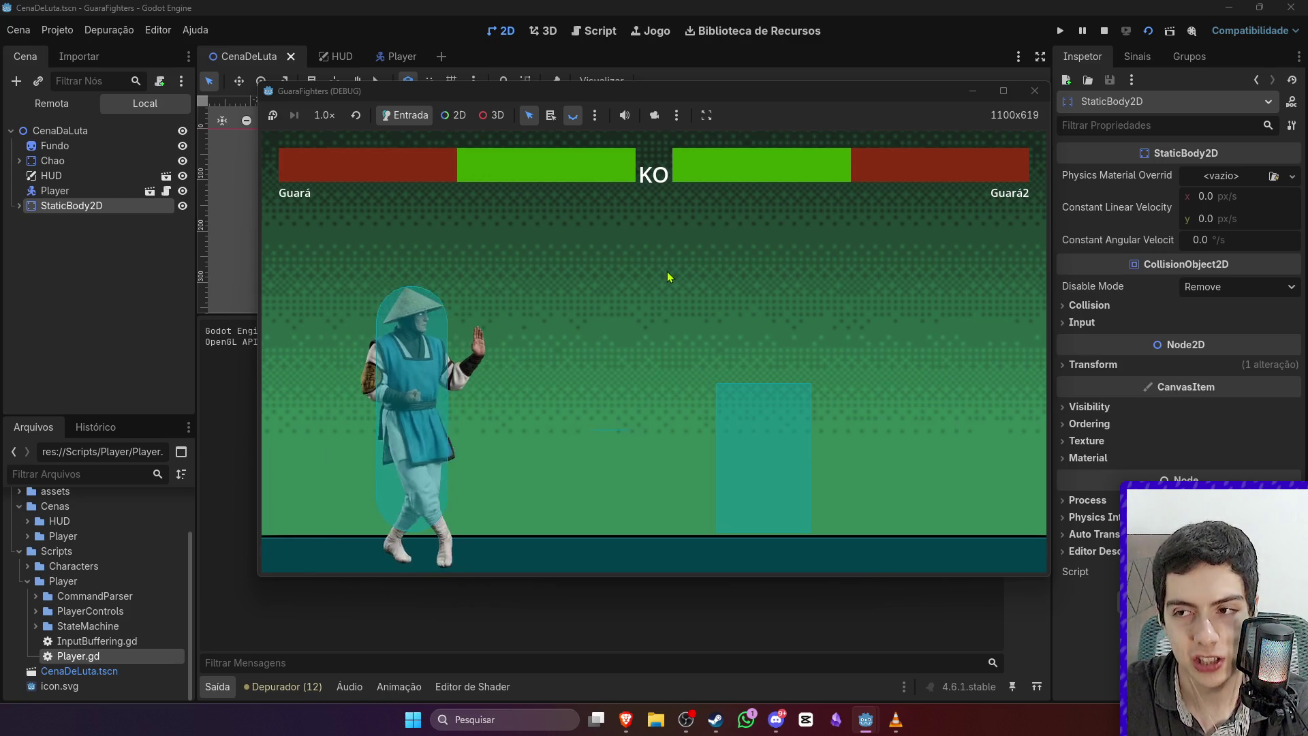
{"action": "key", "text": "Up+Left"}
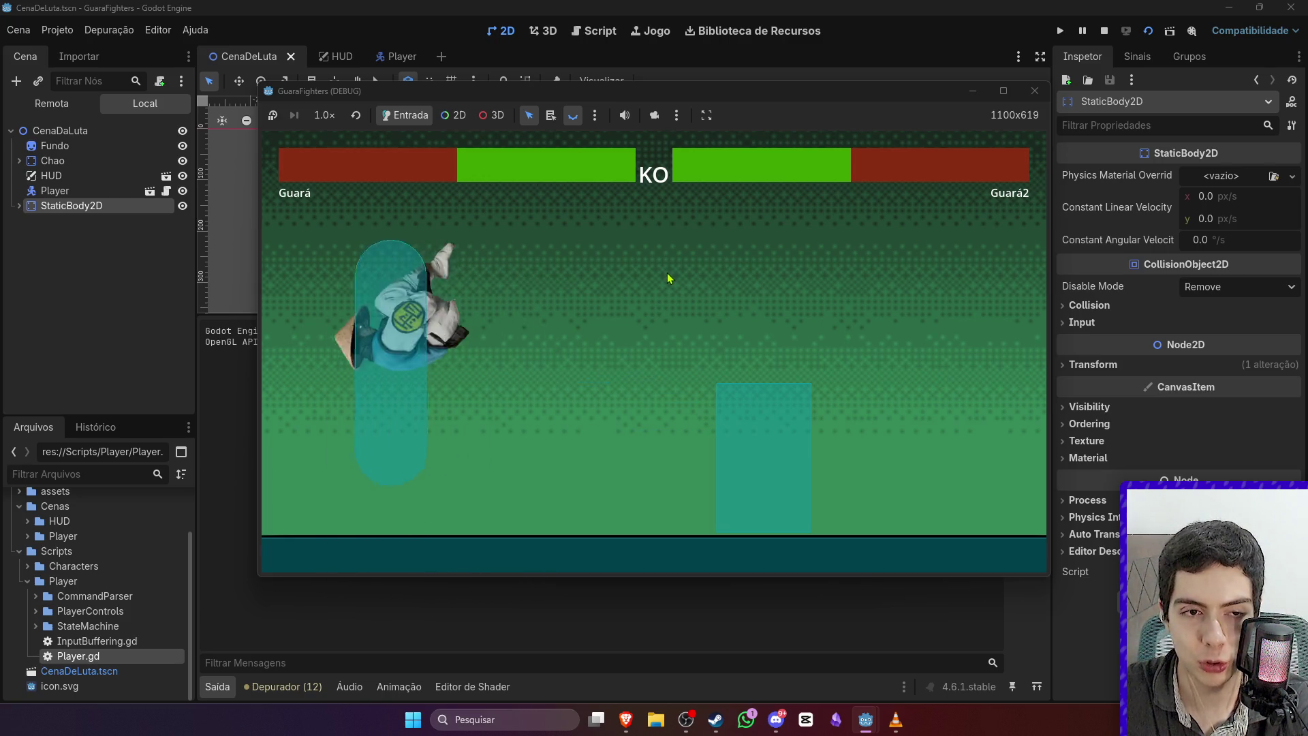
{"action": "key", "text": "Up+Right"}
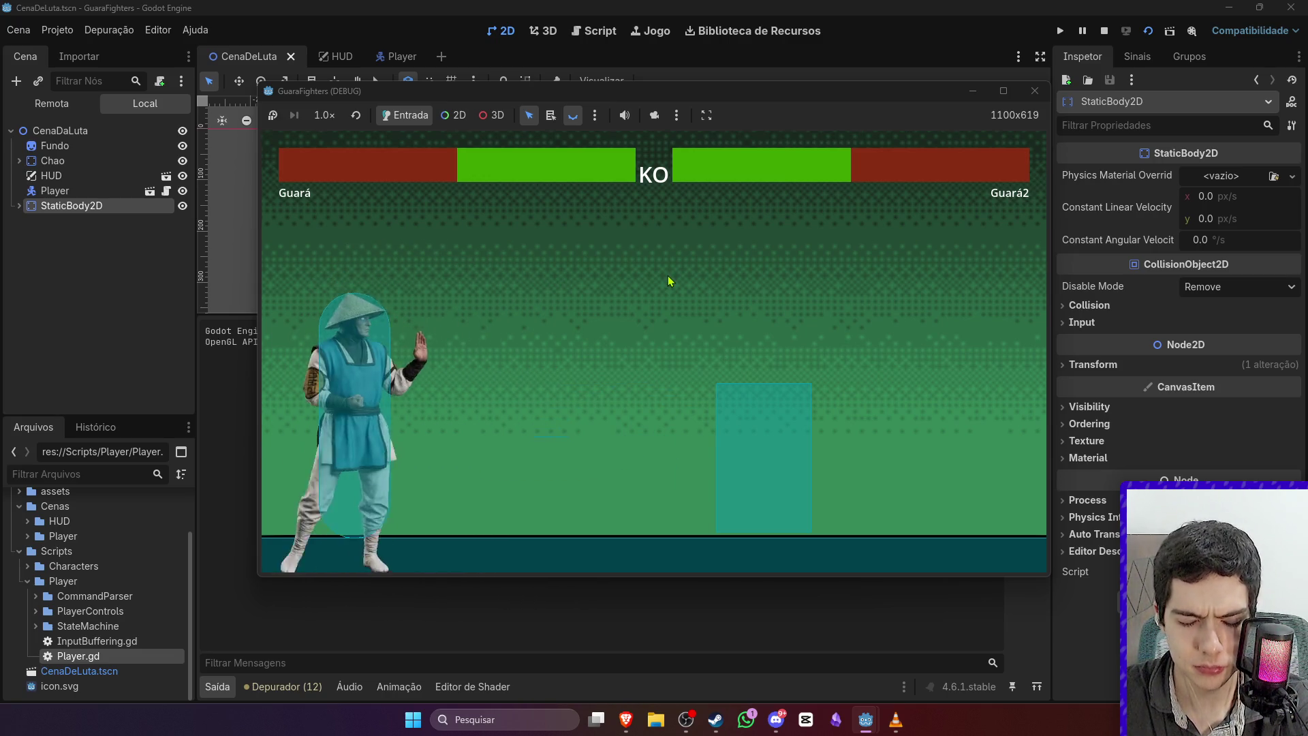
{"action": "key", "text": "Left"}
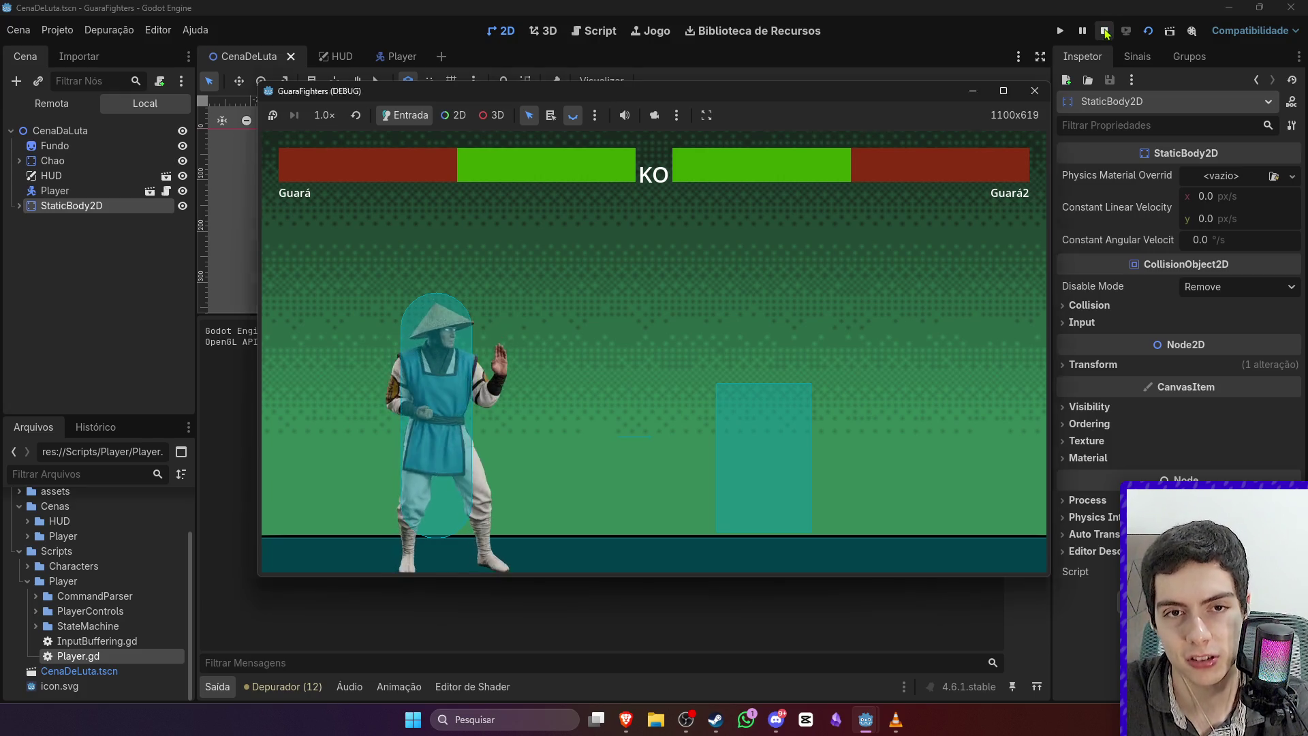
{"action": "left_click", "coordinate": [1104, 31]}
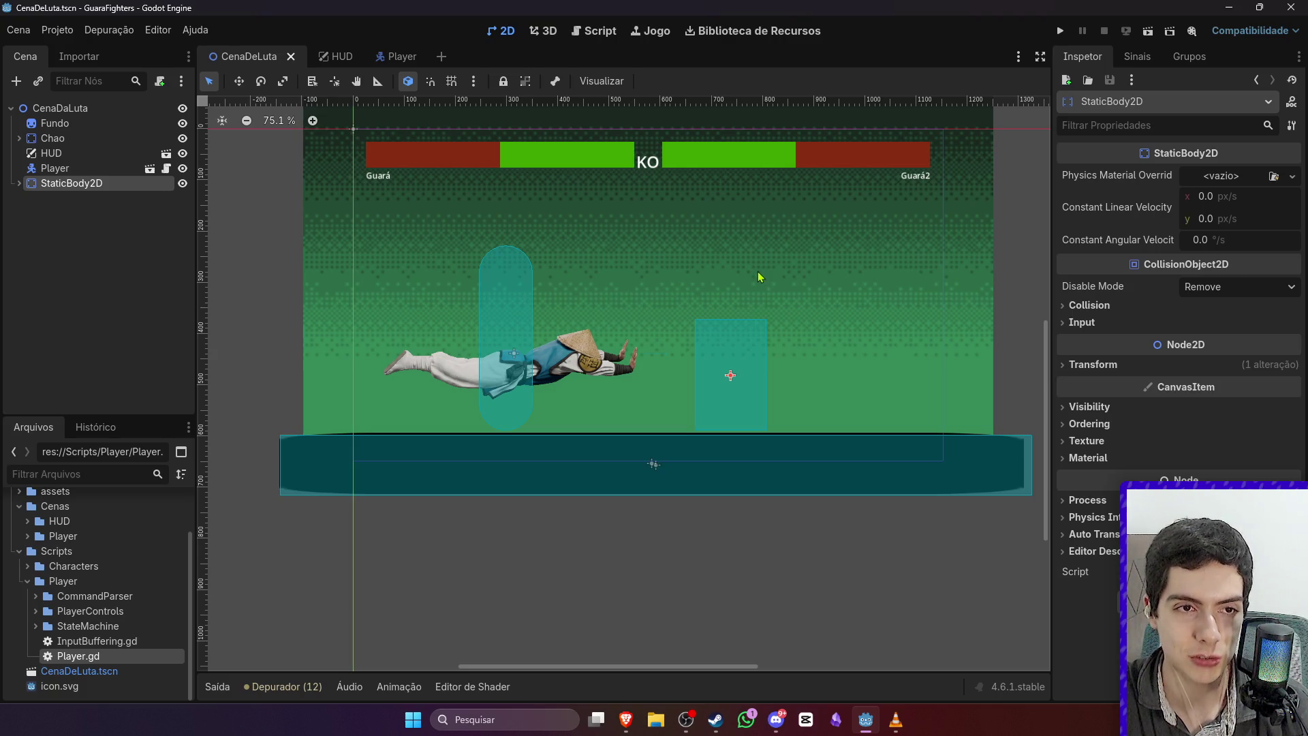
Show the Player scene in 2D with the fighter in its flying torpedo pose
{"action": "left_click", "coordinate": [389, 57]}
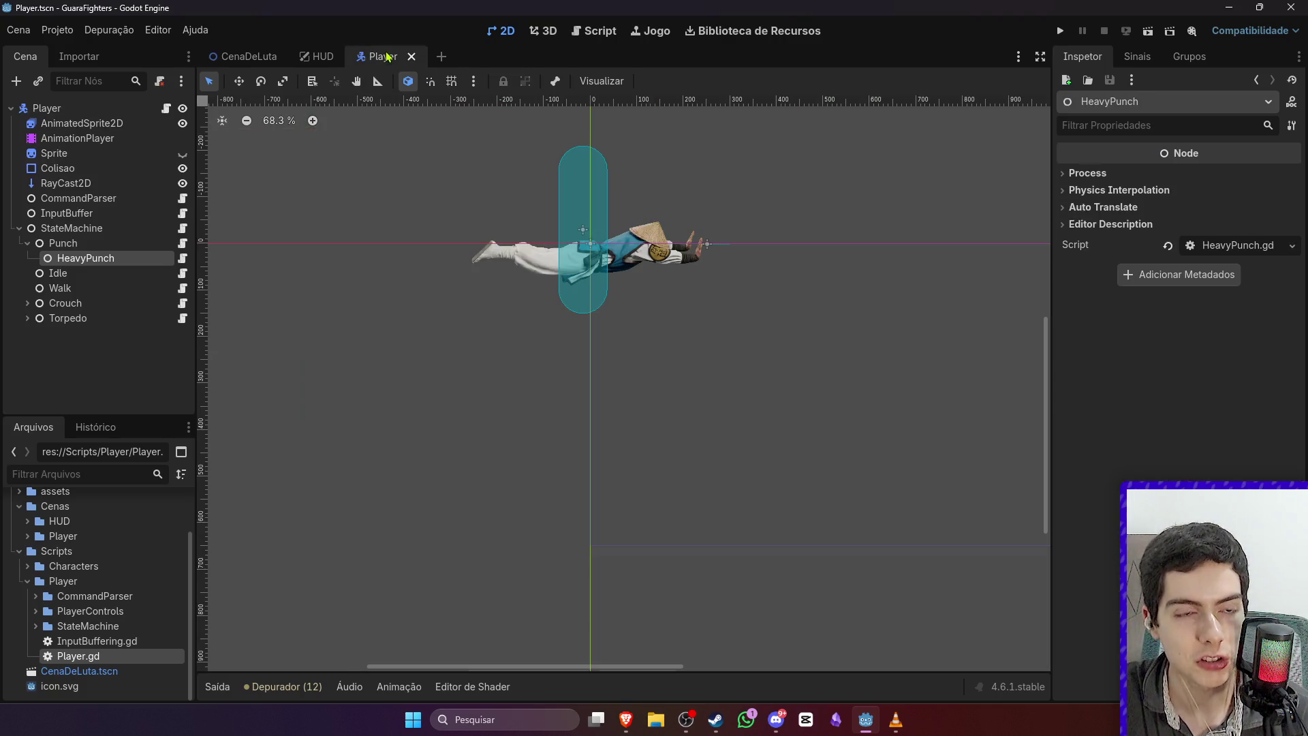
{"action": "left_click", "coordinate": [251, 58]}
{"action": "left_click", "coordinate": [391, 57]}
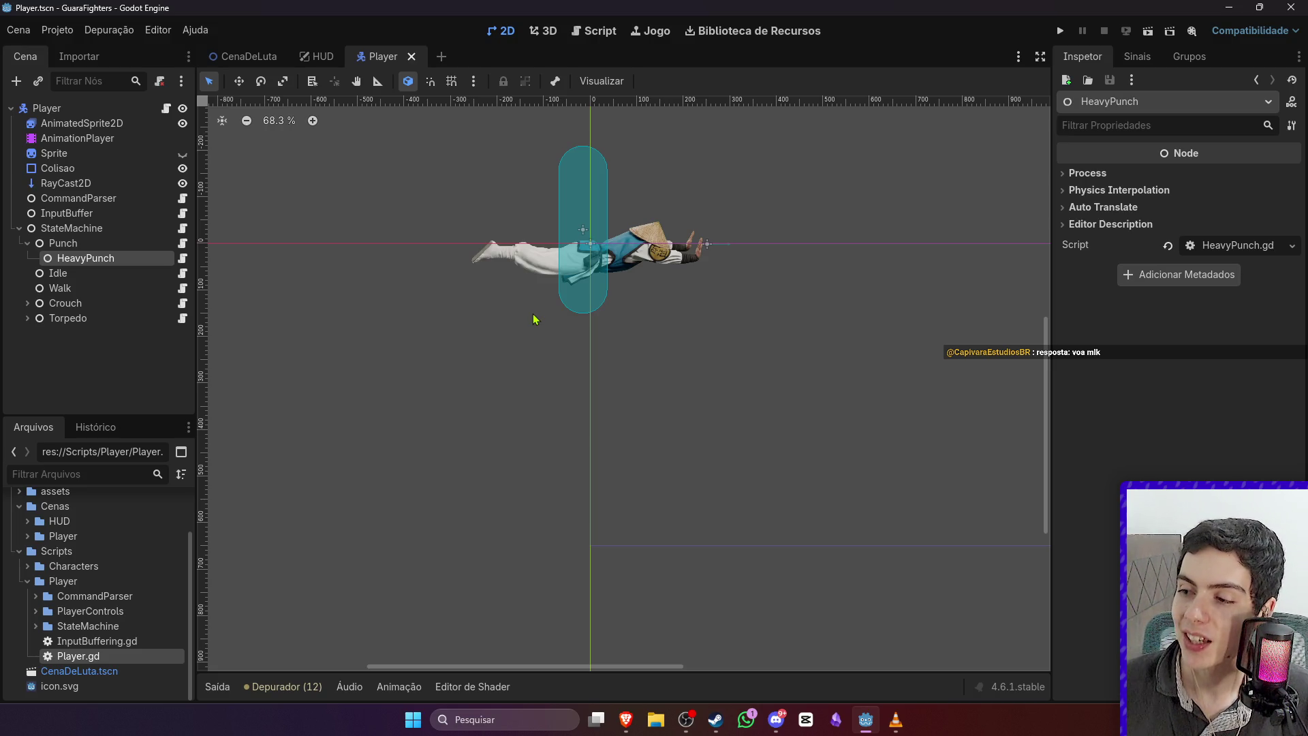
Open CommandParser.gd from the Player scene at its get_current_special_move function
{"action": "key", "text": "alt+Tab"}
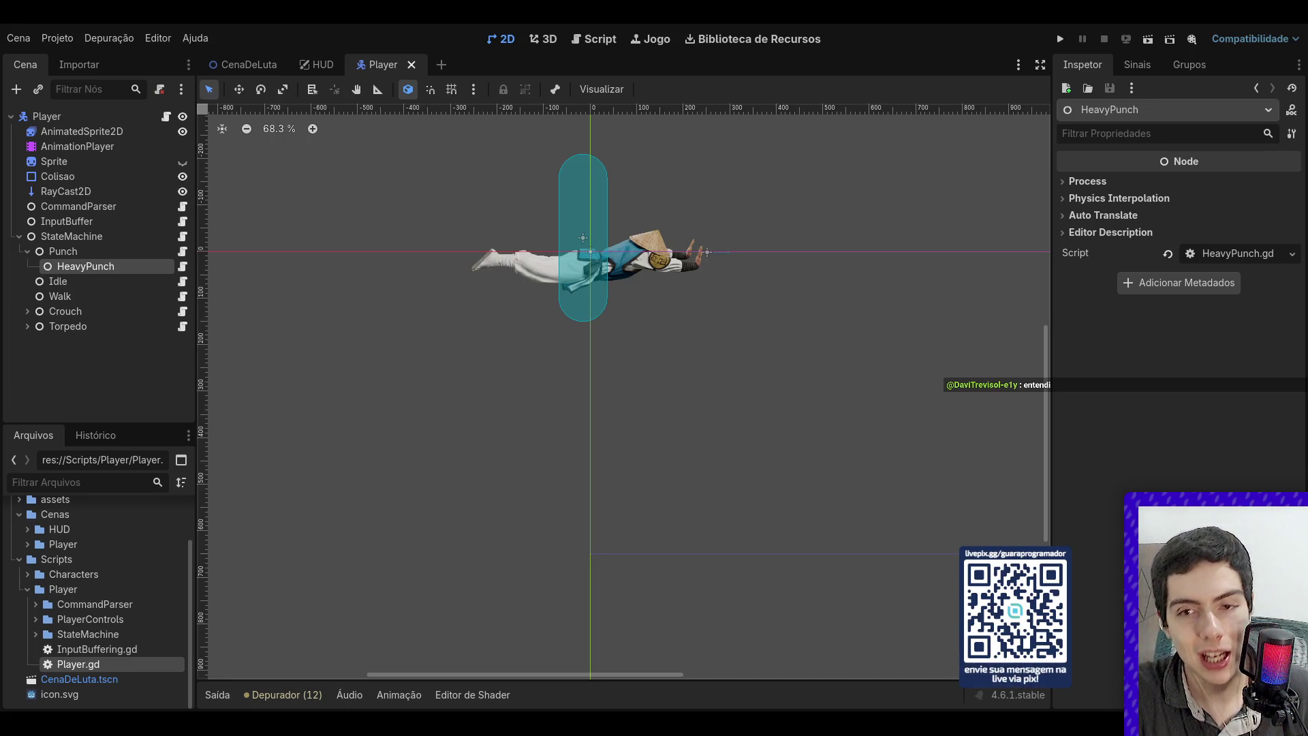
{"action": "left_click", "coordinate": [183, 206]}
{"action": "scroll", "coordinate": [543, 384], "scroll_direction": "down", "scroll_amount": 3}
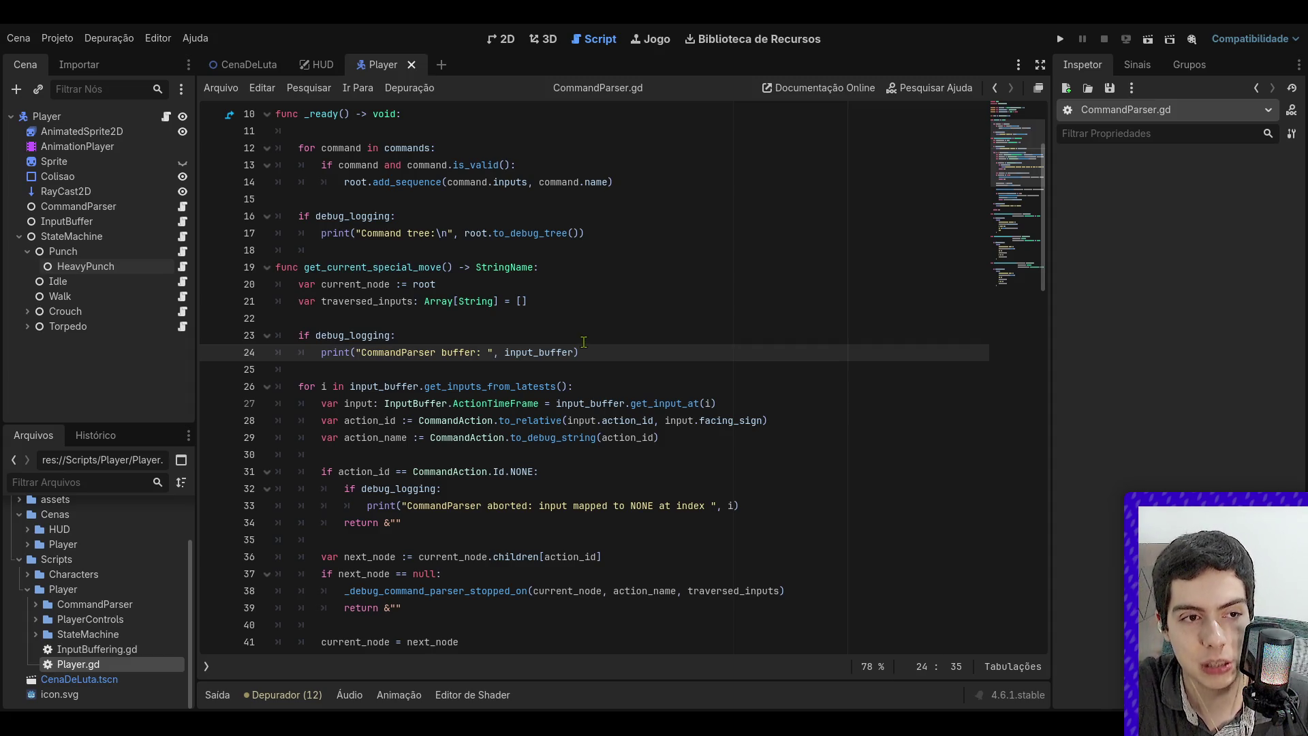
Collapse Punch, review StateMachine.gd's _ready and _register_state_tree, then return to 2D
{"action": "left_click", "coordinate": [27, 252]}
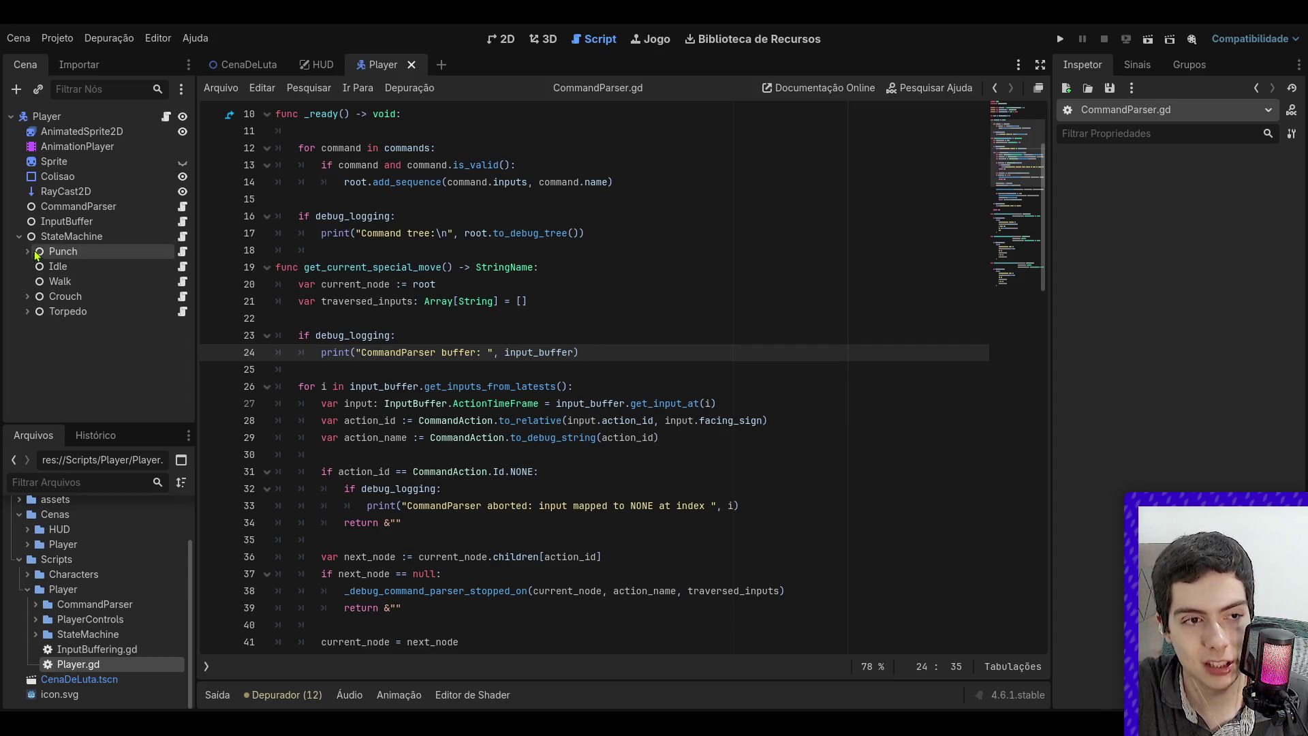
{"action": "left_click", "coordinate": [184, 238]}
{"action": "scroll", "coordinate": [681, 520], "scroll_direction": "up", "scroll_amount": 15}
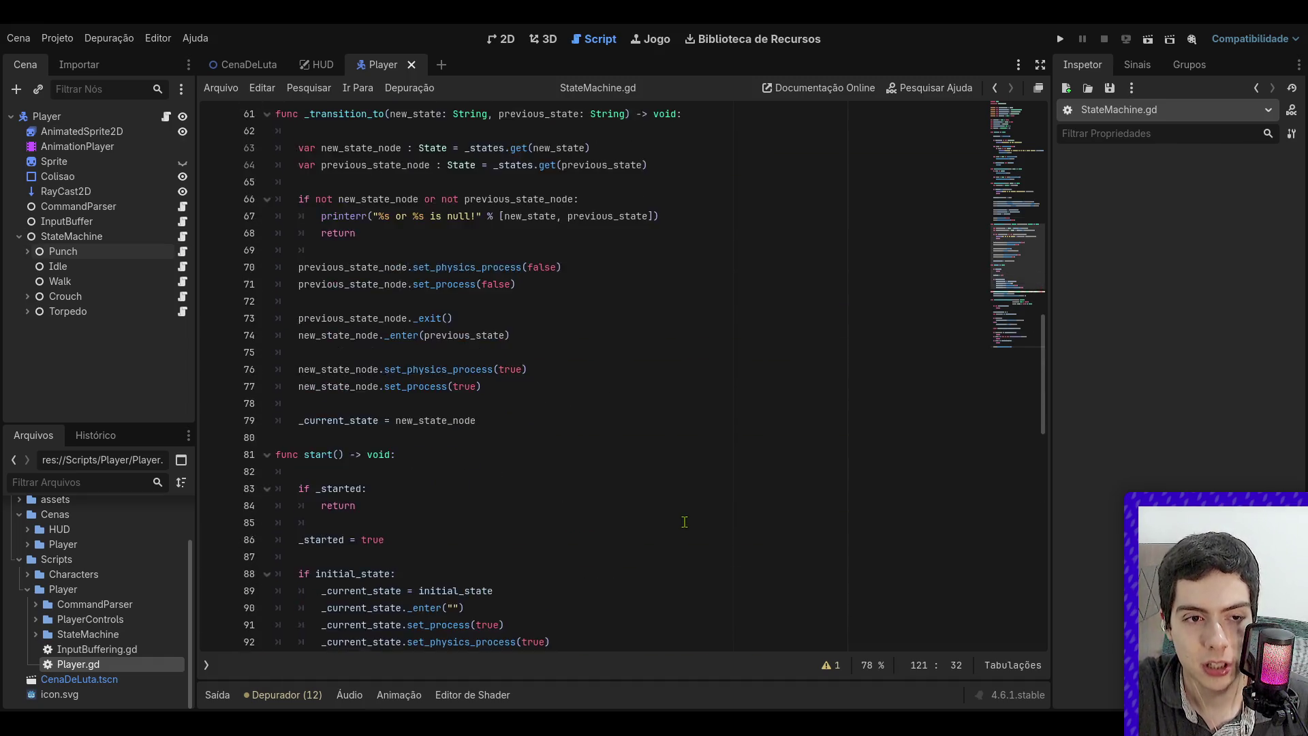
{"action": "scroll", "coordinate": [685, 522], "scroll_direction": "up", "scroll_amount": 5}
{"action": "scroll", "coordinate": [692, 521], "scroll_direction": "up", "scroll_amount": 6}
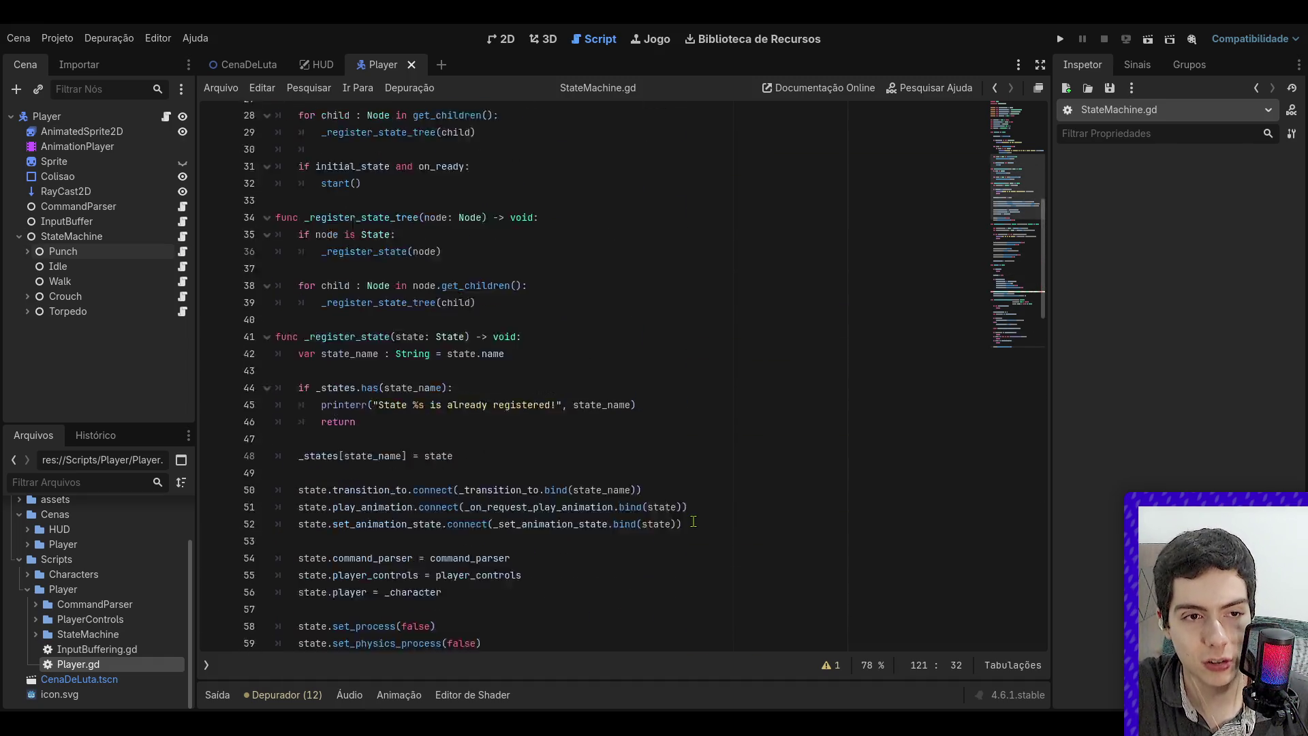
{"action": "scroll", "coordinate": [693, 521], "scroll_direction": "up", "scroll_amount": 8}
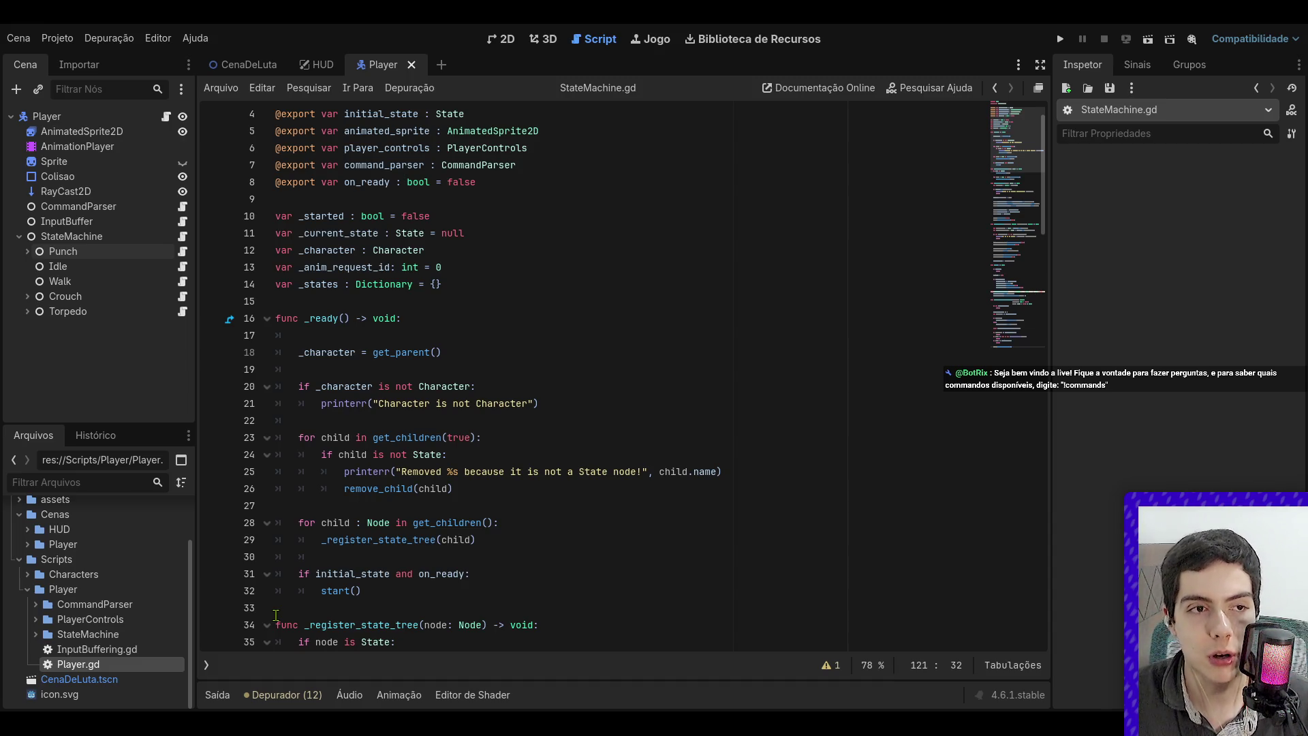
{"action": "left_click", "coordinate": [503, 38]}
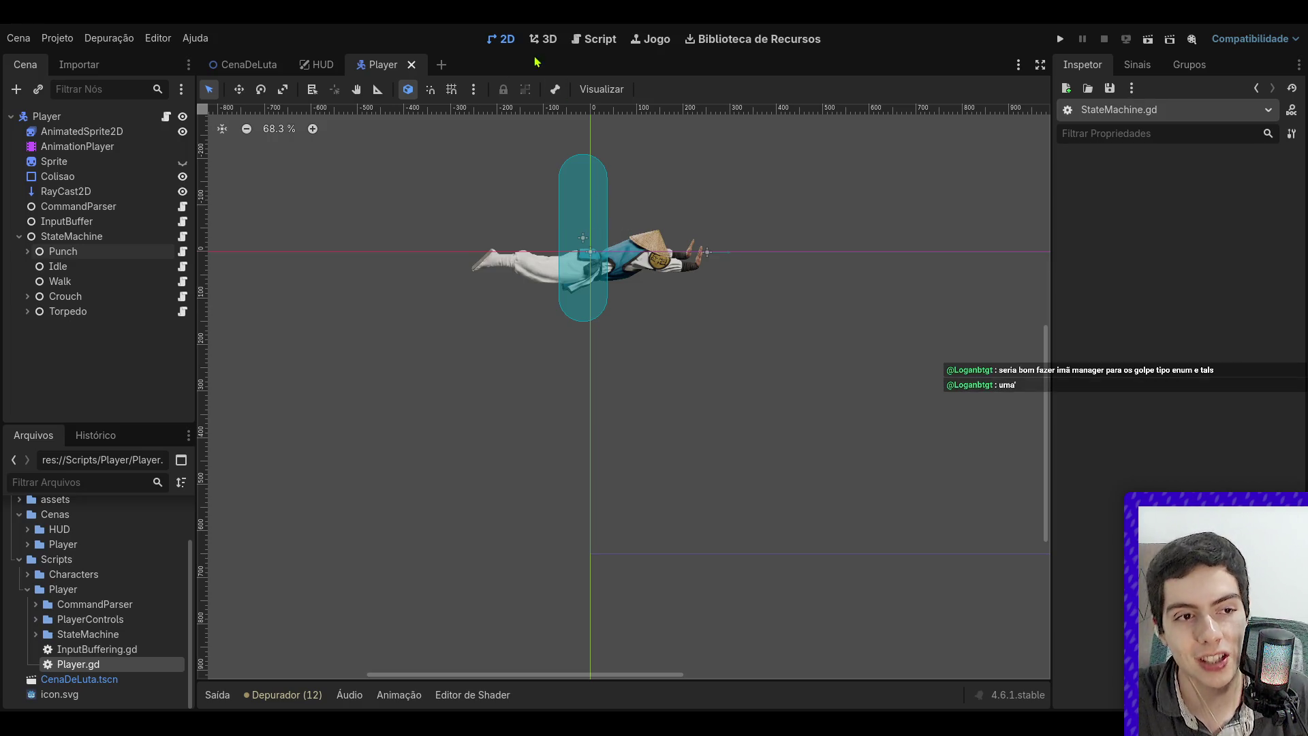
Open the Punch, StateMachine and Idle scripts and select Idle's physics process code
{"action": "left_click", "coordinate": [184, 253]}
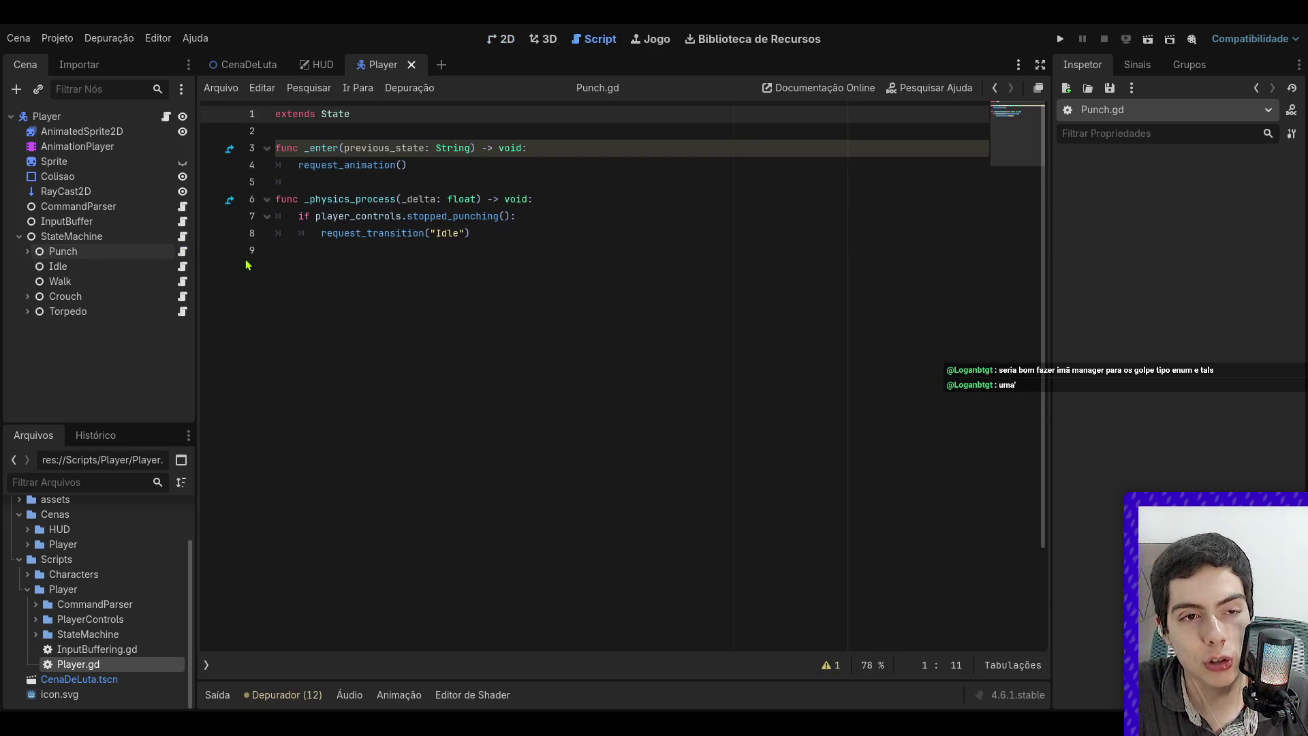
{"action": "left_click", "coordinate": [182, 237]}
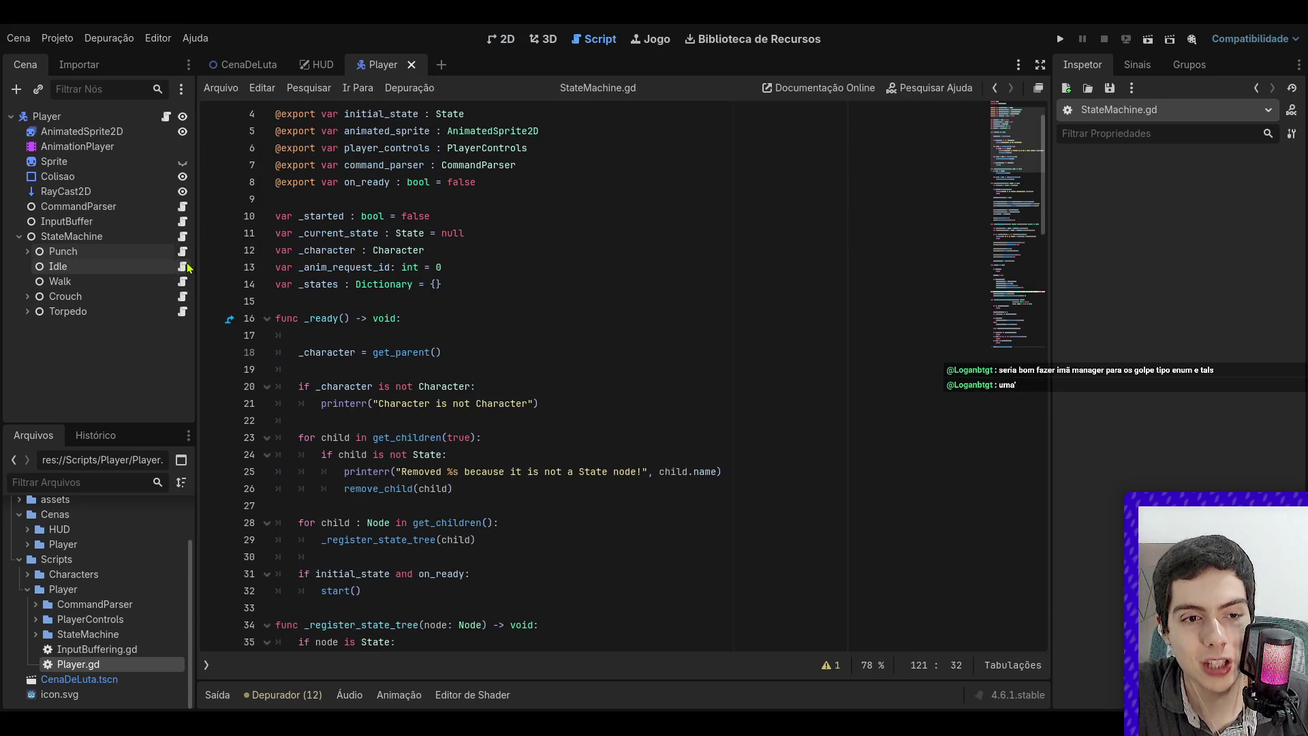
{"action": "left_click", "coordinate": [183, 266]}
{"action": "left_click_drag", "start_coordinate": [477, 352], "coordinate": [366, 199]}
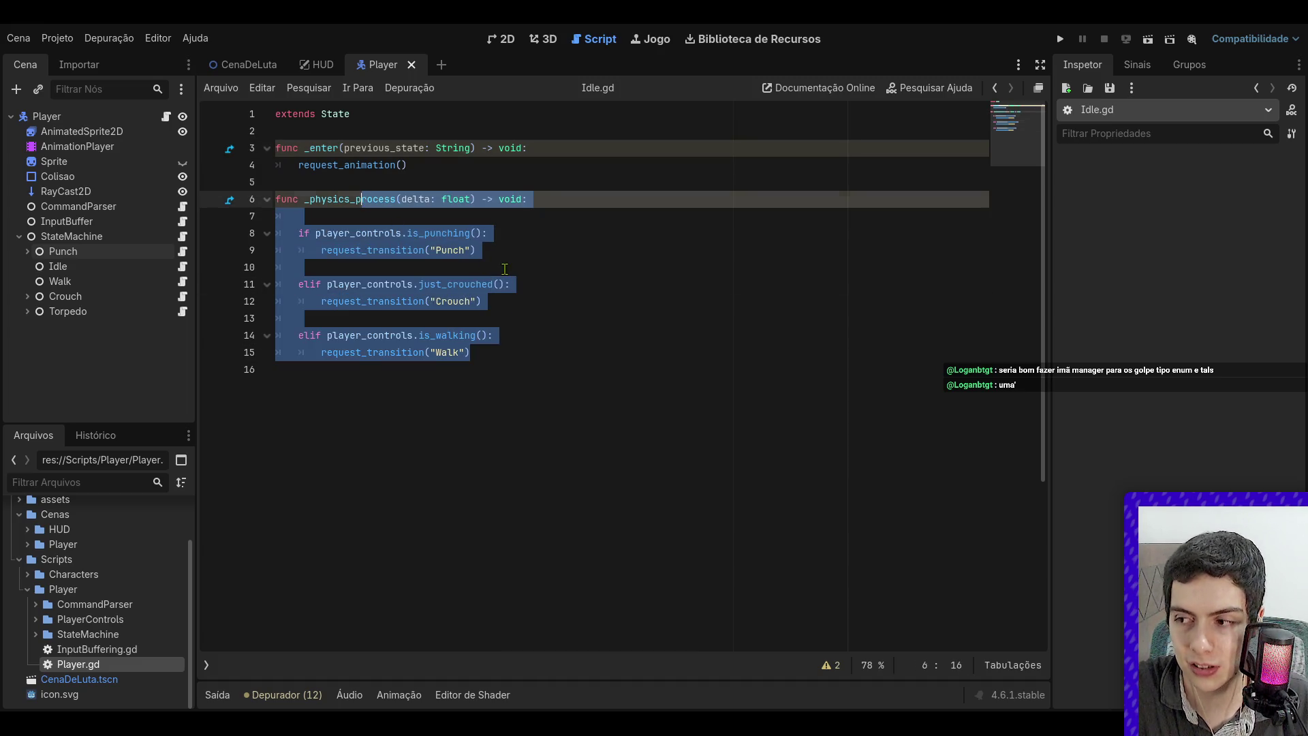
{"action": "left_click", "coordinate": [505, 269]}
{"action": "left_click", "coordinate": [519, 351]}
{"action": "left_click", "coordinate": [346, 199], "text": "shift"}
{"action": "left_click", "coordinate": [477, 352]}
{"action": "mouse_move", "coordinate": [477, 352]}
{"action": "left_mouse_down"}
{"action": "mouse_move", "coordinate": [429, 269]}
{"action": "mouse_move", "coordinate": [280, 194]}
{"action": "left_mouse_up"}
Highlight Idle.gd's transition checks on lines 6–15 to review them
{"action": "left_click", "coordinate": [434, 273]}
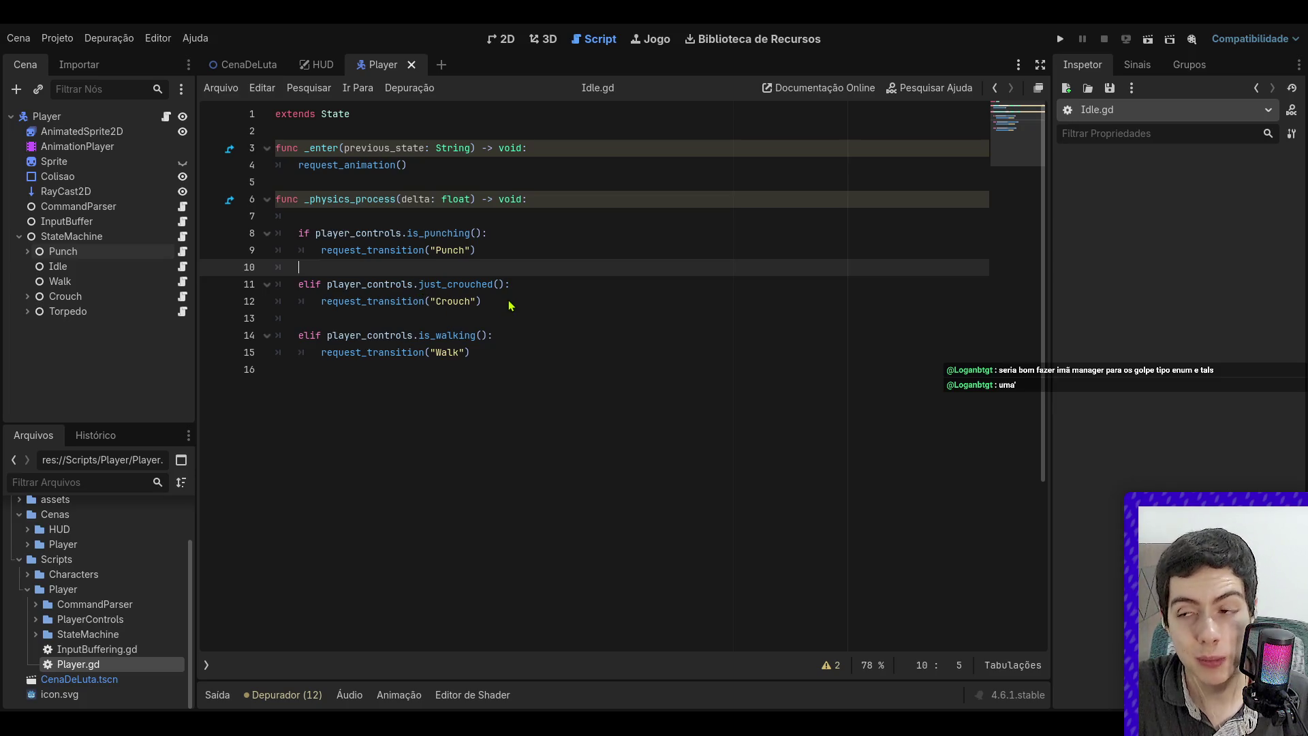
{"action": "left_click", "coordinate": [496, 369]}
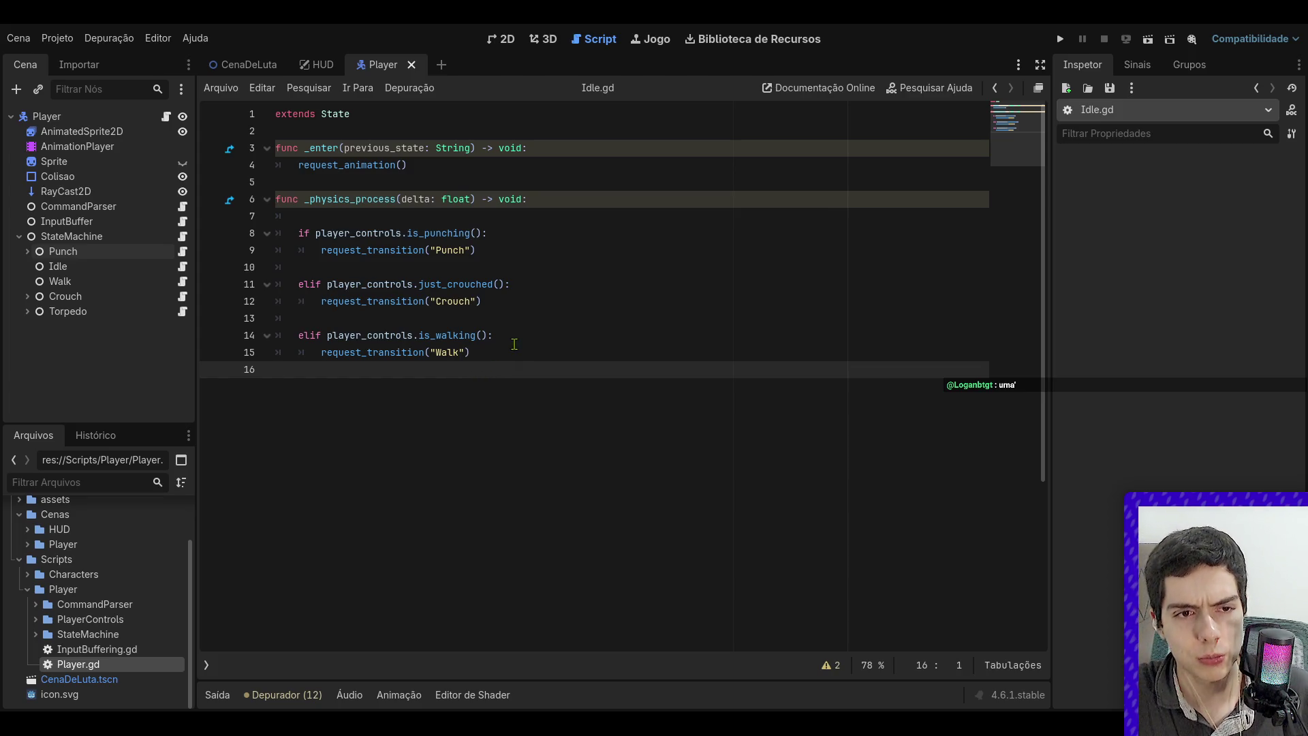
{"action": "left_click_drag", "start_coordinate": [458, 358], "coordinate": [439, 250]}
{"action": "left_click", "coordinate": [437, 272]}
{"action": "left_click_drag", "start_coordinate": [481, 263], "coordinate": [291, 199]}
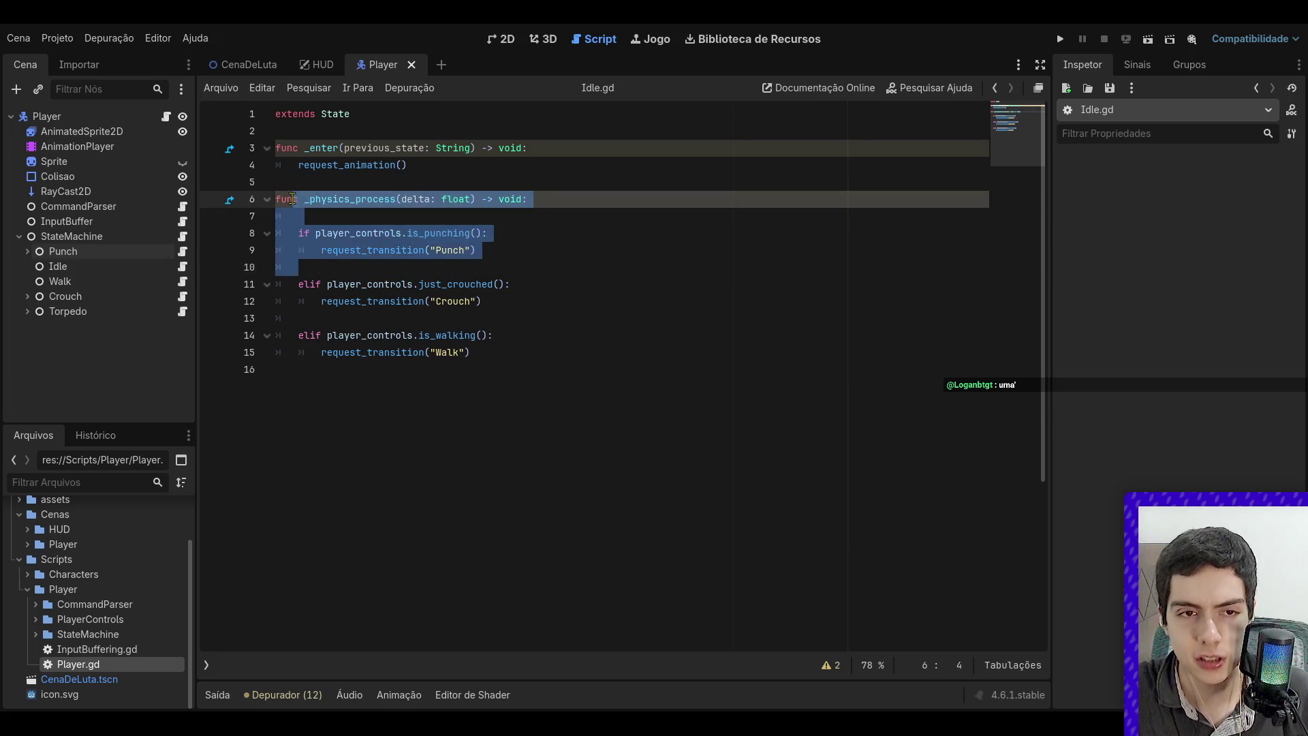
{"action": "left_click", "coordinate": [439, 251]}
{"action": "mouse_move", "coordinate": [541, 353]}
{"action": "left_mouse_down"}
{"action": "mouse_move", "coordinate": [342, 199]}
{"action": "mouse_move", "coordinate": [341, 182]}
{"action": "left_mouse_up"}
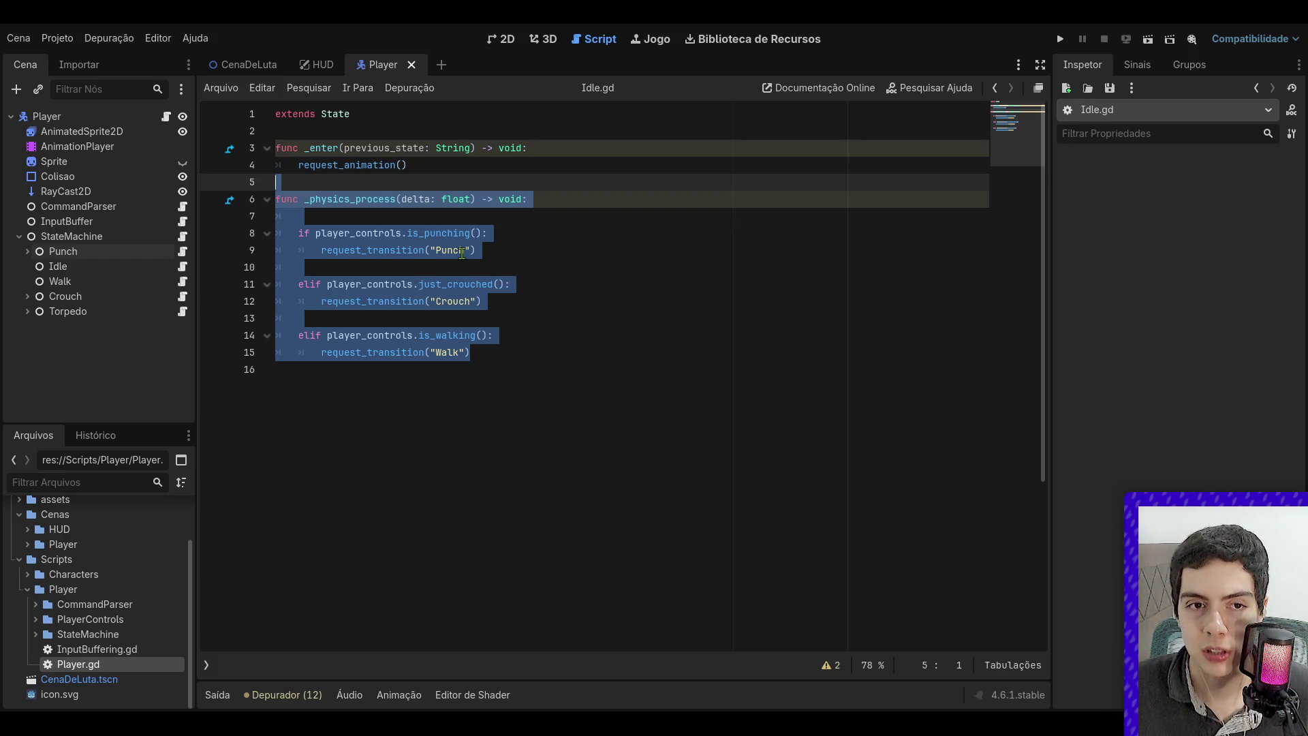
{"action": "left_click", "coordinate": [476, 253]}
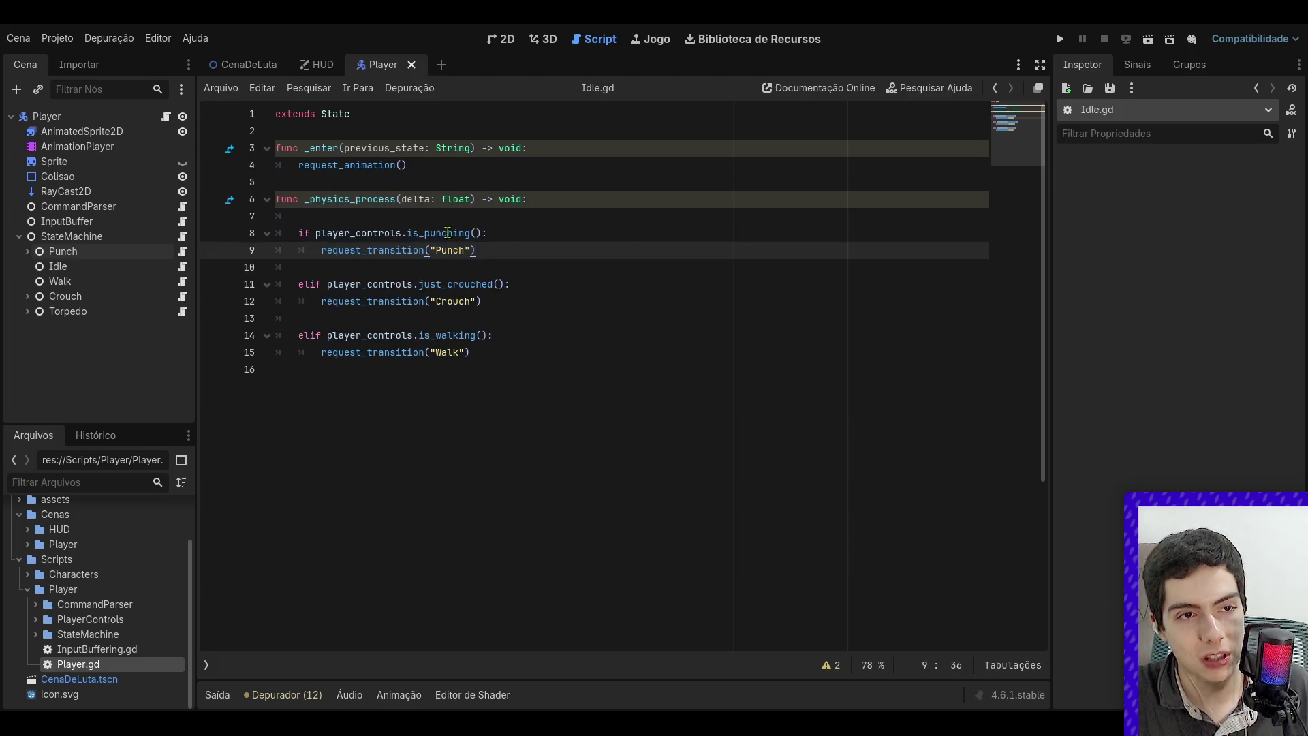
Browse the Characters scripts folder in FileSystem and open Player.gd
{"action": "double_click", "coordinate": [58, 577]}
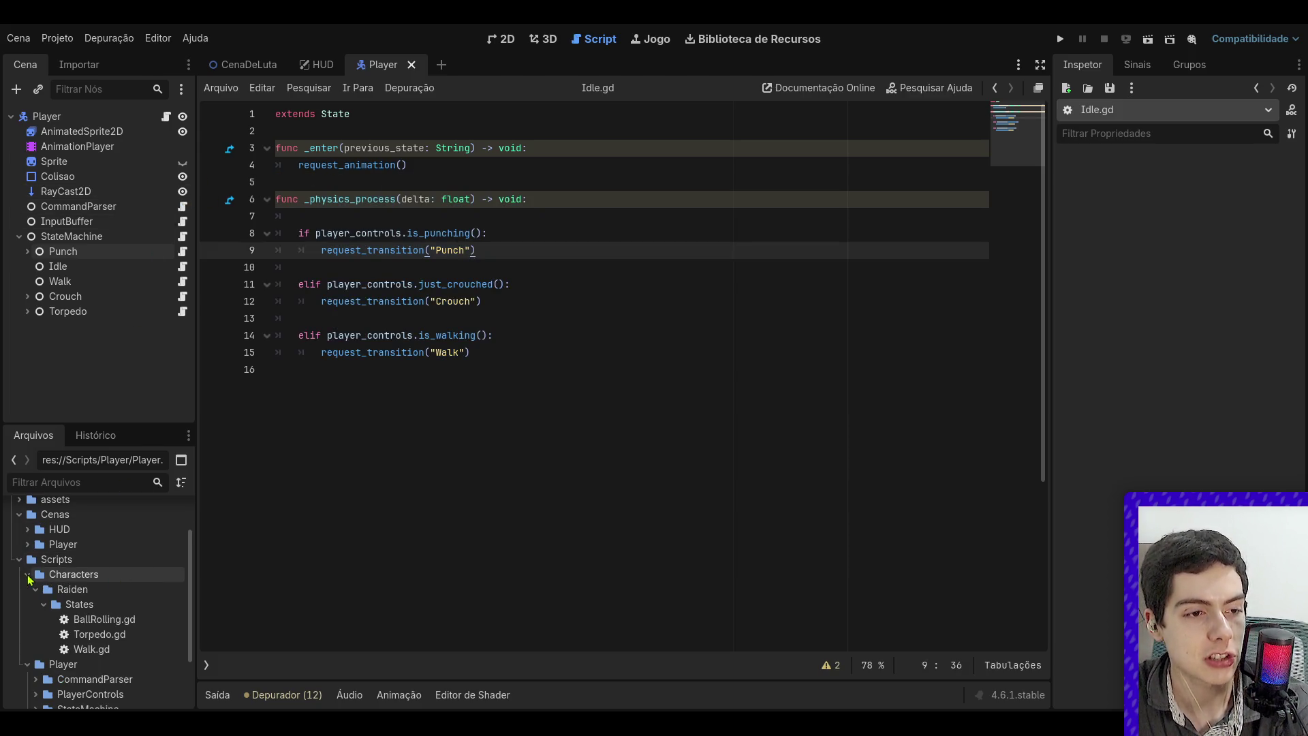
{"action": "left_click", "coordinate": [36, 592]}
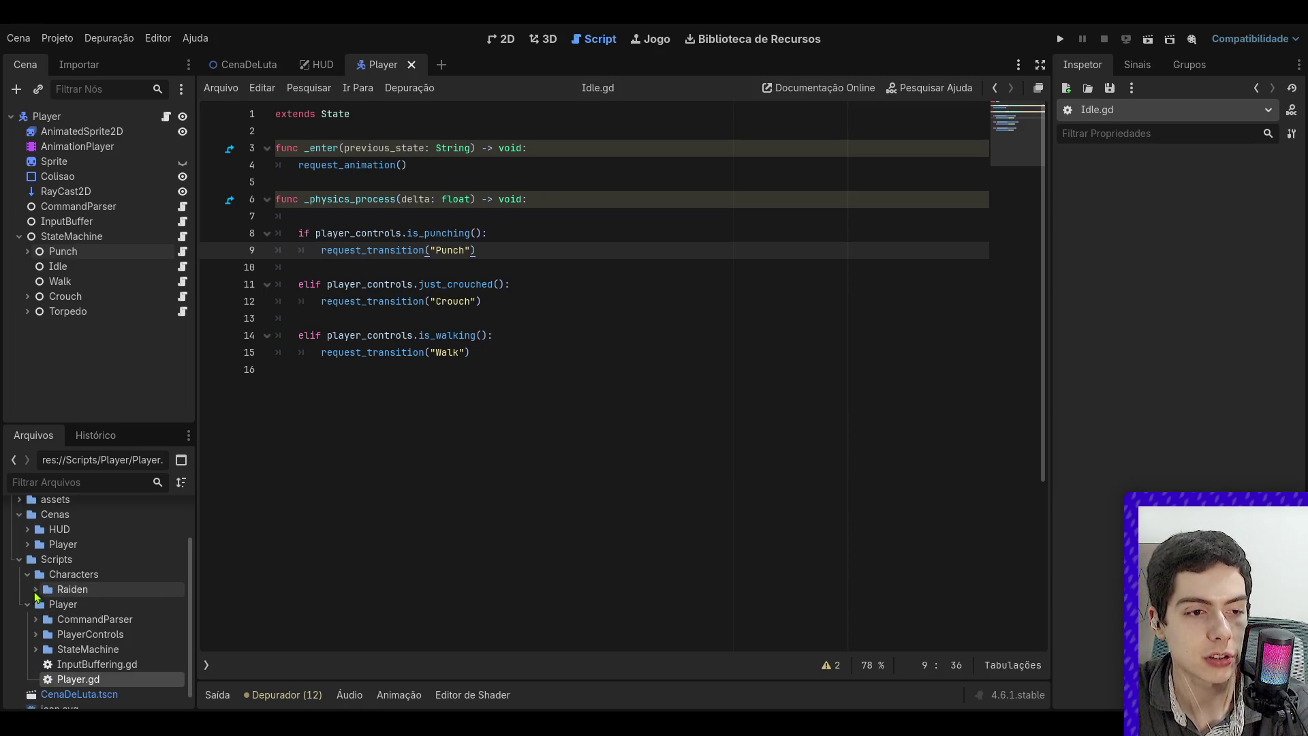
{"action": "left_click", "coordinate": [36, 590]}
{"action": "left_click", "coordinate": [27, 576]}
{"action": "left_click", "coordinate": [27, 576]}
{"action": "left_click", "coordinate": [36, 590]}
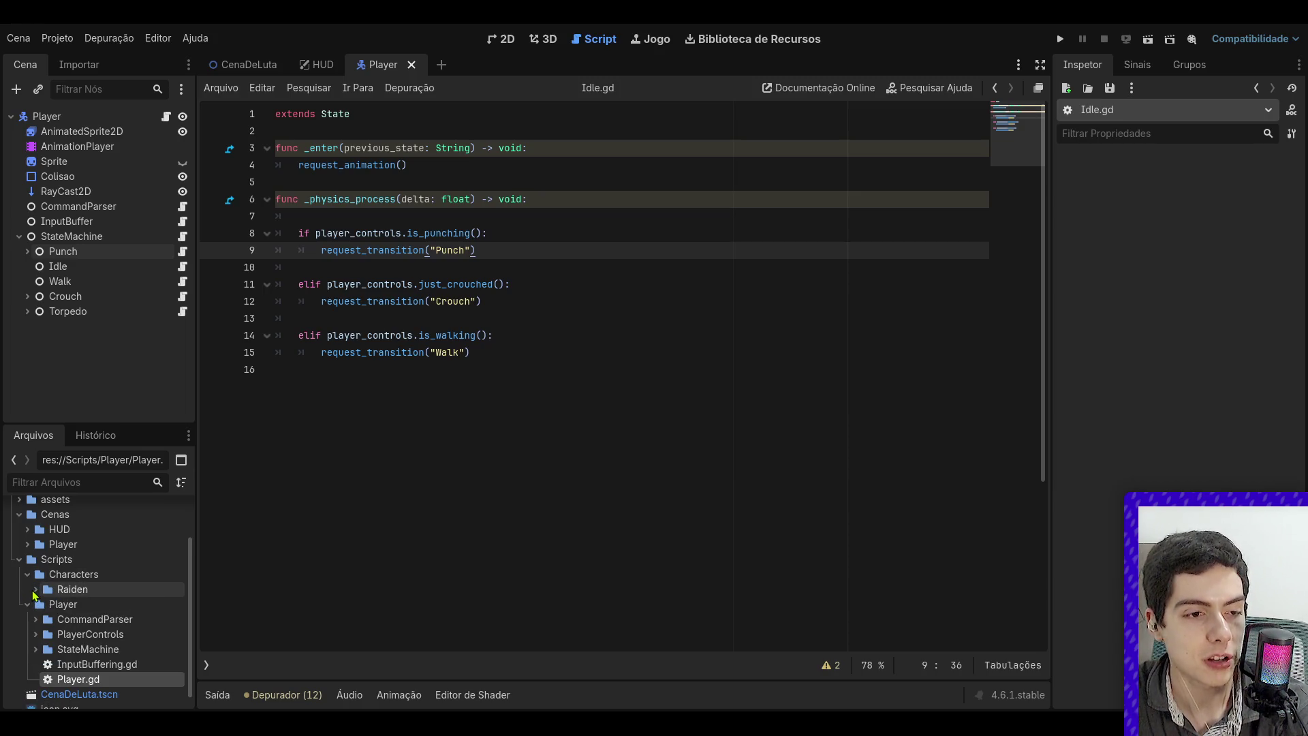
{"action": "double_click", "coordinate": [70, 663]}
{"action": "scroll", "coordinate": [496, 234], "scroll_direction": "up", "scroll_amount": 15}
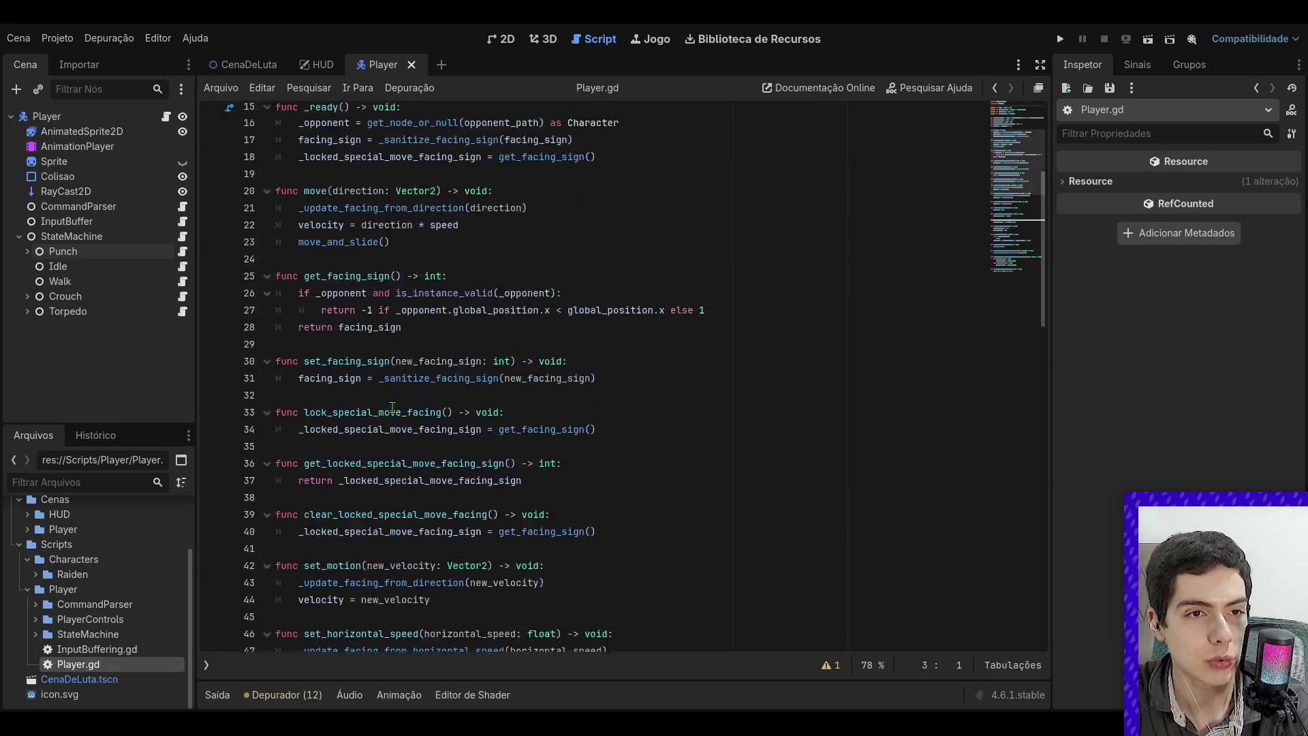
{"action": "left_click", "coordinate": [516, 218]}
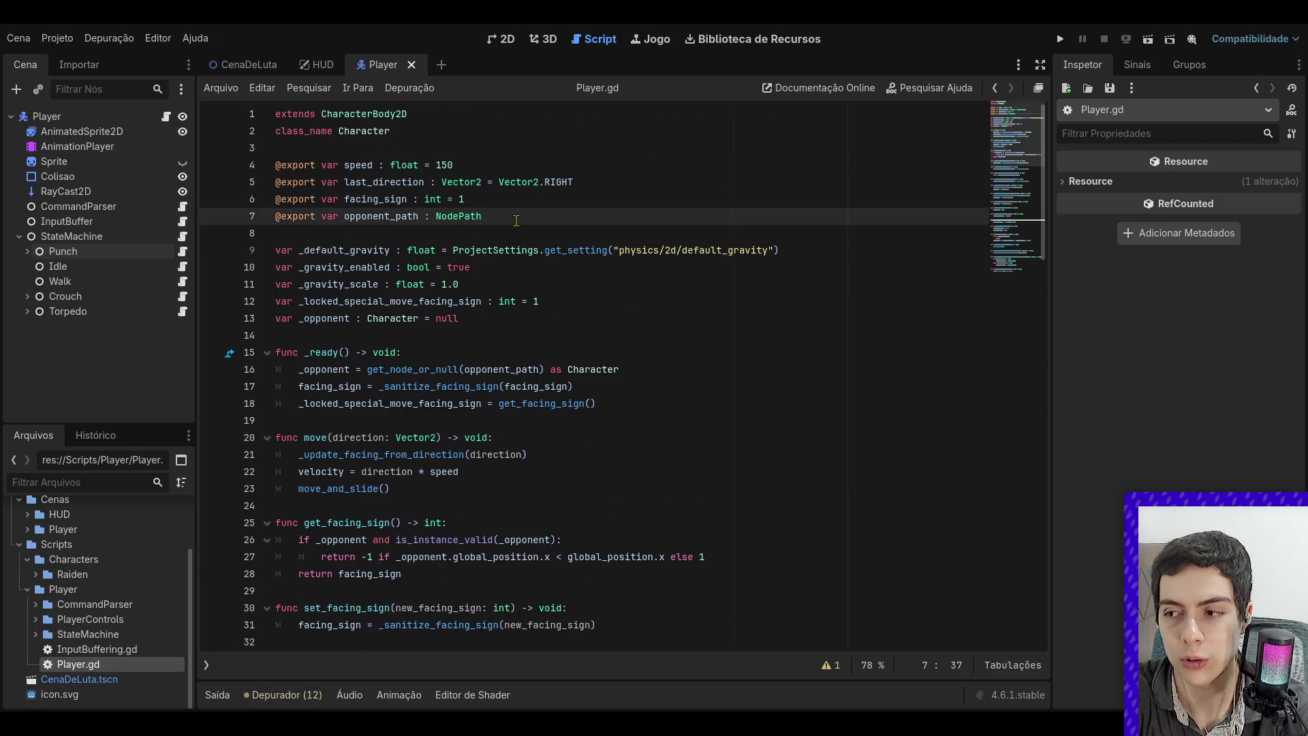
{"action": "key", "text": "Return"}
{"action": "key", "text": "Return"}
{"action": "type", "text": "enum CharacterStates "}
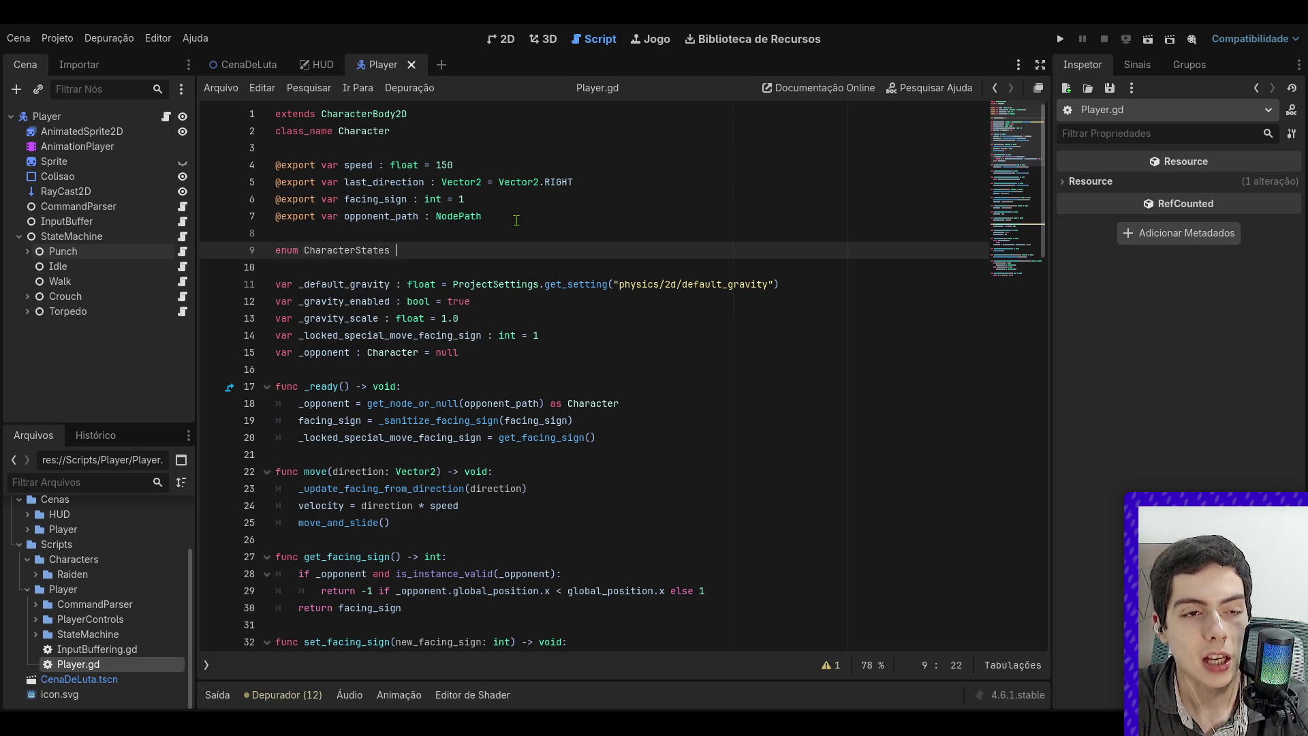
{"action": "type", "text": "{"}
{"action": "key", "text": "Return"}
{"action": "type", "text": "Idle,"}
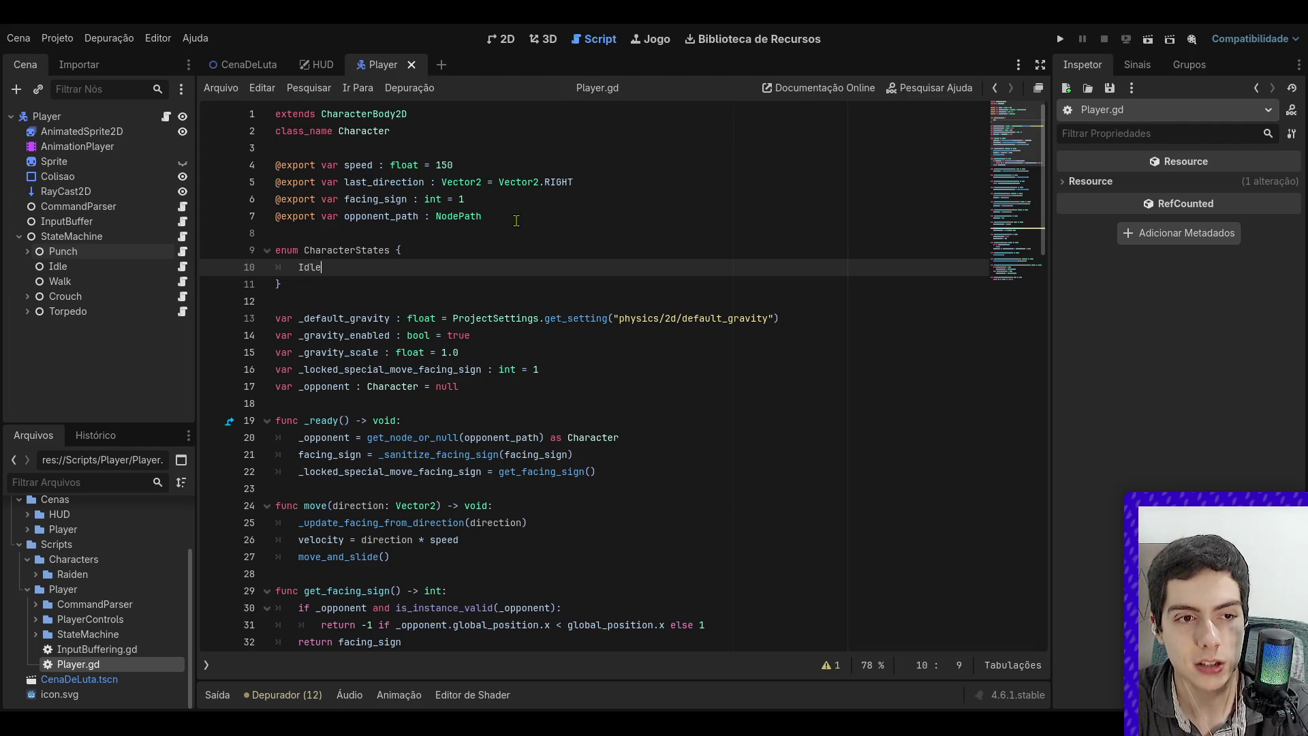
{"action": "key", "text": "Return"}
{"action": "type", "text": "Walk,"}
{"action": "key", "text": "Return"}
{"action": "type", "text": "Punch,"}
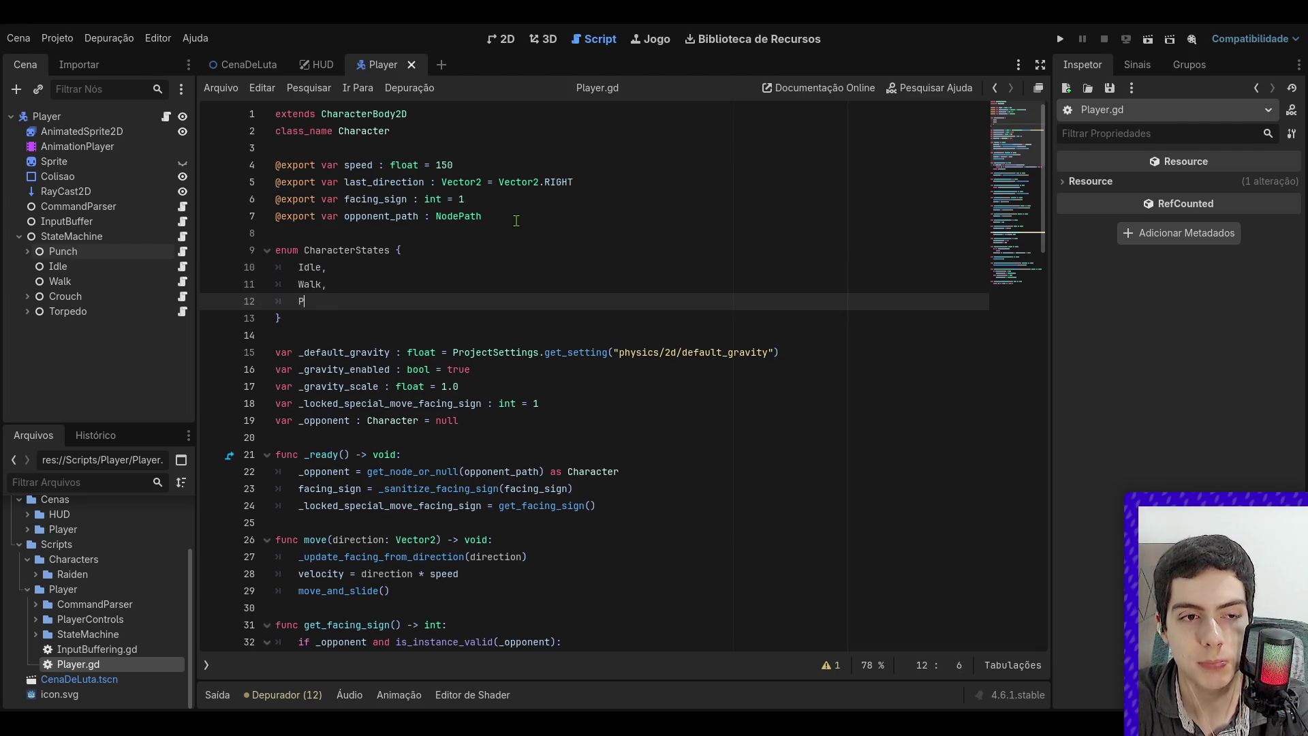
{"action": "key", "text": "Return"}
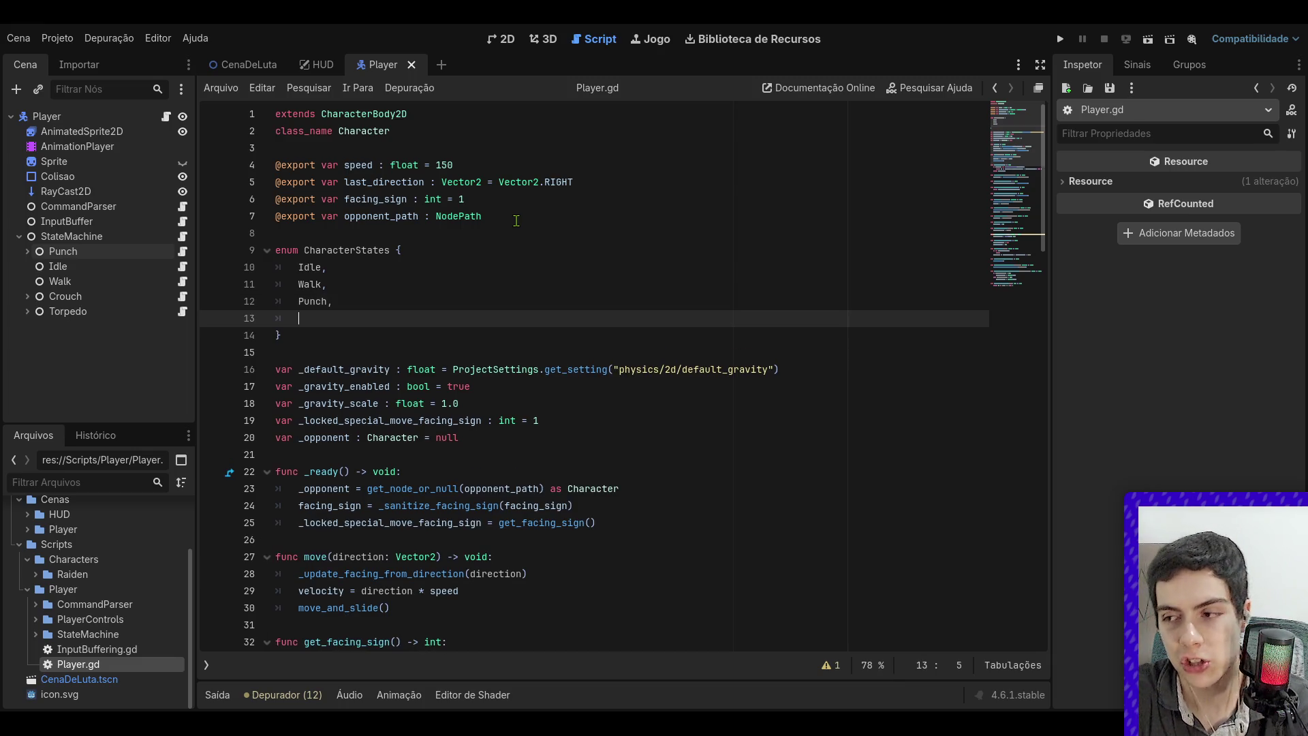
{"action": "left_click", "coordinate": [304, 336]}
{"action": "mouse_move", "coordinate": [305, 336]}
{"action": "left_mouse_down"}
{"action": "mouse_move", "coordinate": [300, 284]}
{"action": "mouse_move", "coordinate": [304, 337]}
{"action": "mouse_move", "coordinate": [269, 250]}
{"action": "mouse_move", "coordinate": [259, 258]}
{"action": "left_mouse_up"}
{"action": "left_click_drag", "start_coordinate": [327, 284], "coordinate": [261, 271]}
{"action": "left_click_drag", "start_coordinate": [320, 302], "coordinate": [278, 250]}
{"action": "left_click", "coordinate": [321, 301]}
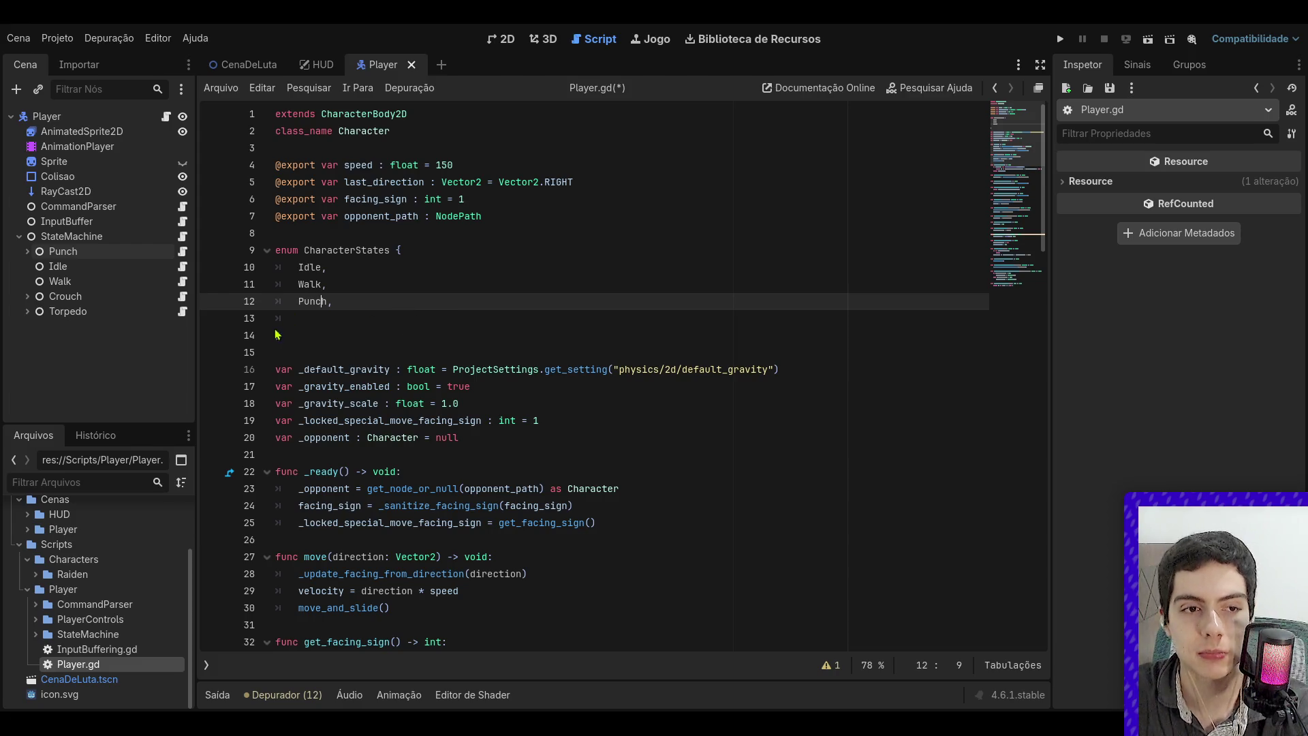
{"action": "left_click_drag", "start_coordinate": [384, 334], "coordinate": [266, 244]}
{"action": "key", "text": "BackSpace"}
{"action": "key", "text": "BackSpace"}
{"action": "left_click", "coordinate": [594, 286]}
{"action": "key", "text": "ctrl+s"}
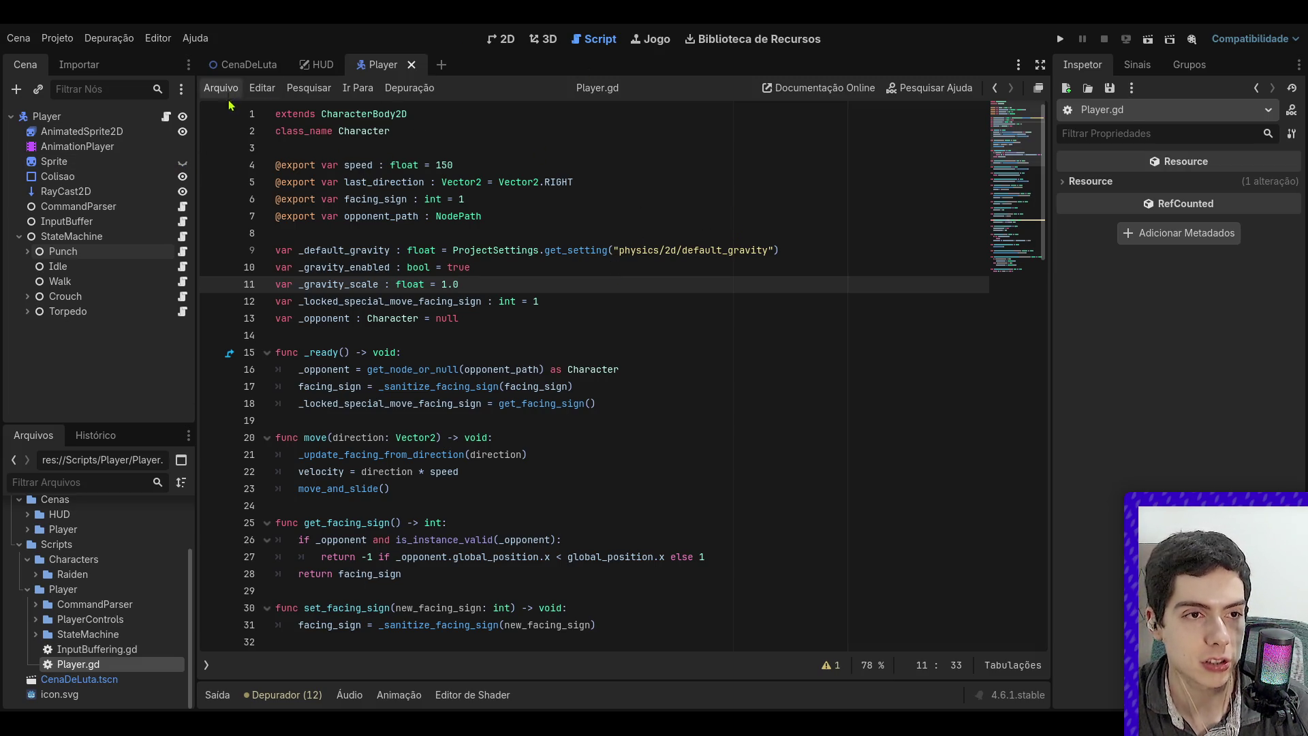
Select the Scripts/Characters folder, then place the caret on the line after _ready in Player.gd
{"action": "left_click", "coordinate": [27, 589]}
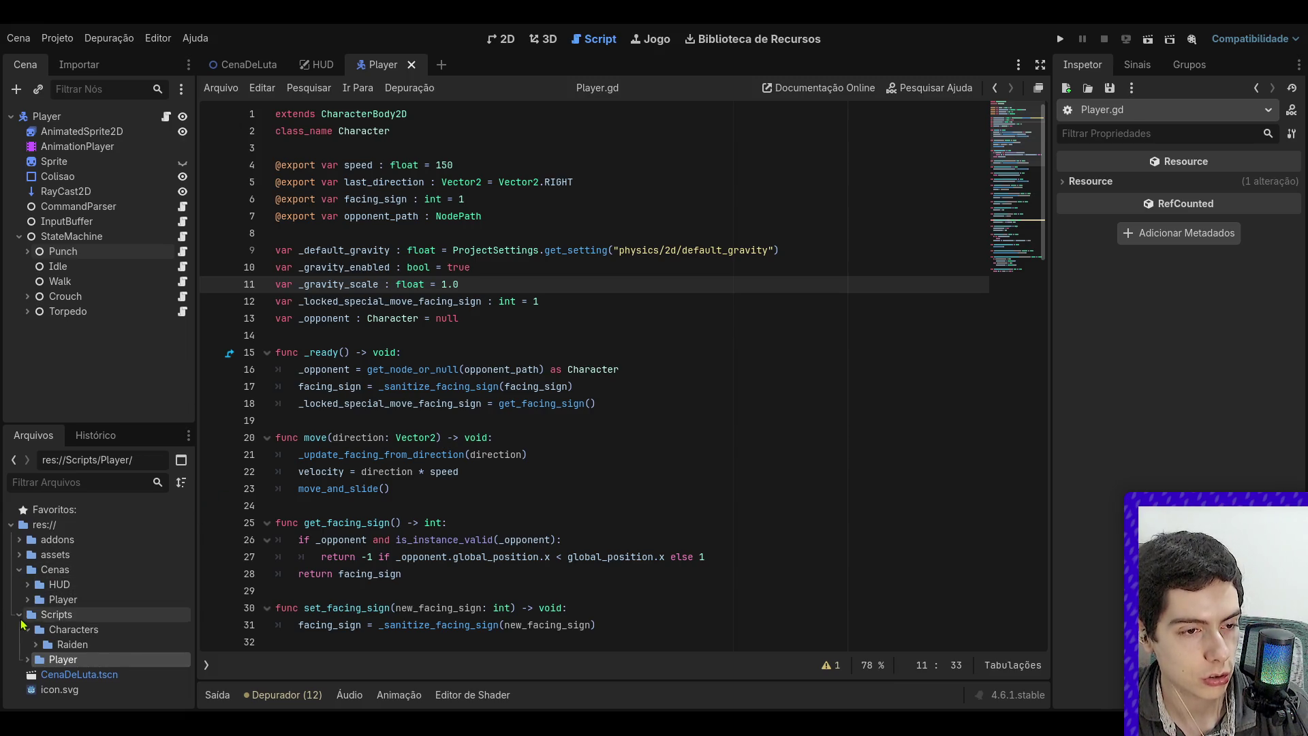
{"action": "left_click", "coordinate": [19, 614]}
{"action": "left_click", "coordinate": [19, 570]}
{"action": "left_click", "coordinate": [19, 584]}
{"action": "left_click", "coordinate": [28, 599]}
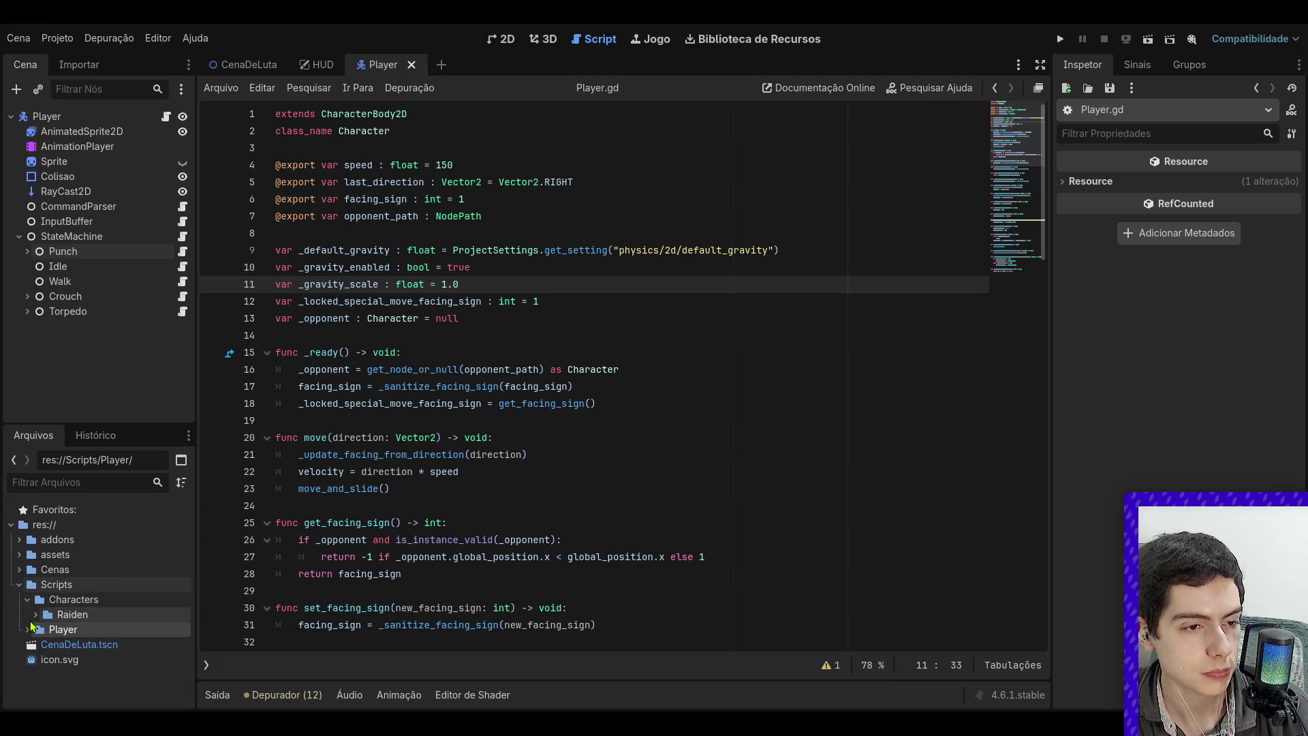
{"action": "left_click", "coordinate": [68, 599]}
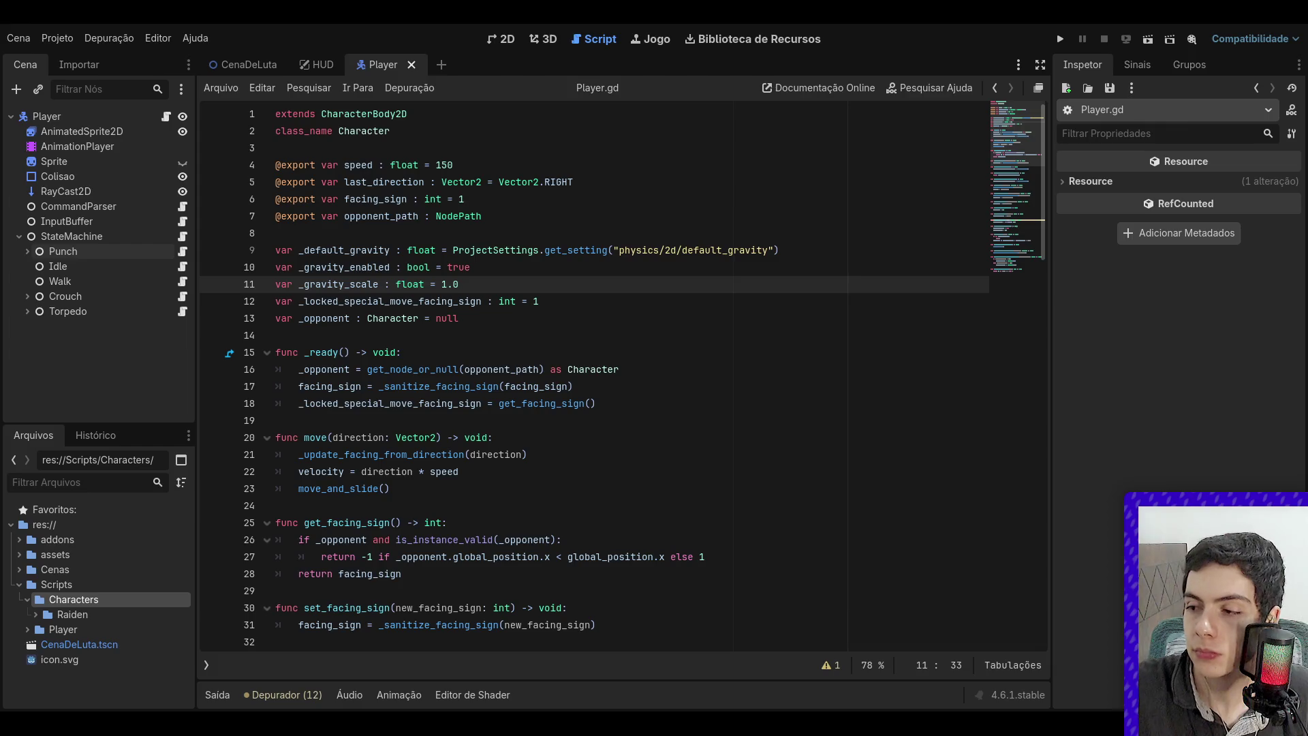
{"action": "left_click", "coordinate": [932, 423]}
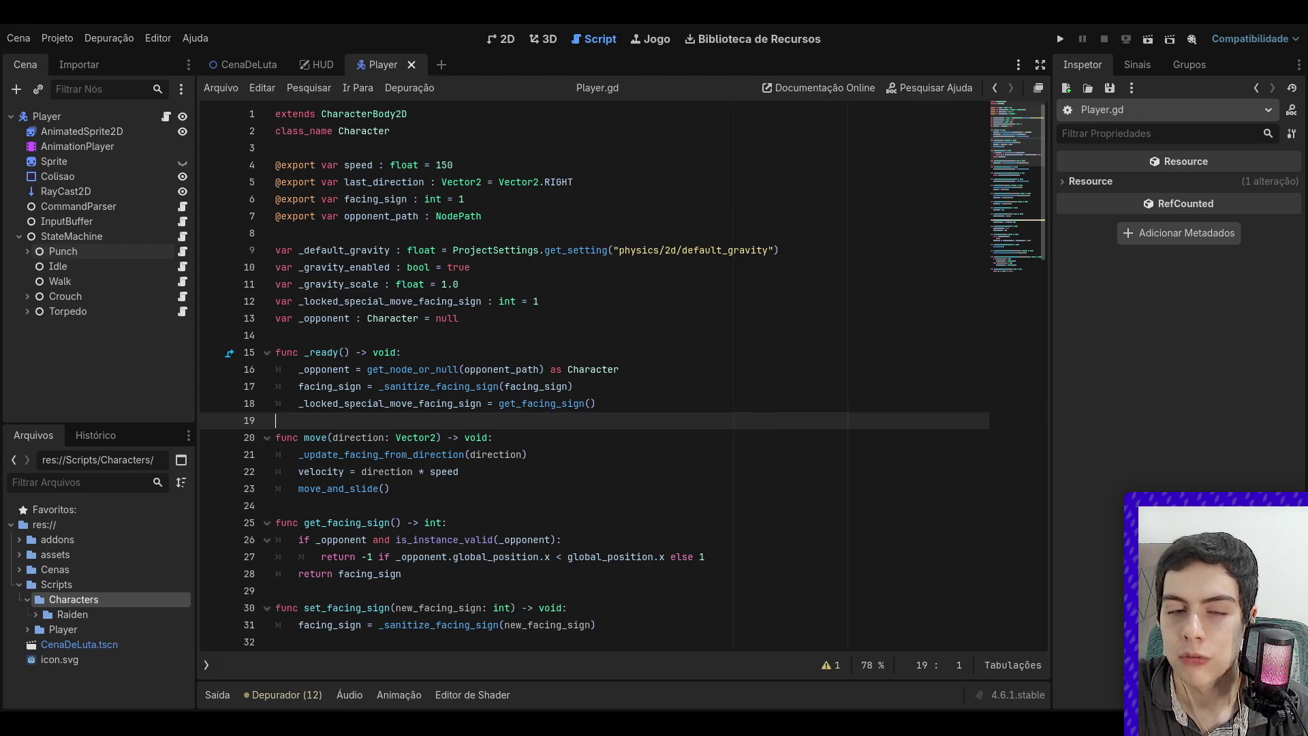
Create a new WhiteShirtGuy folder in Scripts/Characters beside Raiden
{"action": "left_click", "coordinate": [502, 39]}
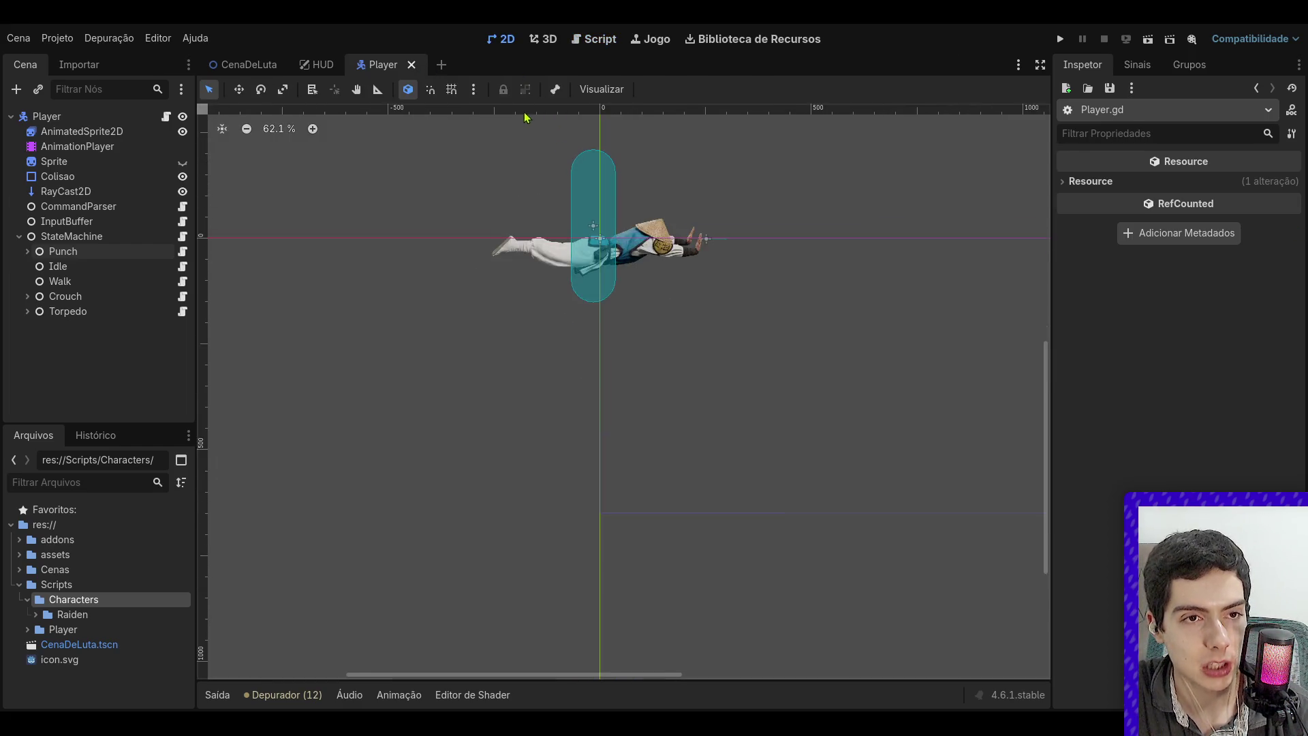
{"action": "left_click", "coordinate": [543, 39]}
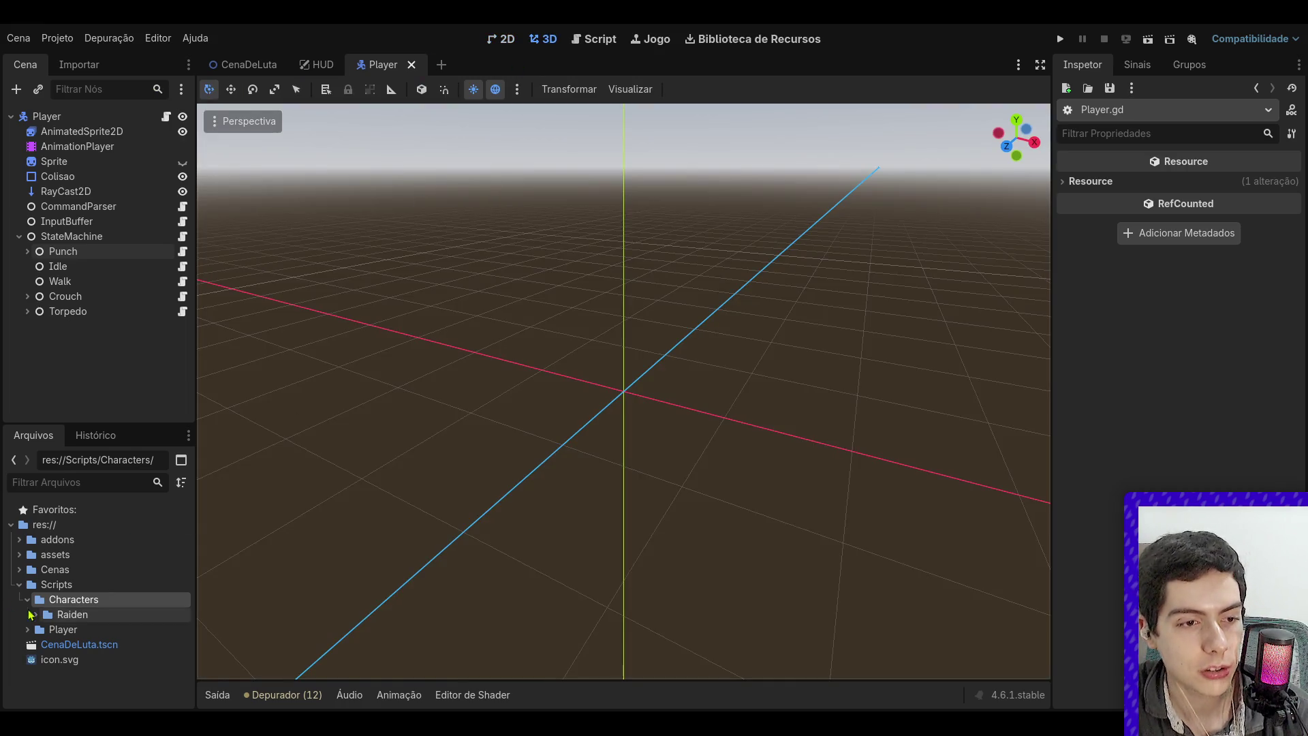
{"action": "left_click", "coordinate": [35, 614]}
{"action": "left_click", "coordinate": [35, 614]}
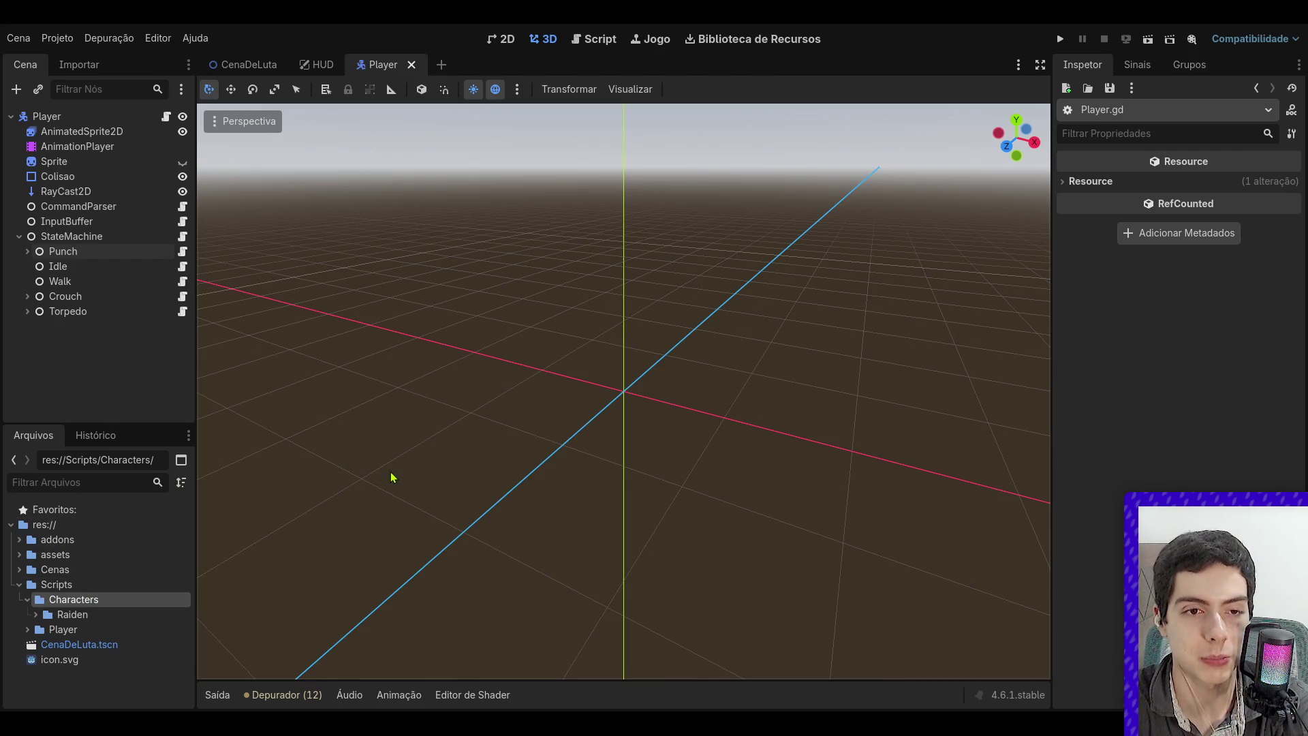
{"action": "left_click", "coordinate": [73, 617]}
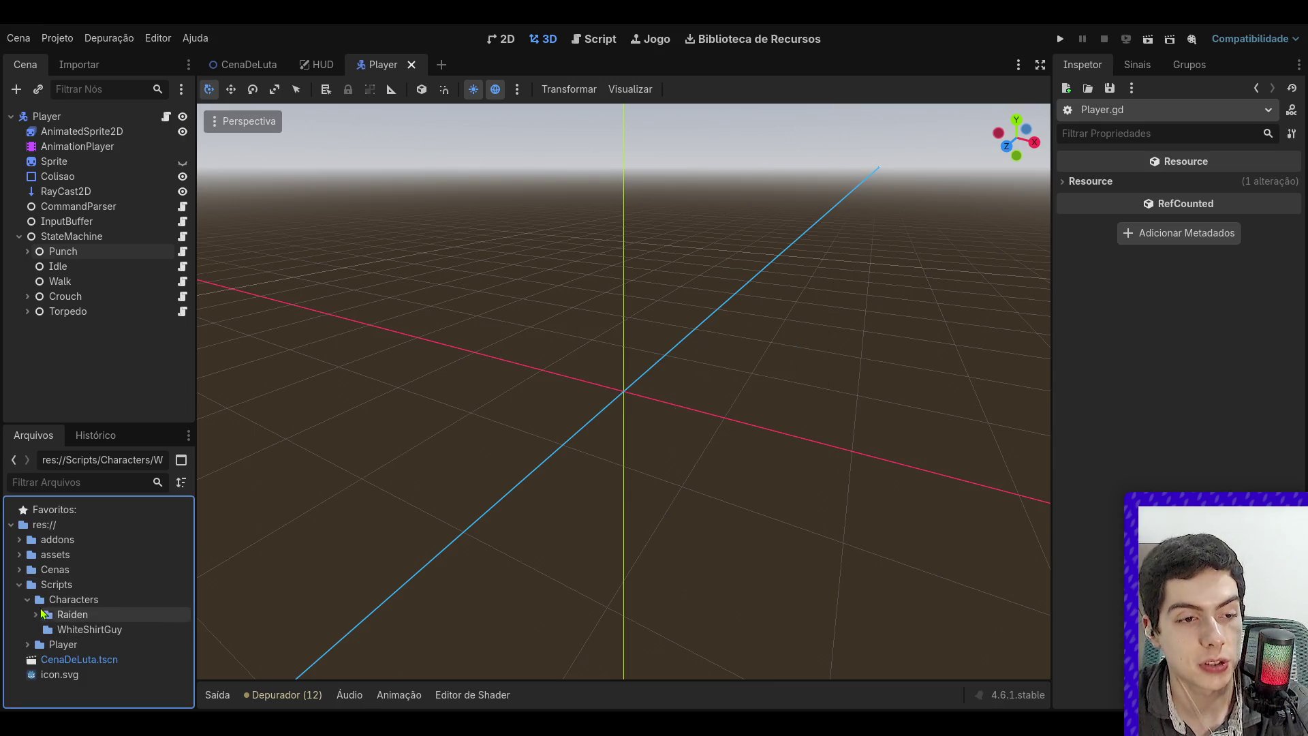
Expand the Cenas folder and select its Player scenes folder
{"action": "left_click", "coordinate": [28, 644]}
{"action": "scroll", "coordinate": [121, 674], "scroll_direction": "down", "scroll_amount": 3}
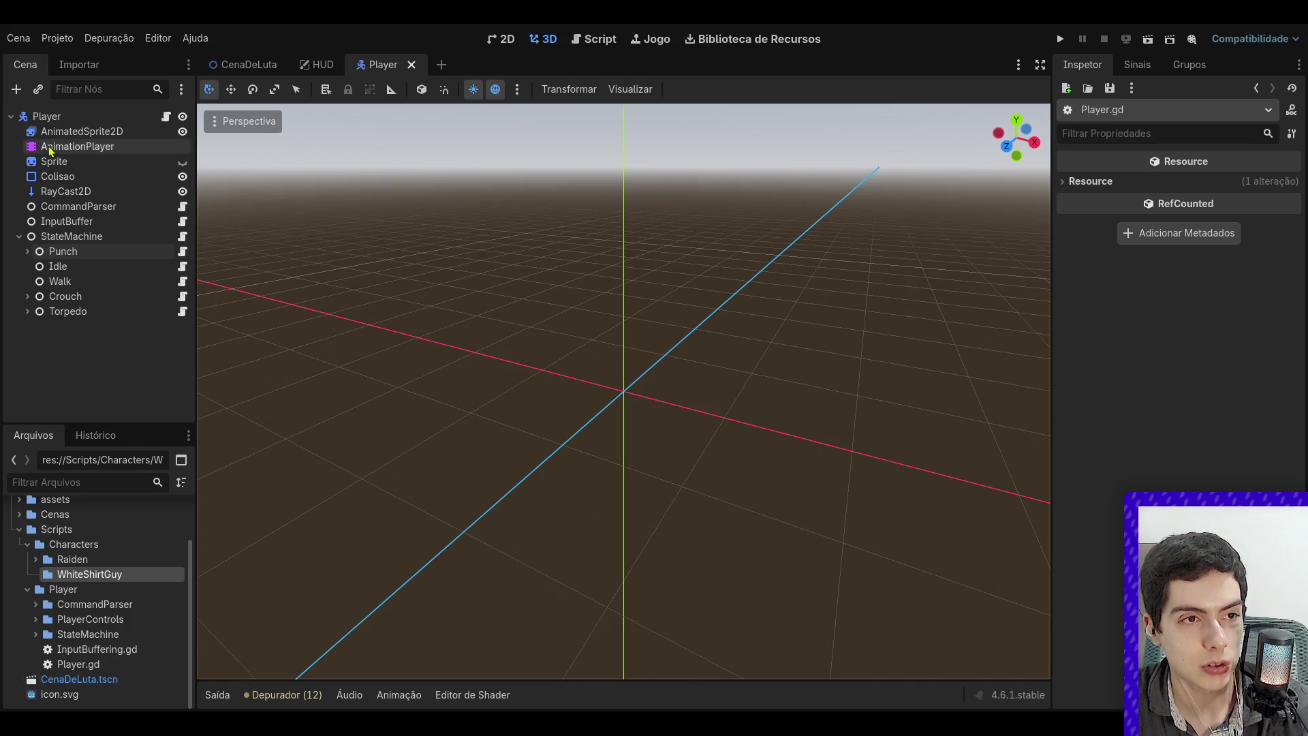
{"action": "left_click", "coordinate": [19, 529]}
{"action": "left_click", "coordinate": [19, 569]}
{"action": "left_click", "coordinate": [19, 614]}
{"action": "left_click", "coordinate": [48, 614]}
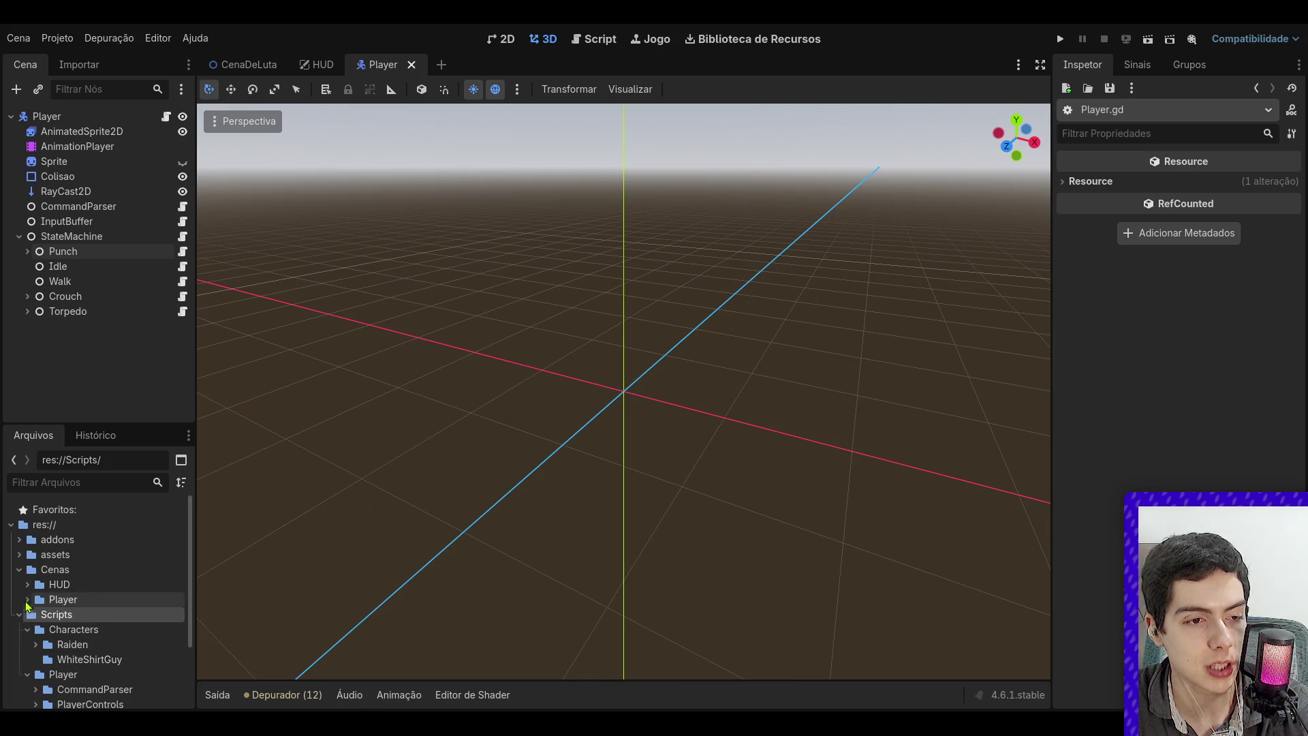
{"action": "left_click", "coordinate": [19, 614]}
{"action": "left_click", "coordinate": [27, 598]}
{"action": "left_click", "coordinate": [58, 604]}
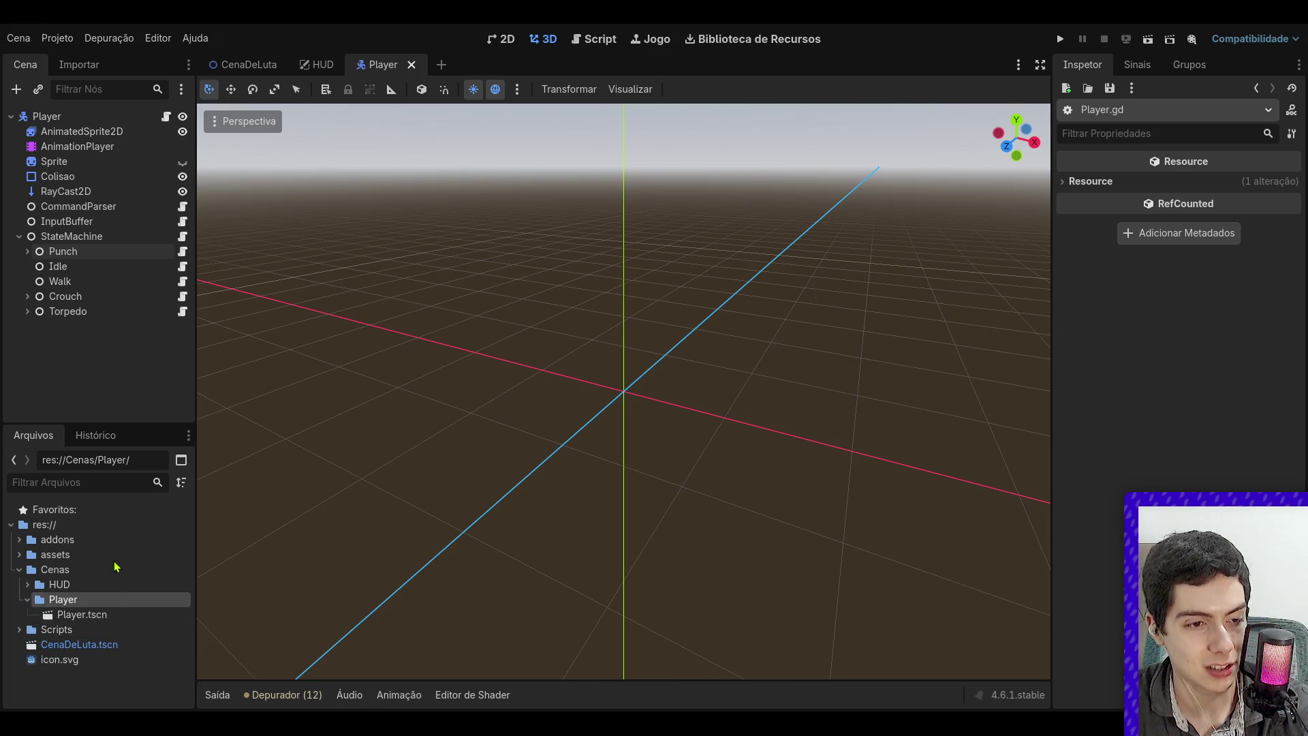
Rename the Cenas/Player folder to Characters and Player.tscn to Raiden.tscn
{"action": "type", "text": "Characters"}
{"action": "key", "text": "Return"}
{"action": "left_click", "coordinate": [113, 599]}
{"action": "double_click", "coordinate": [73, 584]}
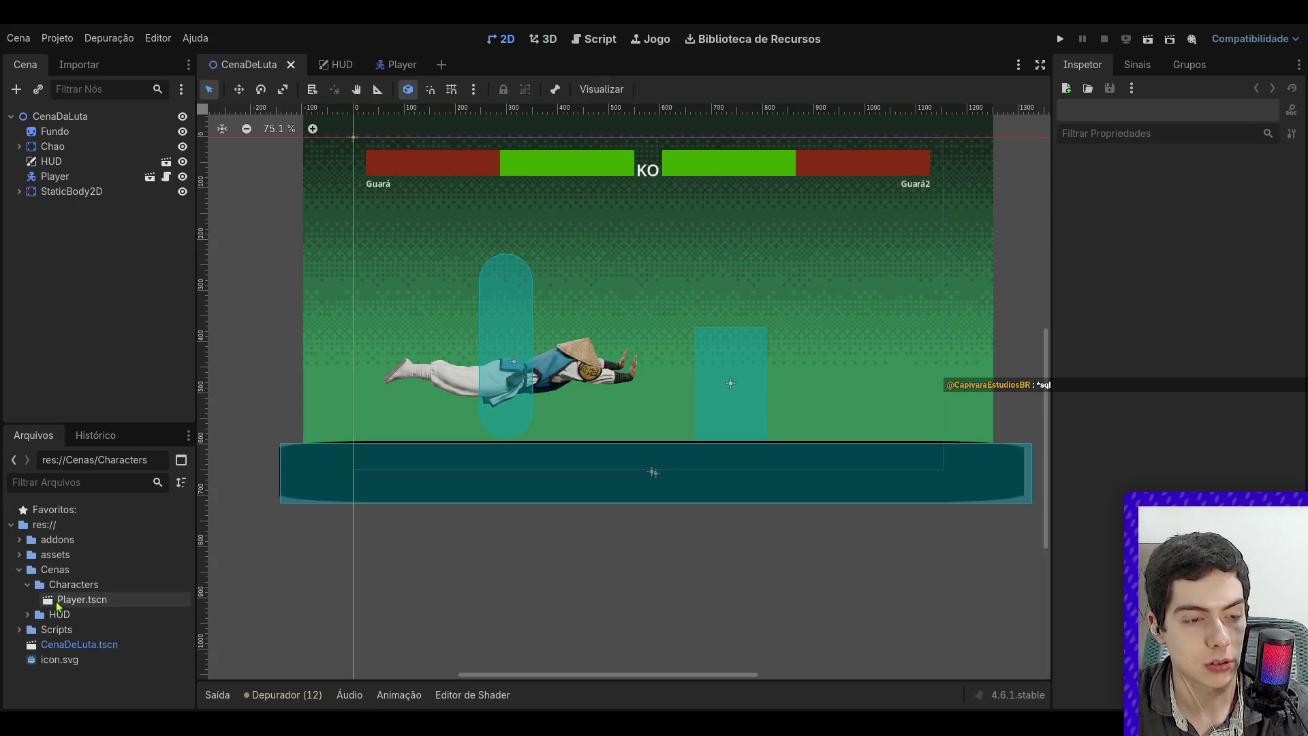
{"action": "left_click", "coordinate": [82, 599]}
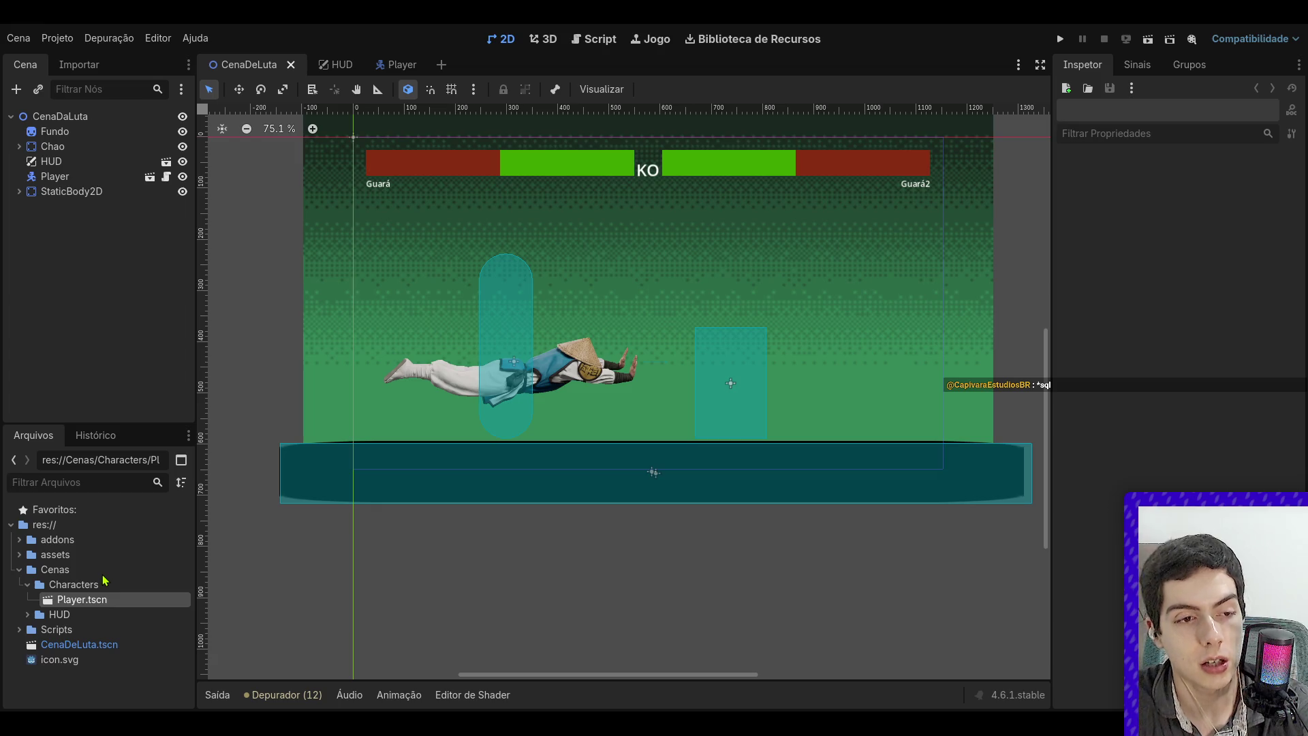
{"action": "key", "text": "F2"}
{"action": "type", "text": "Raiden"}
{"action": "key", "text": "Return"}
Check Raiden.tscn in FileSystem and select the Cenas/Characters scenes folder
{"action": "left_click", "coordinate": [29, 583]}
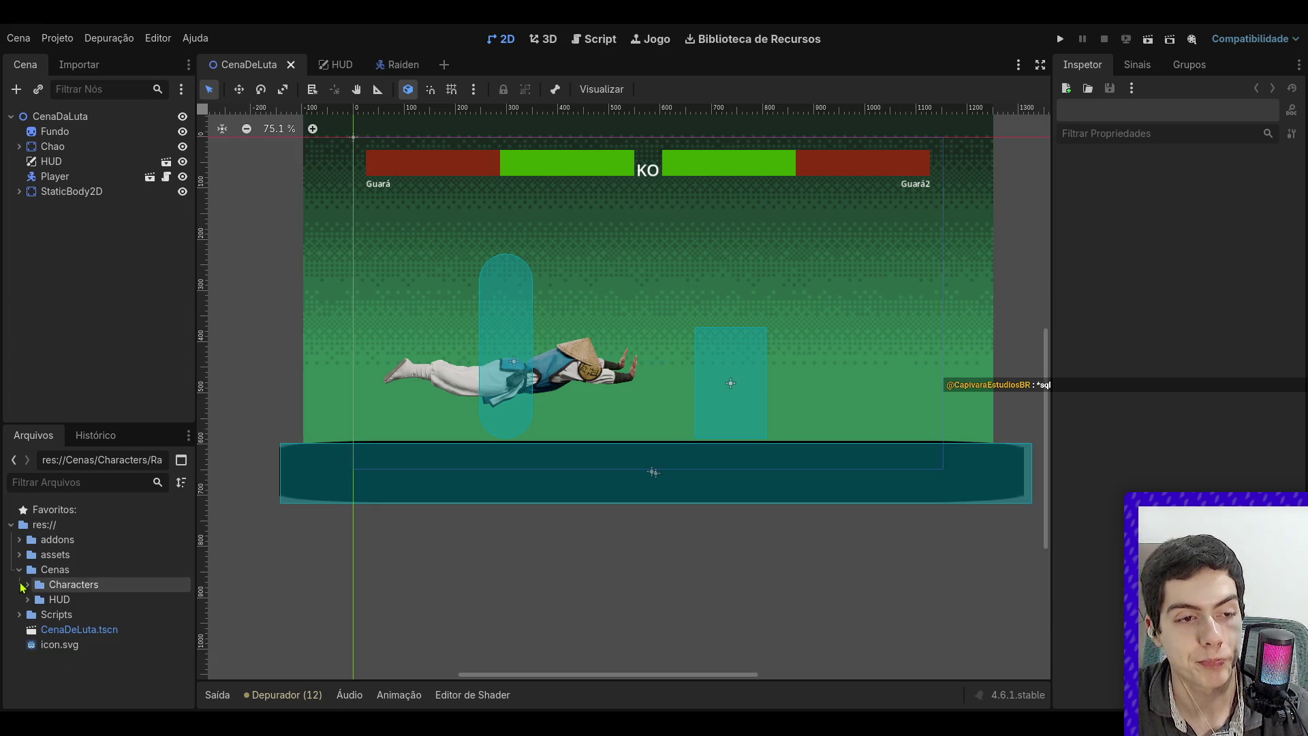
{"action": "left_click", "coordinate": [28, 584]}
{"action": "left_click", "coordinate": [29, 585]}
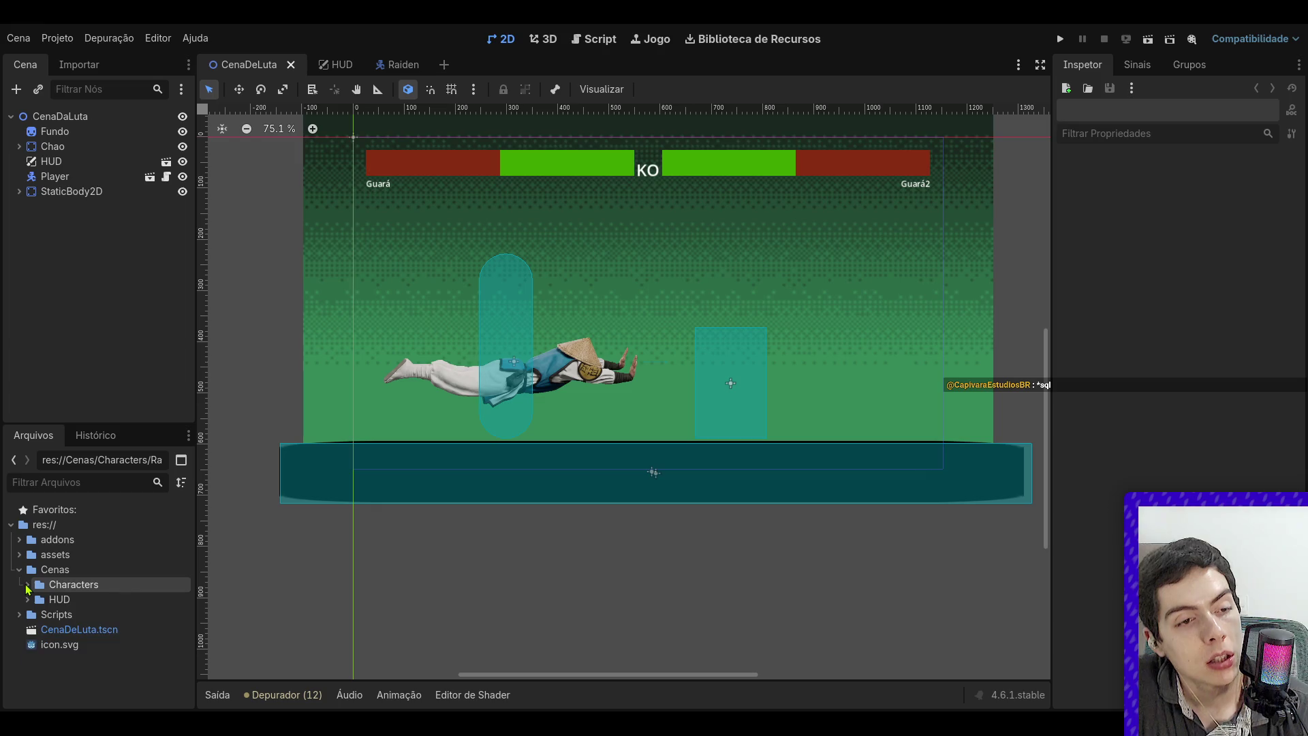
{"action": "left_click", "coordinate": [19, 569]}
{"action": "left_click", "coordinate": [19, 584]}
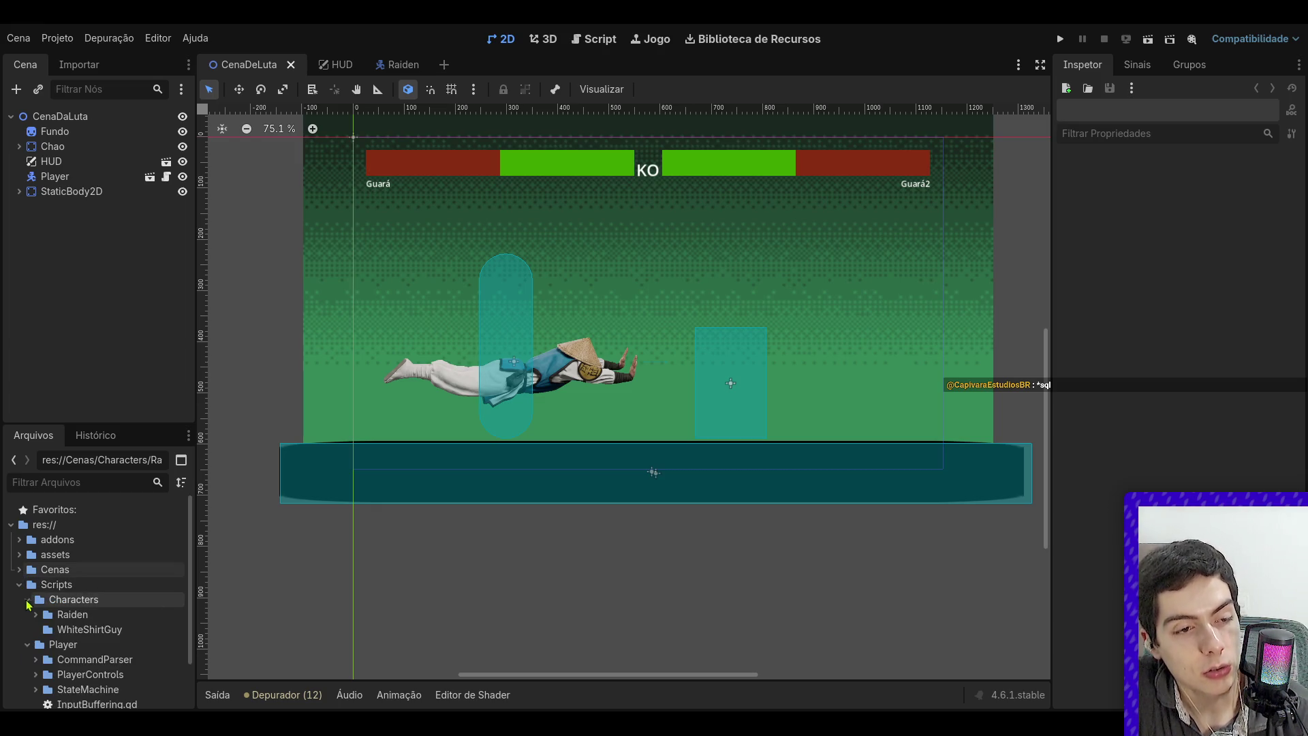
{"action": "scroll", "coordinate": [88, 638], "scroll_direction": "down", "scroll_amount": 3}
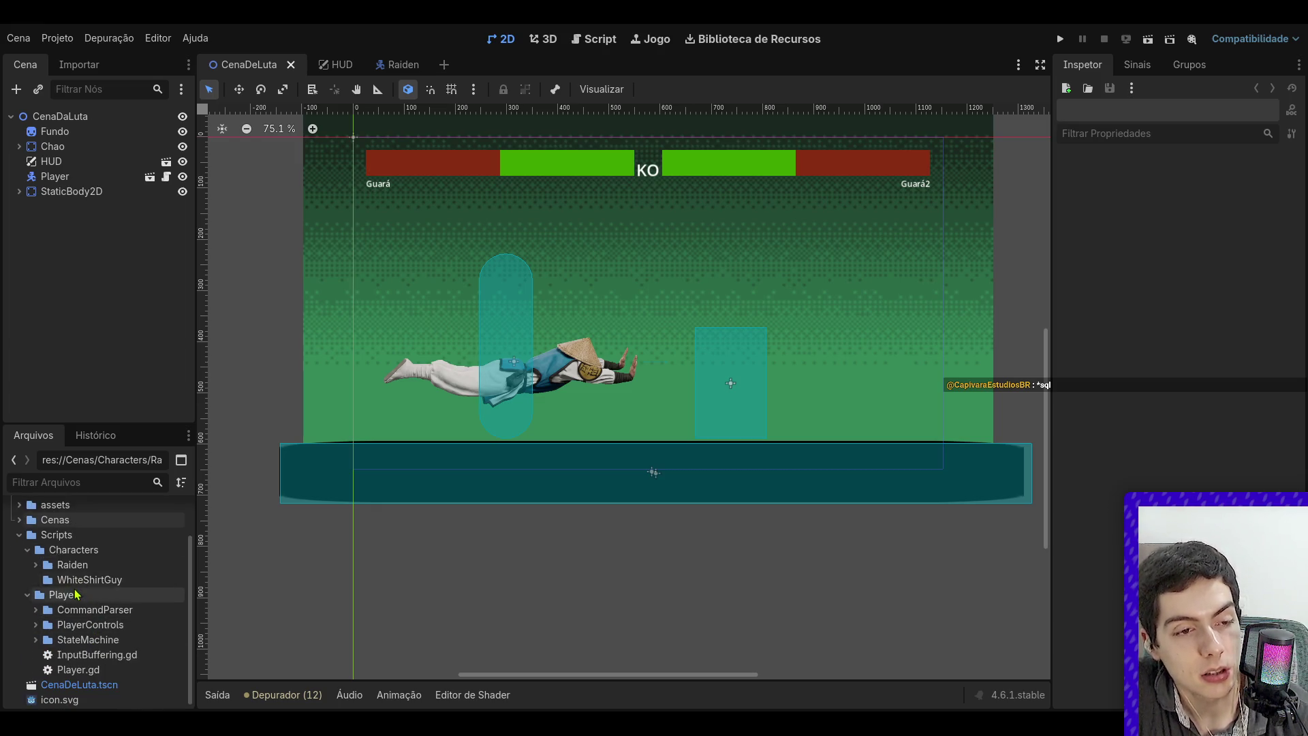
{"action": "scroll", "coordinate": [68, 590], "scroll_direction": "up", "scroll_amount": 3}
{"action": "left_click", "coordinate": [20, 585]}
{"action": "left_click", "coordinate": [19, 571]}
{"action": "left_click", "coordinate": [34, 600]}
{"action": "left_click", "coordinate": [27, 584]}
{"action": "left_click", "coordinate": [79, 586]}
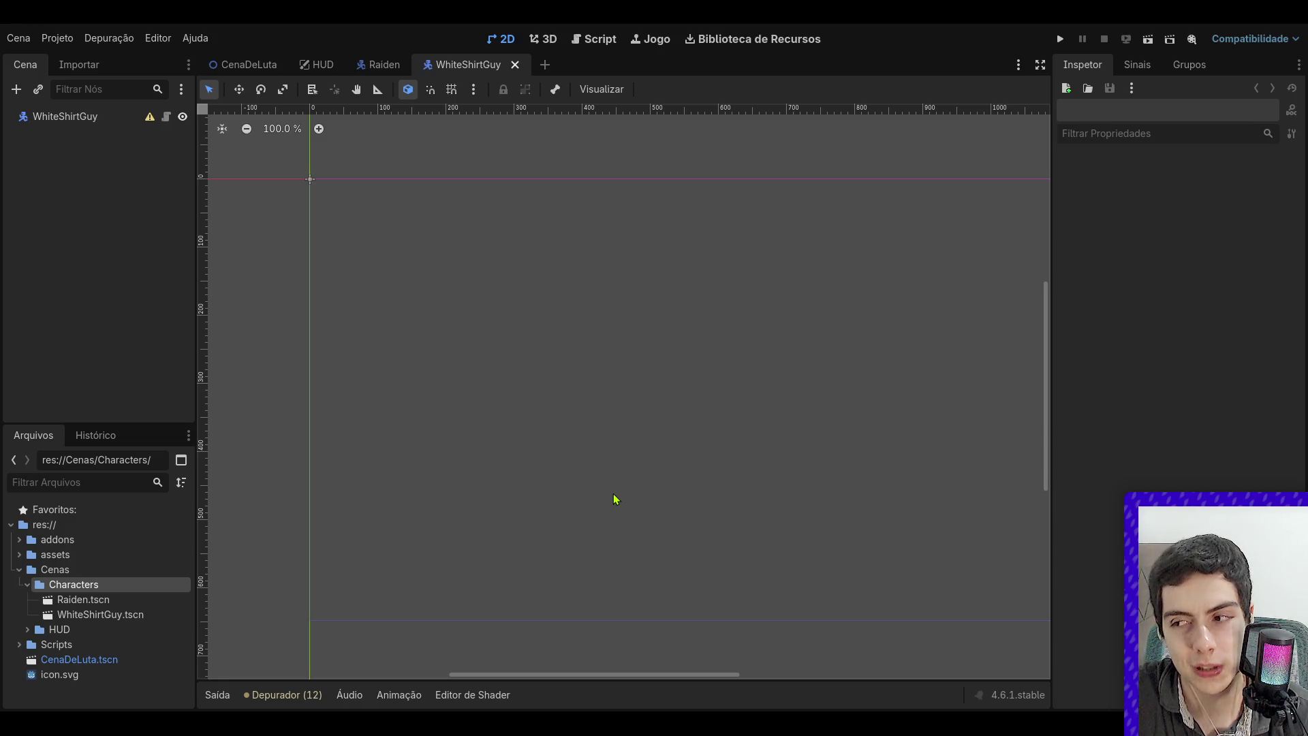
Frame the view on the new WhiteShirtGuy root node and compare it with the Raiden scene
{"action": "left_click", "coordinate": [129, 117]}
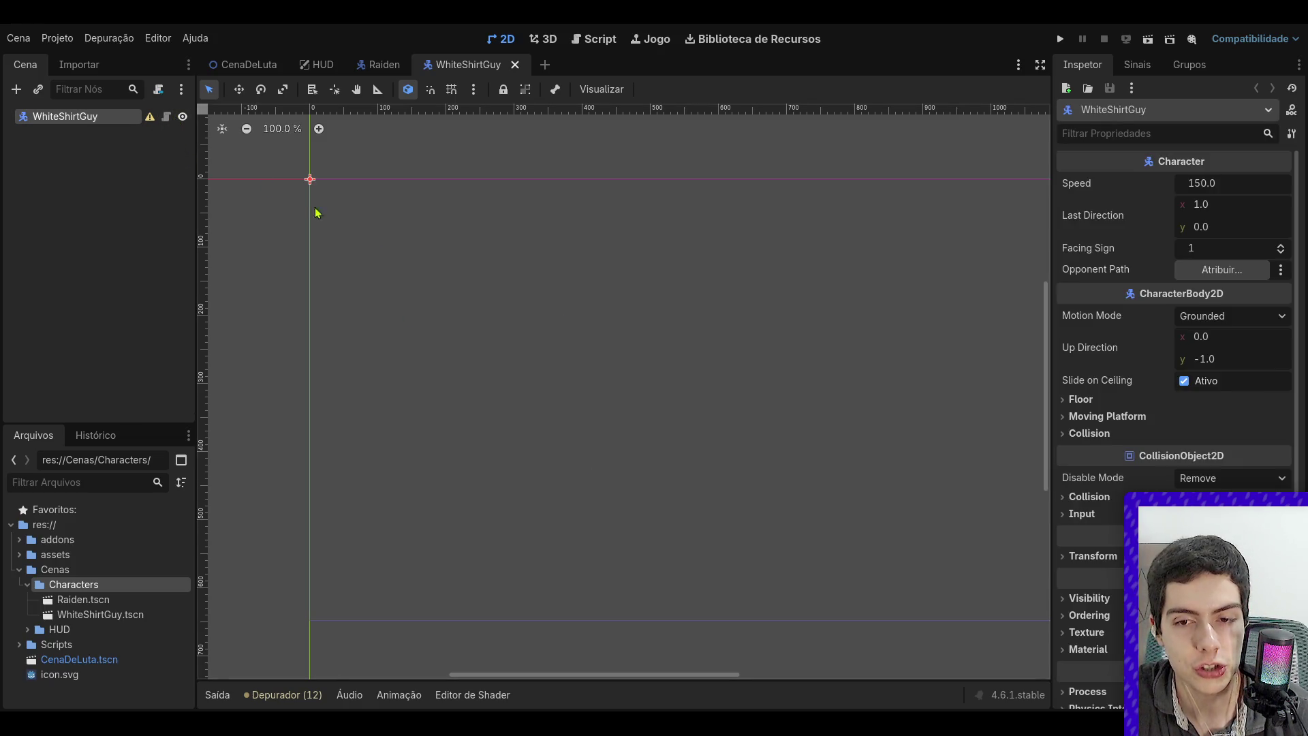
{"action": "left_click", "coordinate": [133, 133]}
{"action": "left_click", "coordinate": [134, 119]}
{"action": "key", "text": "shift+f"}
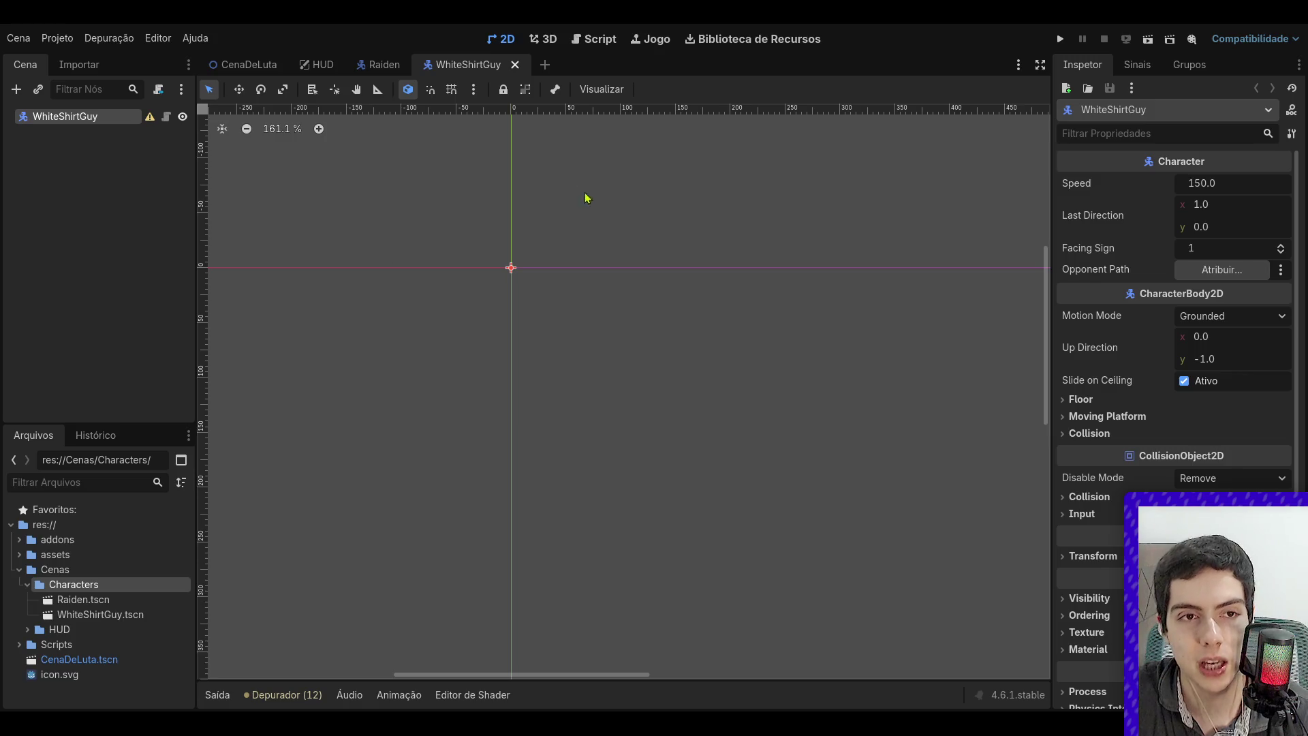
{"action": "left_click", "coordinate": [377, 64]}
{"action": "left_click", "coordinate": [446, 65]}
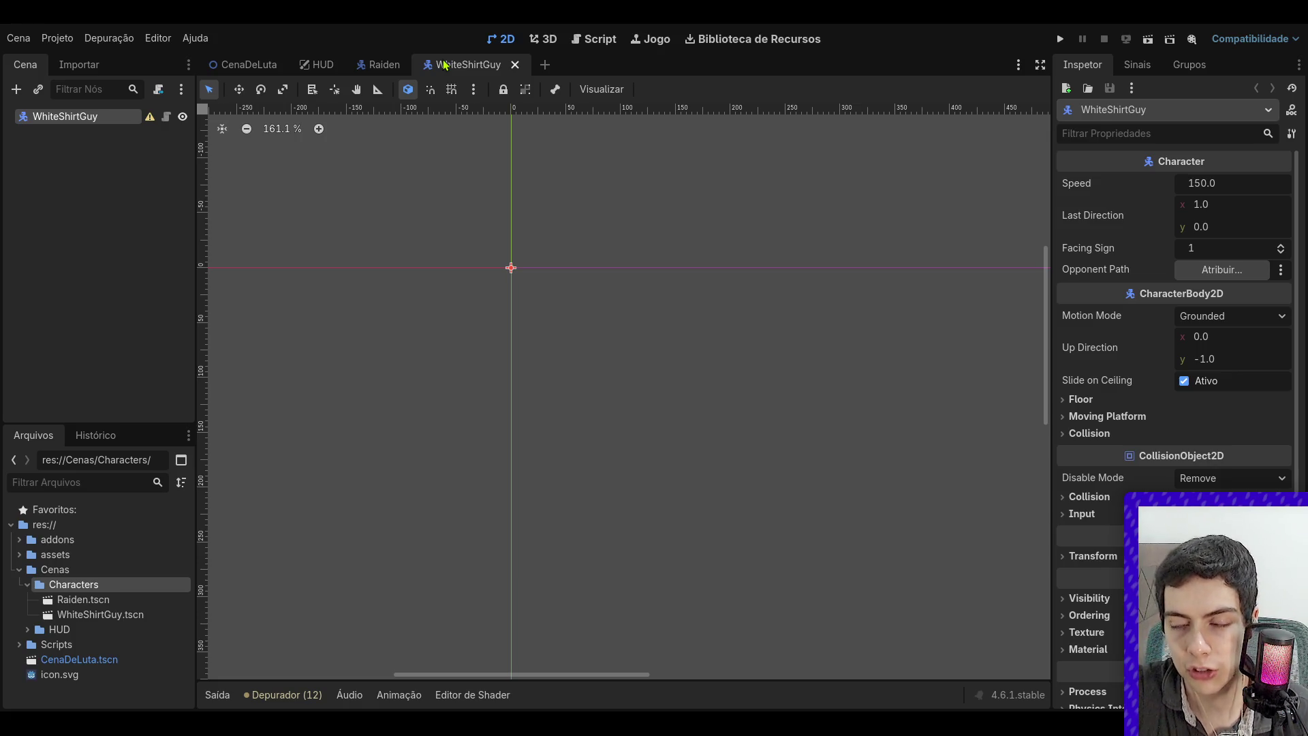
Cut AnimationPlayer and Sprite from Raiden, paste them under WhiteShirtGuy, and save
{"action": "left_click", "coordinate": [369, 66]}
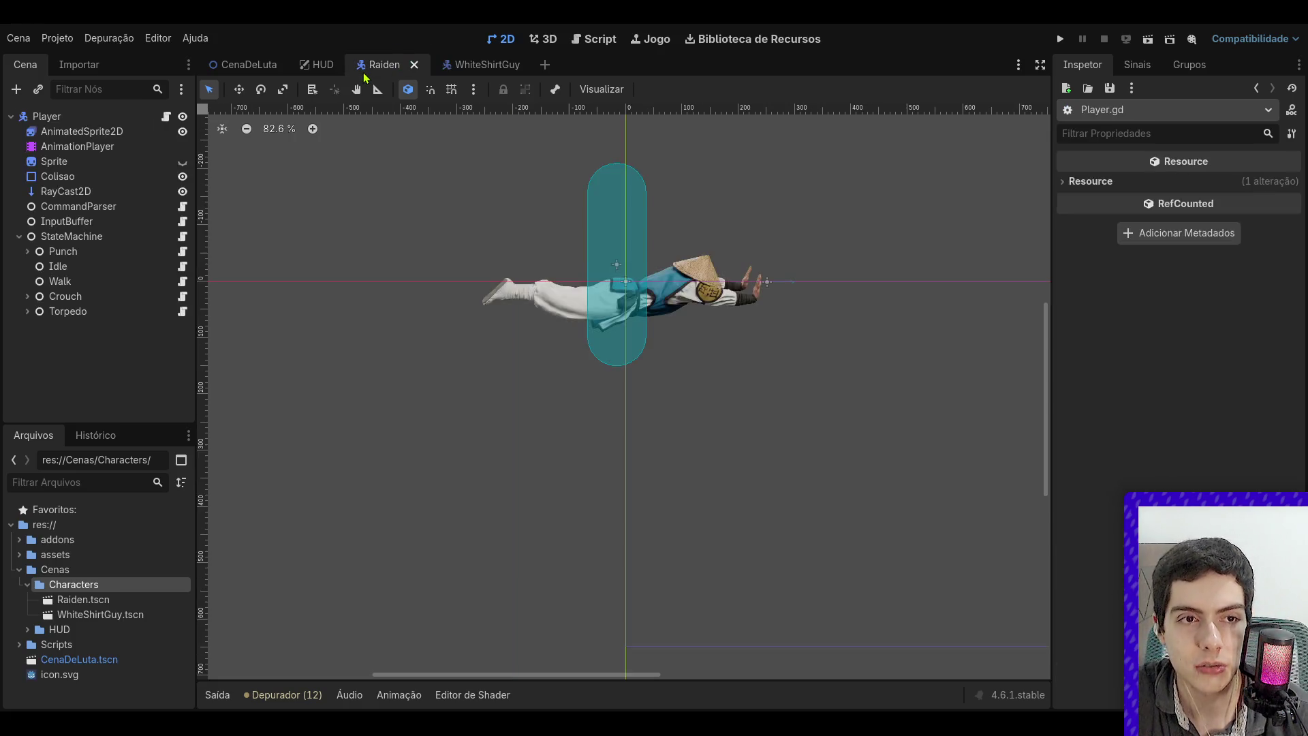
{"action": "left_click", "coordinate": [99, 147]}
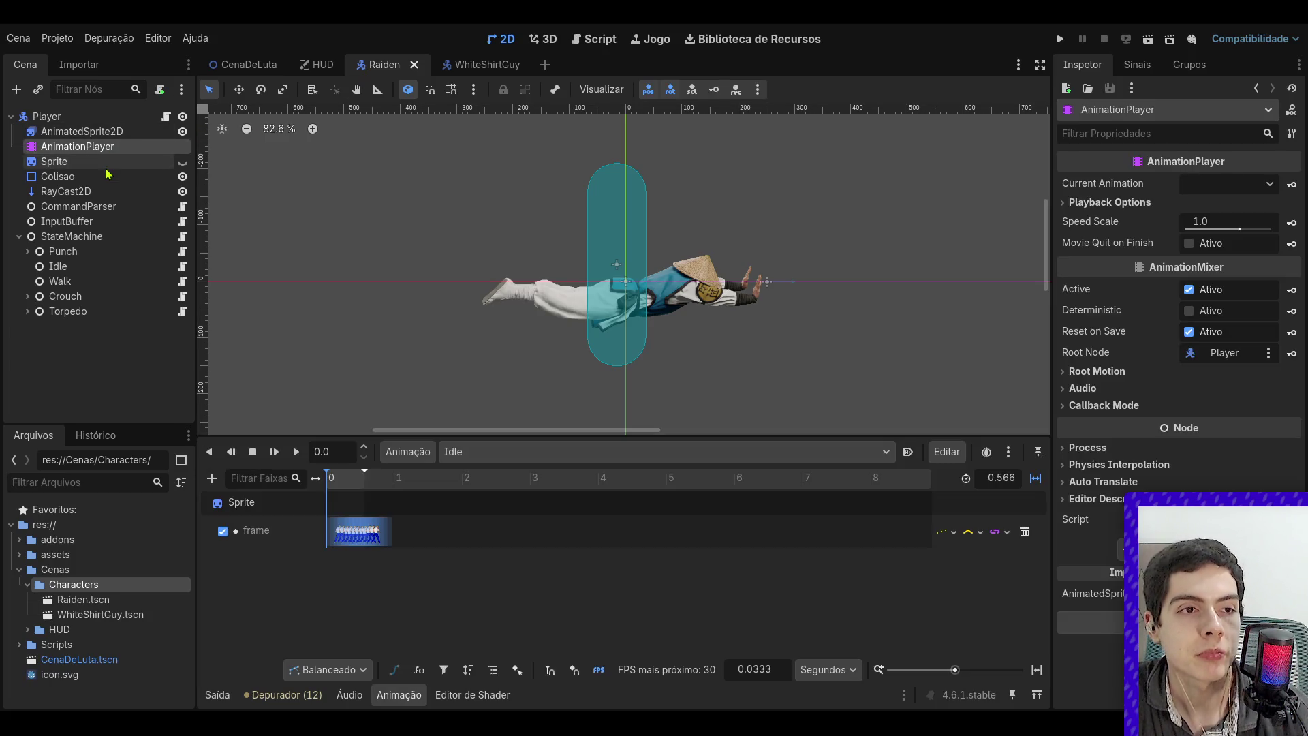
{"action": "left_click", "coordinate": [102, 161], "text": "shift"}
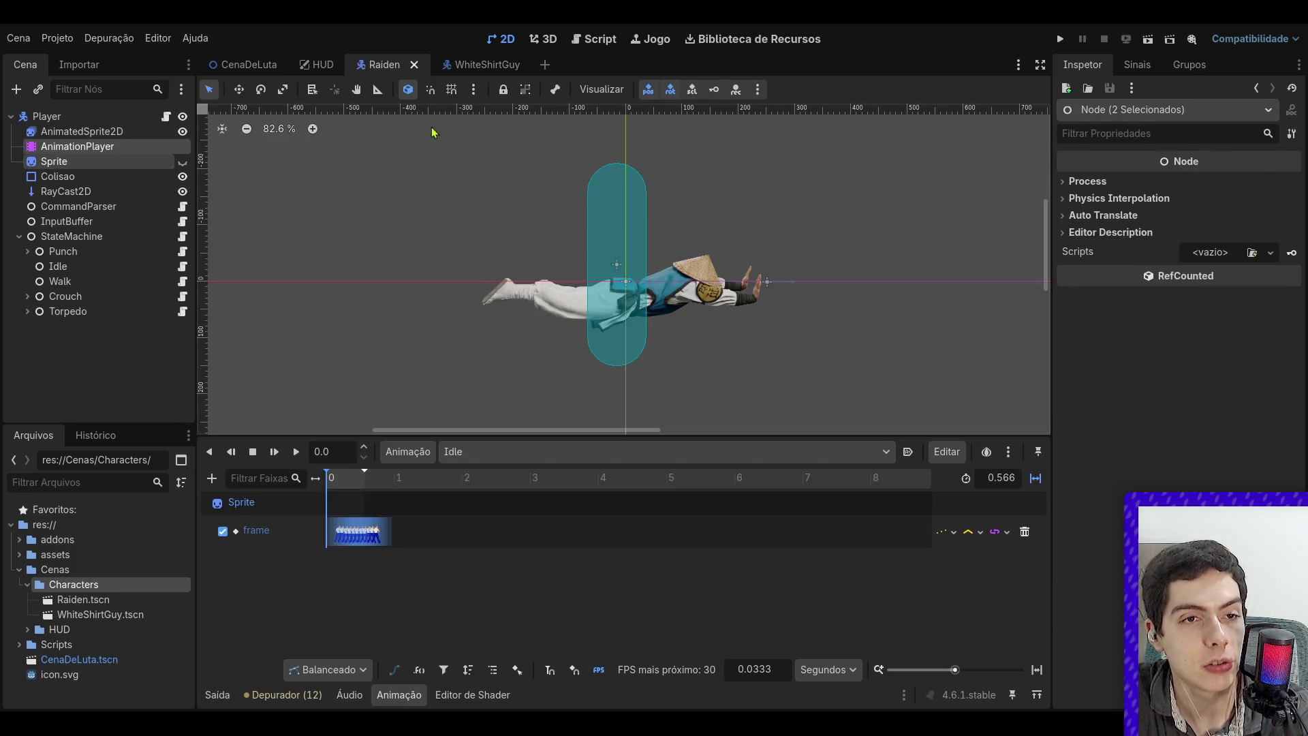
{"action": "key", "text": "Delete"}
{"action": "left_click", "coordinate": [477, 66]}
{"action": "key", "text": "ctrl+v"}
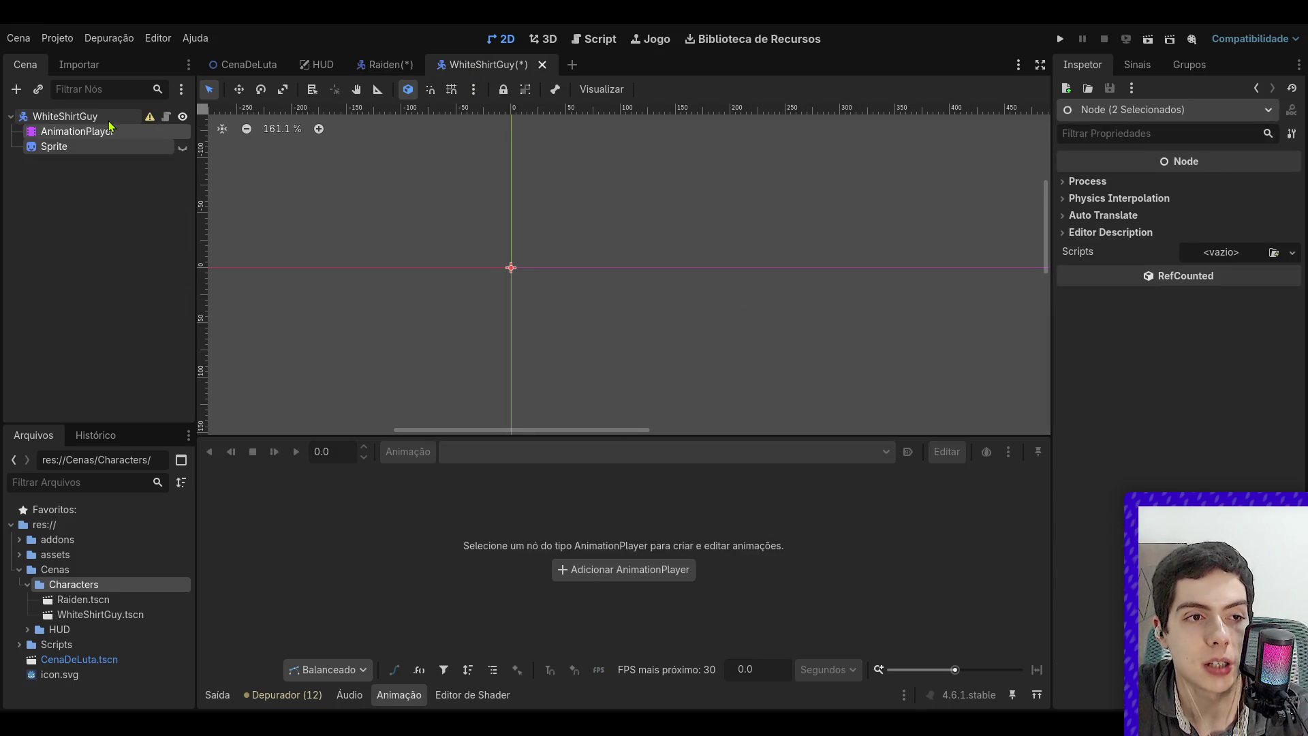
{"action": "left_click", "coordinate": [407, 233]}
{"action": "scroll", "coordinate": [472, 330], "scroll_direction": "down", "scroll_amount": 5}
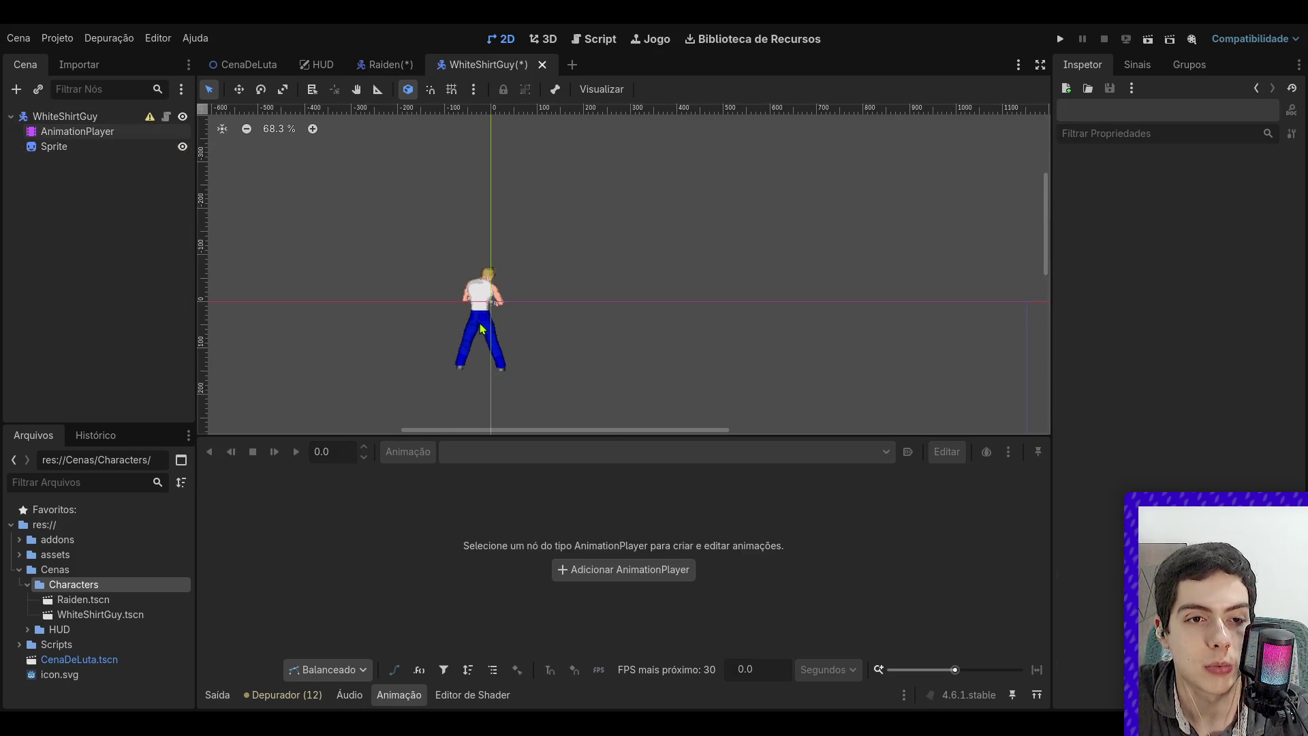
{"action": "key", "text": "ctrl+s"}
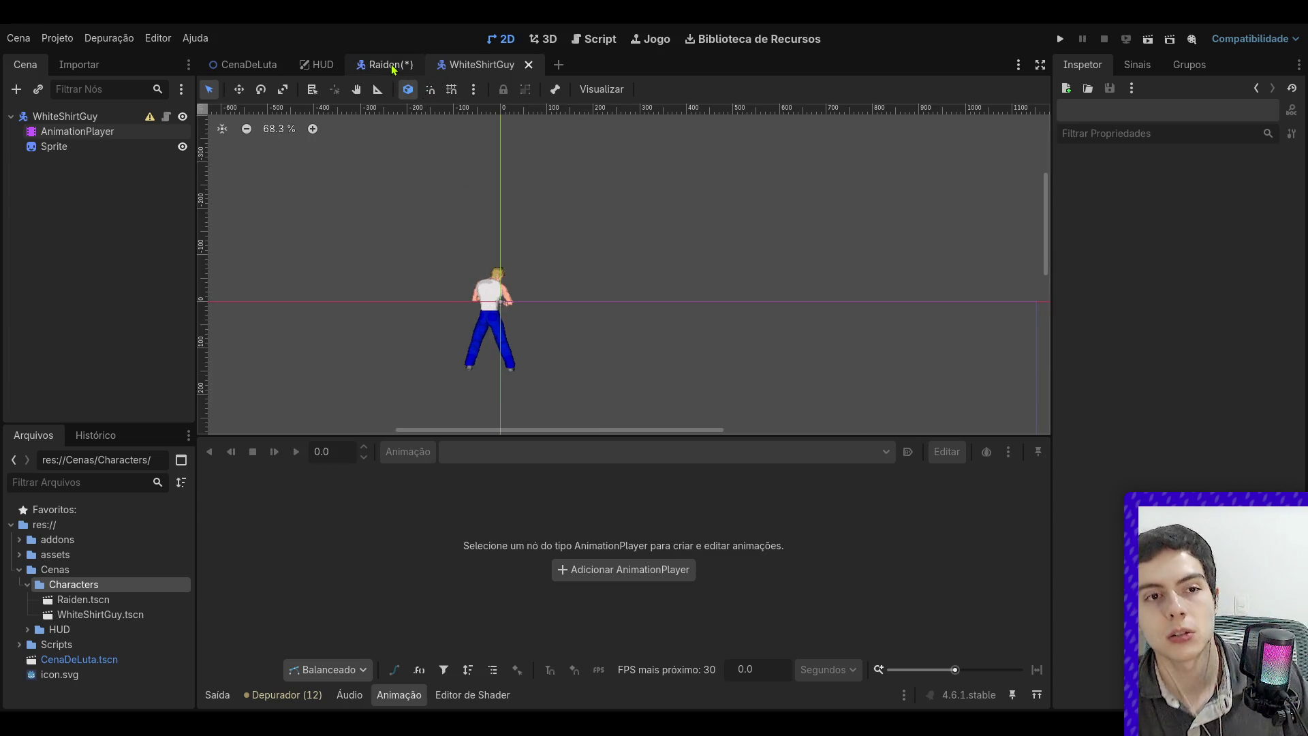
Save the Raiden scene and collapse its StateMachine node
{"action": "left_click", "coordinate": [392, 69]}
{"action": "left_click", "coordinate": [545, 276]}
{"action": "key", "text": "ctrl+s"}
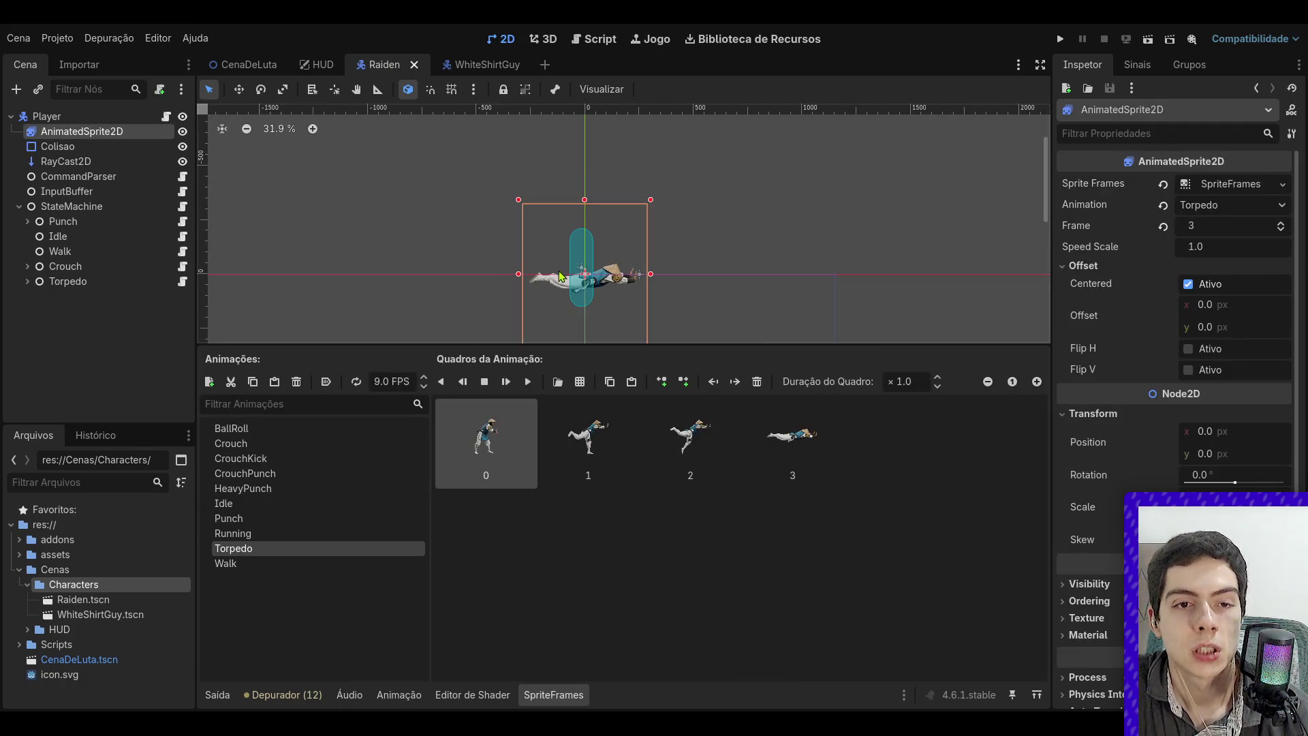
{"action": "left_click", "coordinate": [546, 698]}
{"action": "scroll", "coordinate": [426, 271], "scroll_direction": "up", "scroll_amount": 4}
{"action": "left_click", "coordinate": [426, 271]}
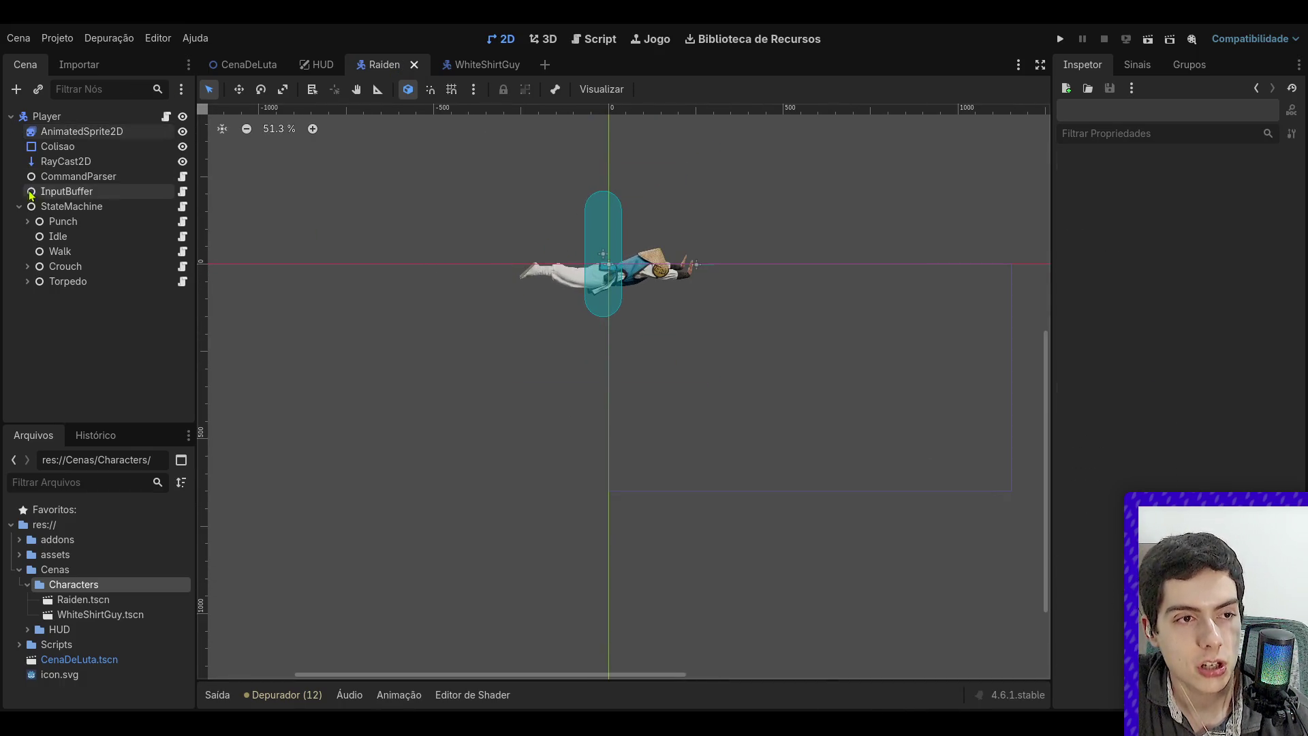
{"action": "left_click", "coordinate": [19, 206]}
Rename Raiden's root node from Player to Raiden and save the scene
{"action": "left_click", "coordinate": [40, 117]}
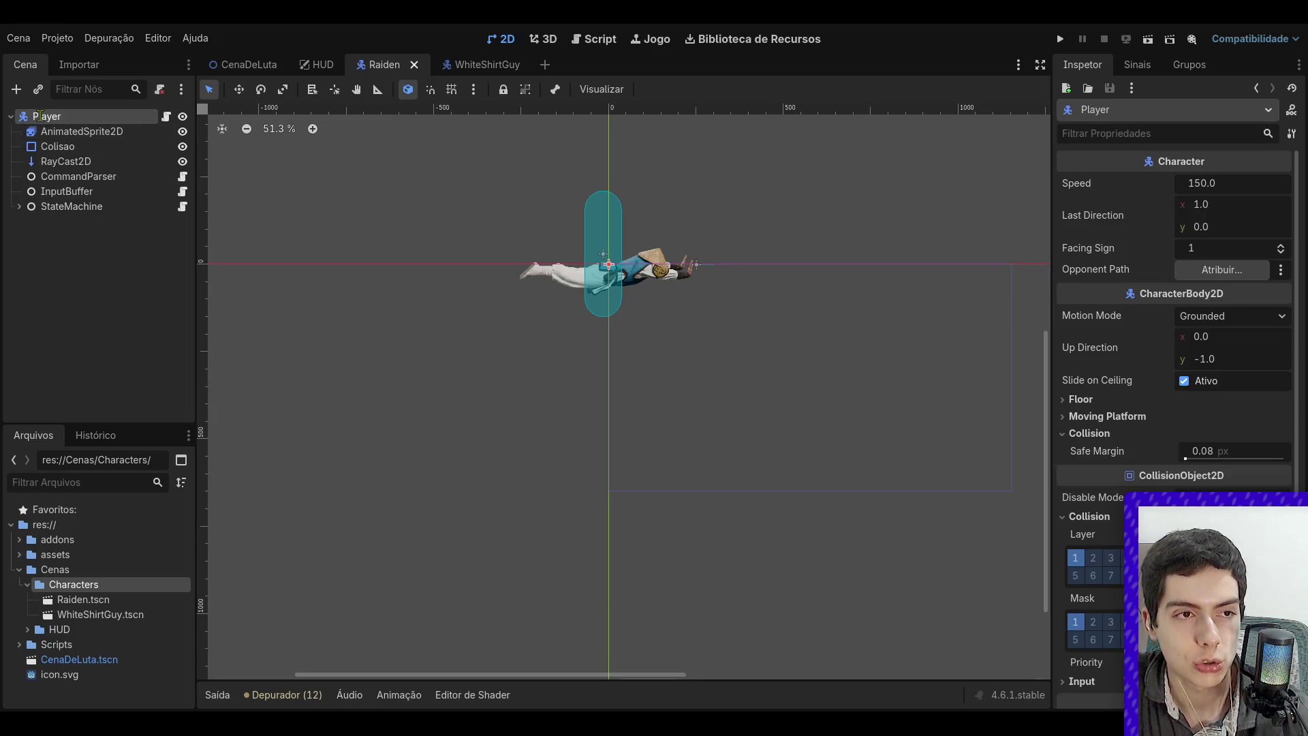
{"action": "type", "text": "Radein"}
{"action": "key", "text": "Return"}
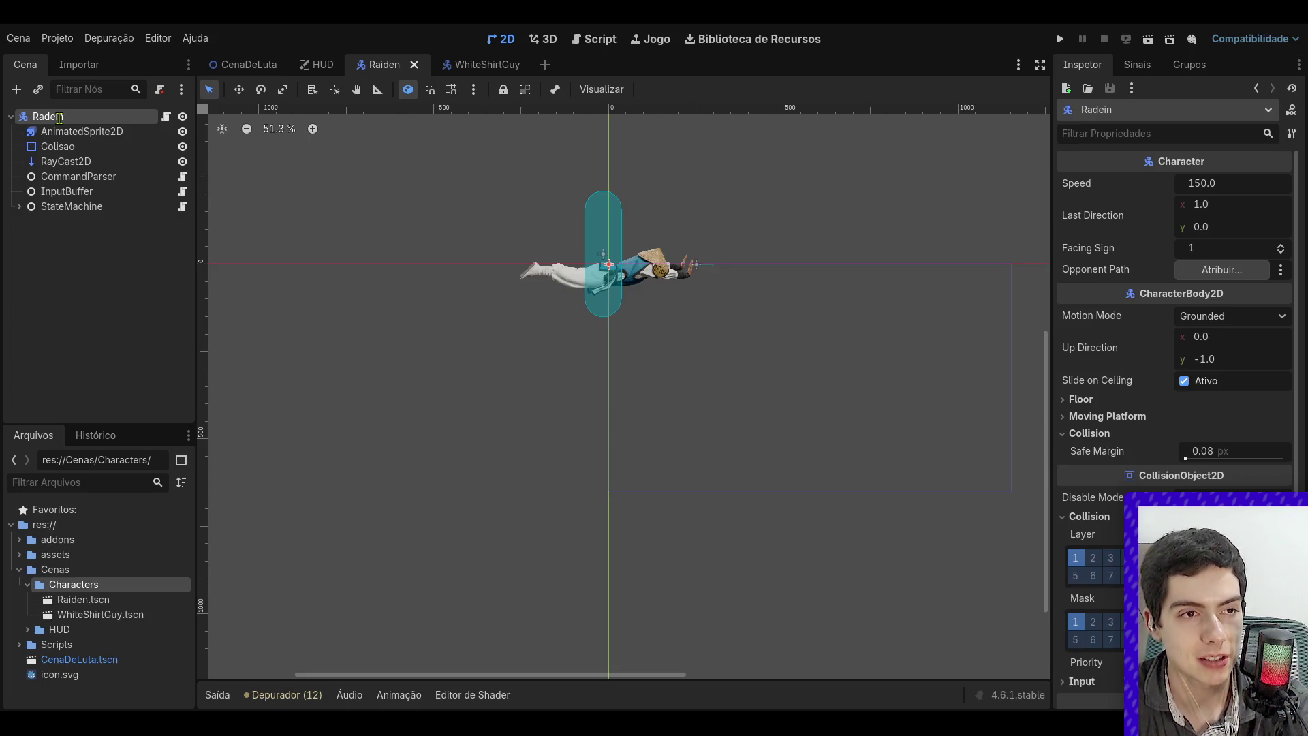
{"action": "type", "text": "Raiden"}
{"action": "key", "text": "Return"}
{"action": "key", "text": "ctrl+s"}
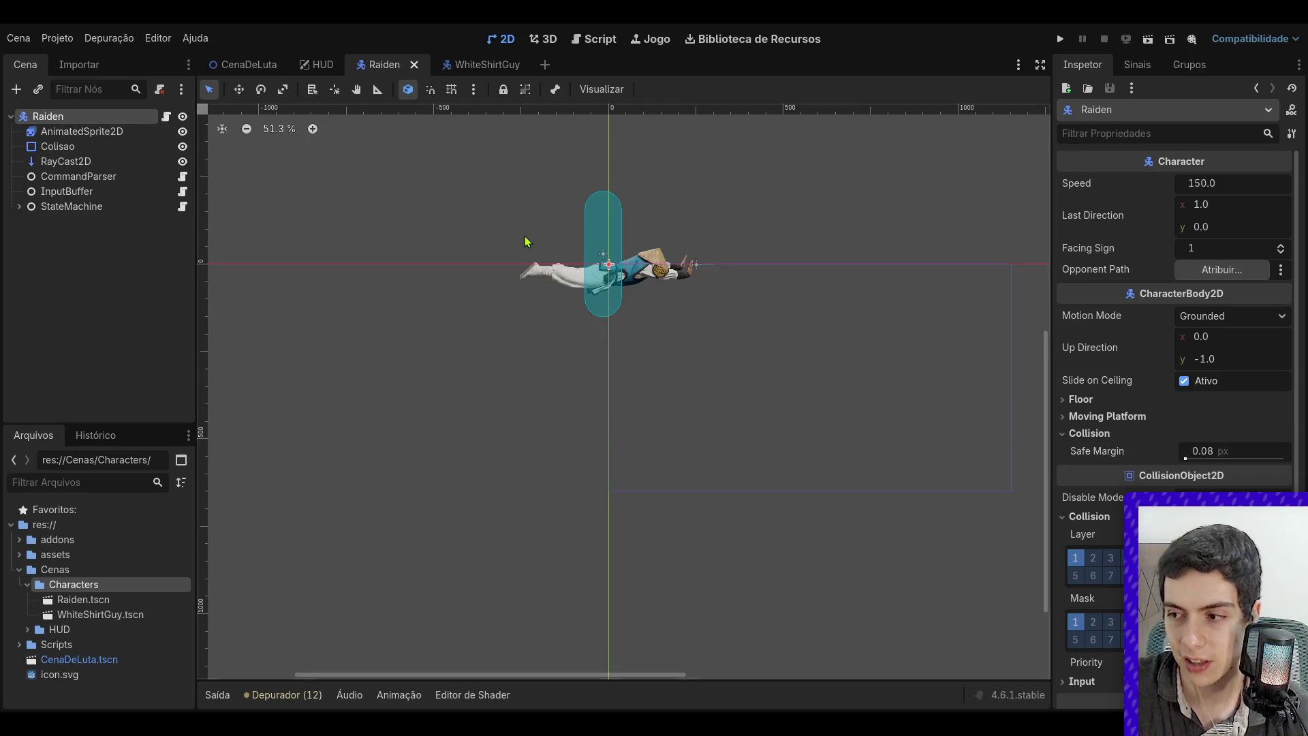
Add a collision shape node to WhiteShirtGuy using a RectangleShape
{"action": "left_click", "coordinate": [477, 64]}
{"action": "left_click", "coordinate": [359, 289]}
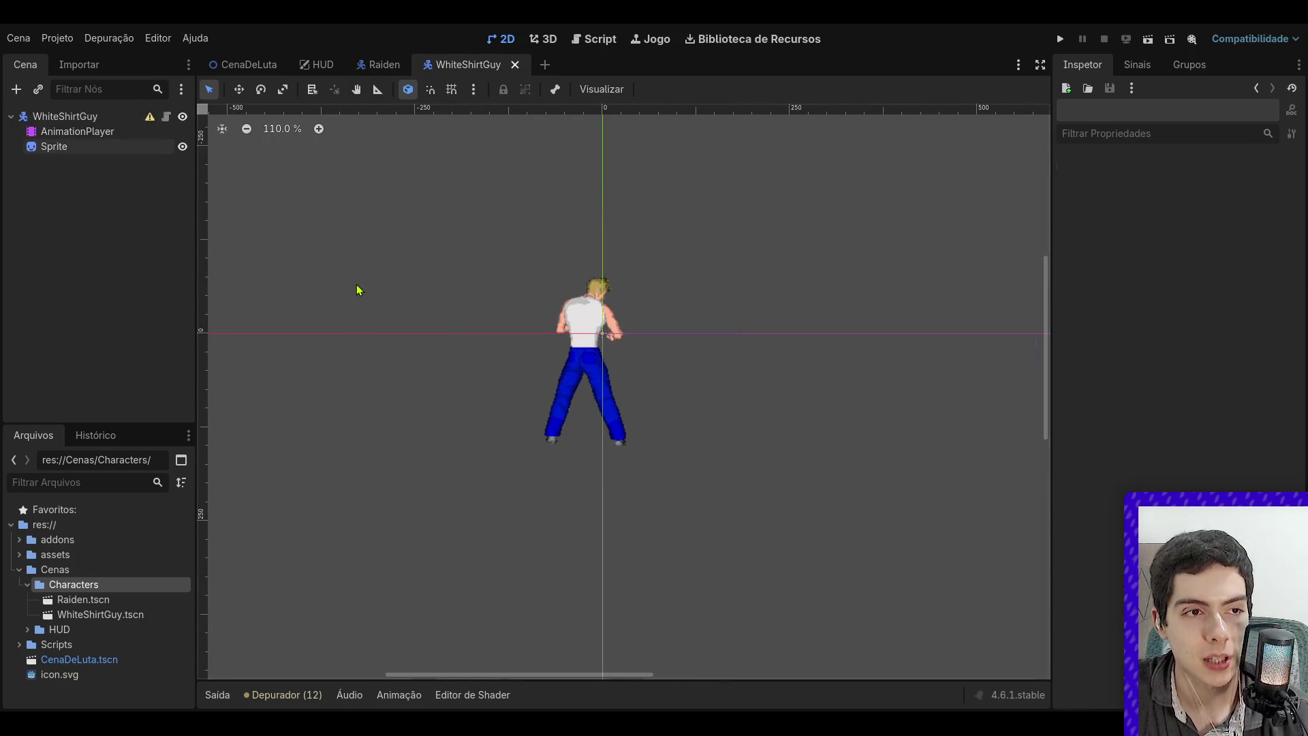
{"action": "left_click", "coordinate": [101, 119]}
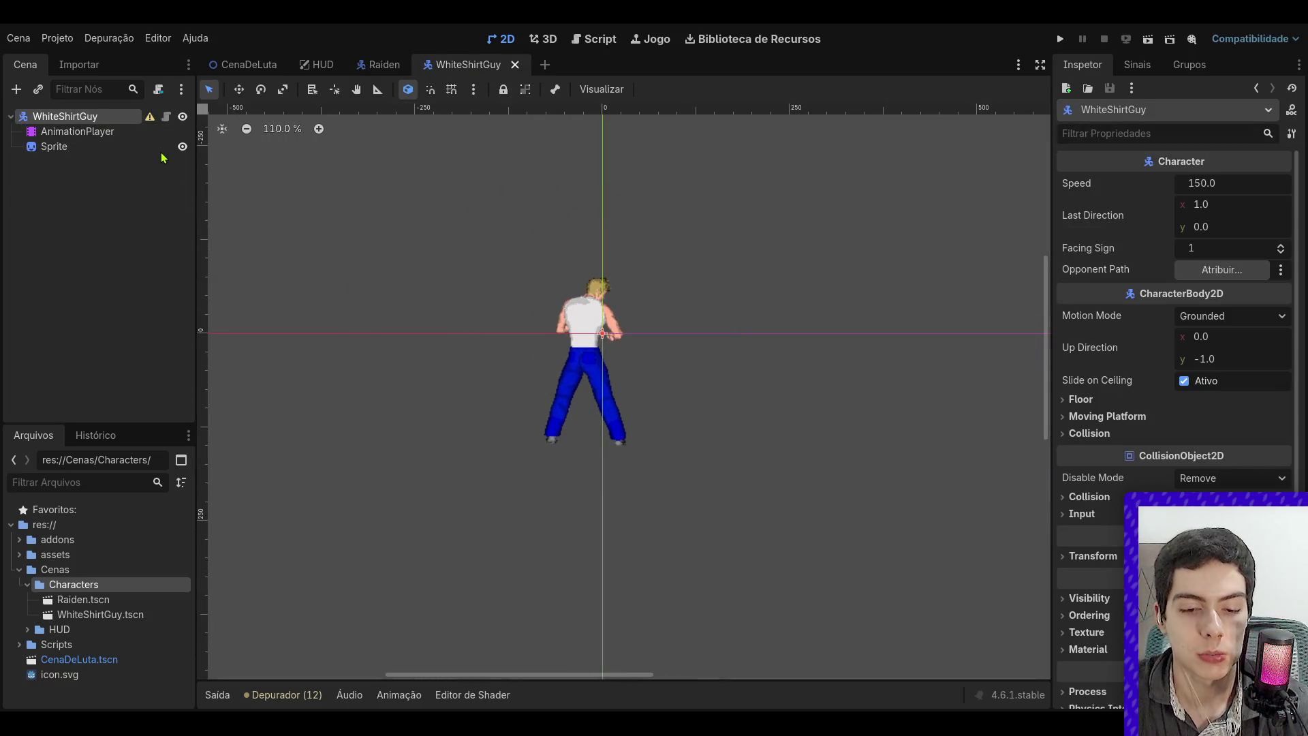
{"action": "key", "text": "ctrl+v"}
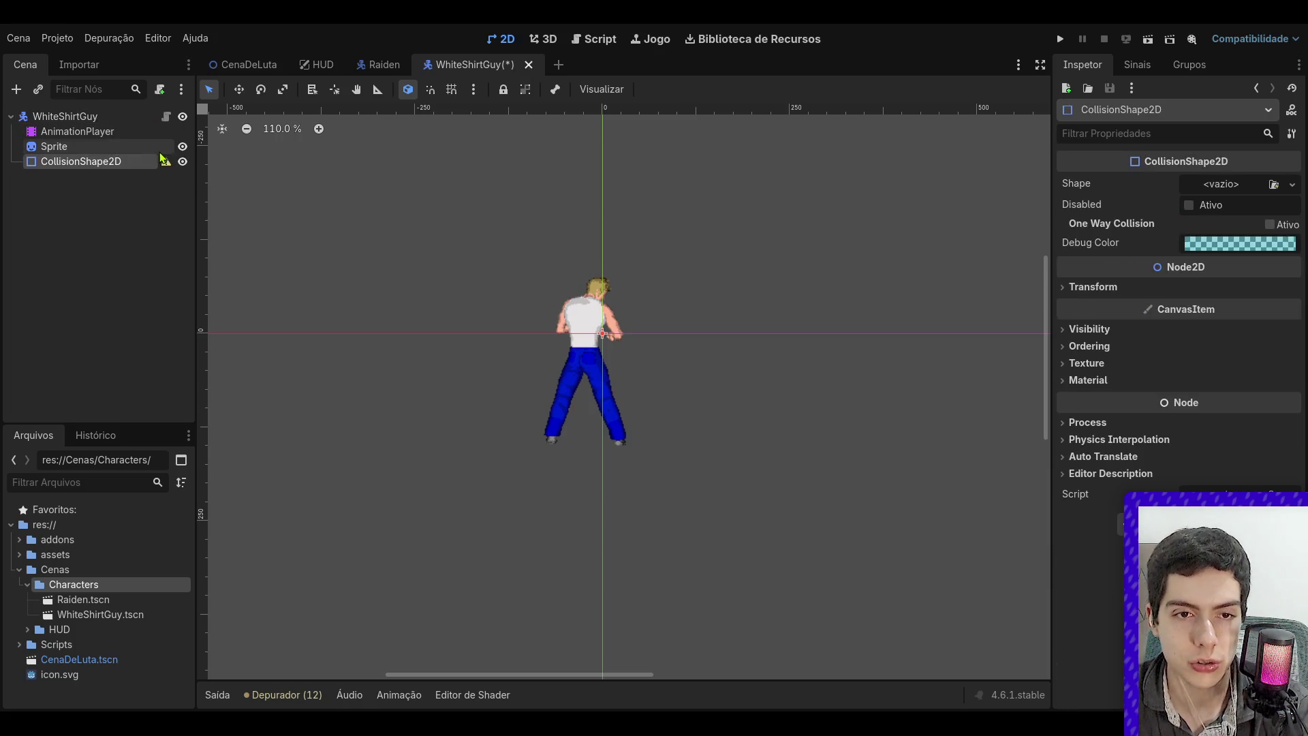
{"action": "left_click", "coordinate": [1221, 184]}
{"action": "left_click", "coordinate": [1213, 290]}
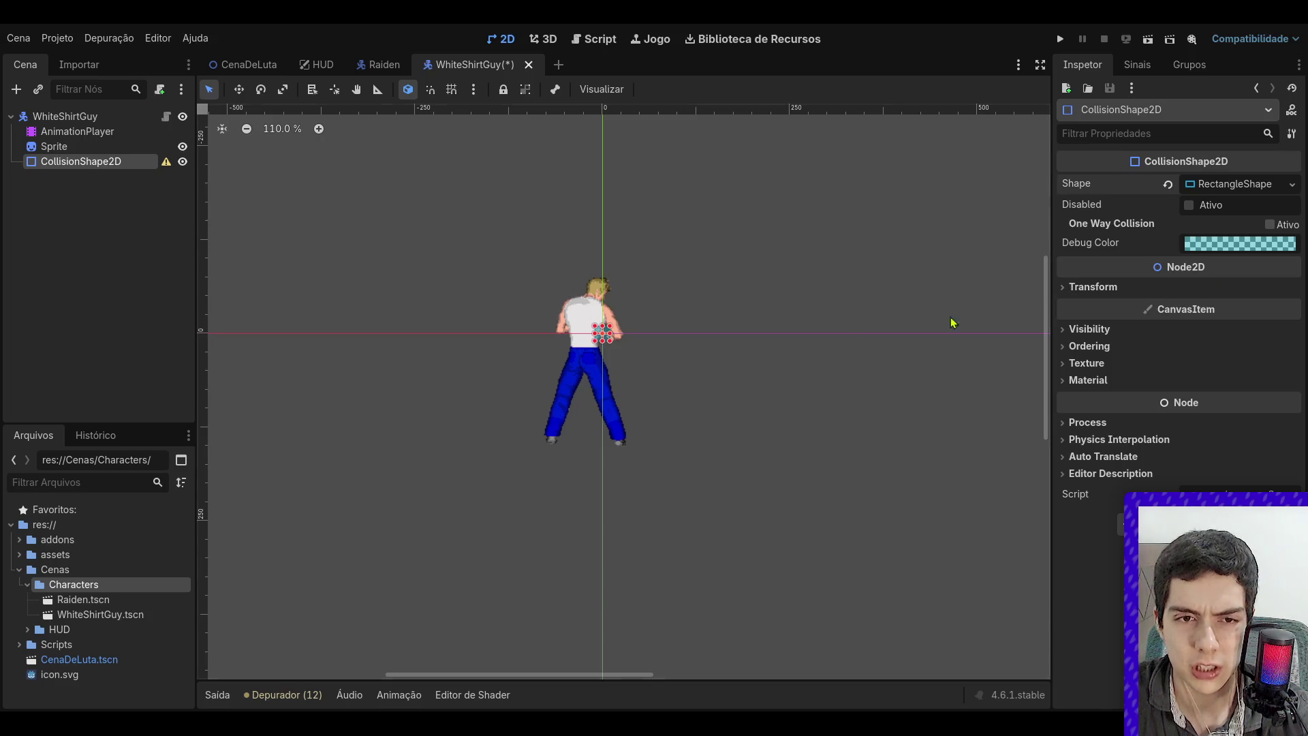
Stretch the rectangle over the fighter's body, rename the node Collision, and save
{"action": "left_click", "coordinate": [586, 327]}
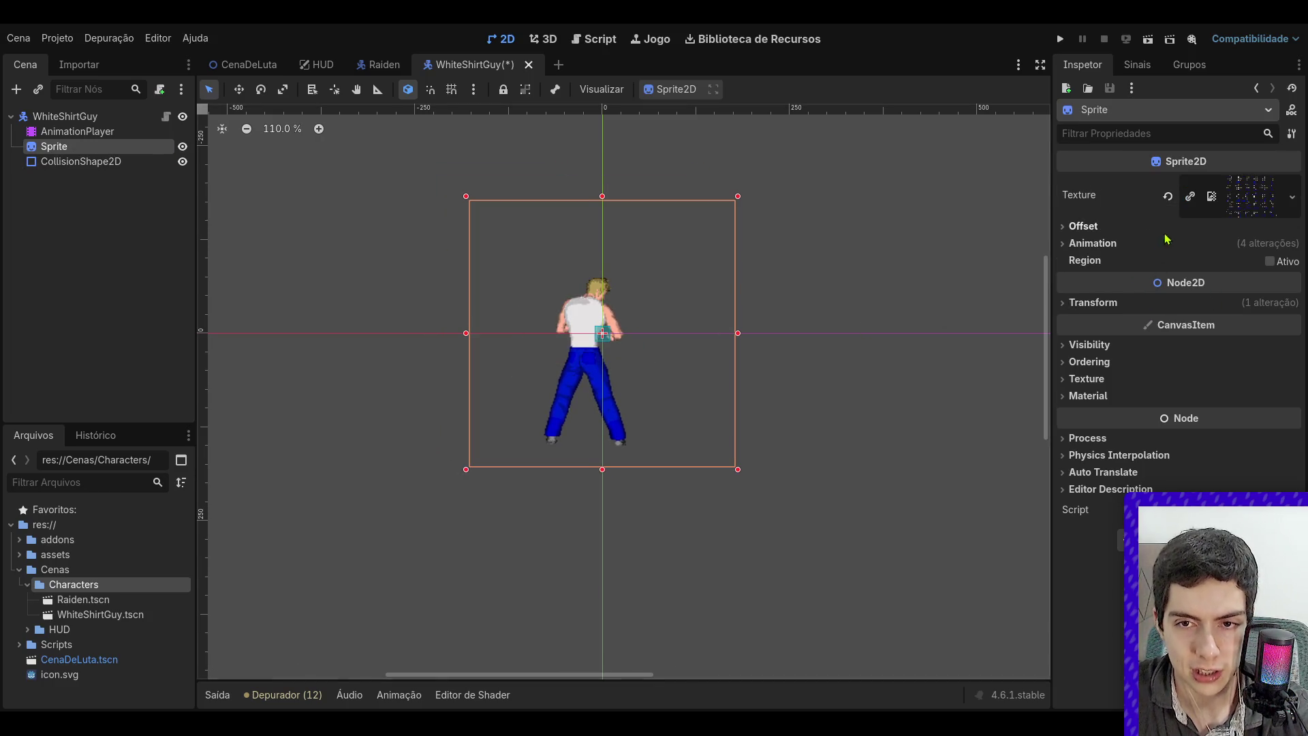
{"action": "left_click", "coordinate": [85, 162]}
{"action": "mouse_move", "coordinate": [601, 329]}
{"action": "left_mouse_down"}
{"action": "mouse_move", "coordinate": [621, 337]}
{"action": "mouse_move", "coordinate": [622, 440]}
{"action": "left_mouse_up"}
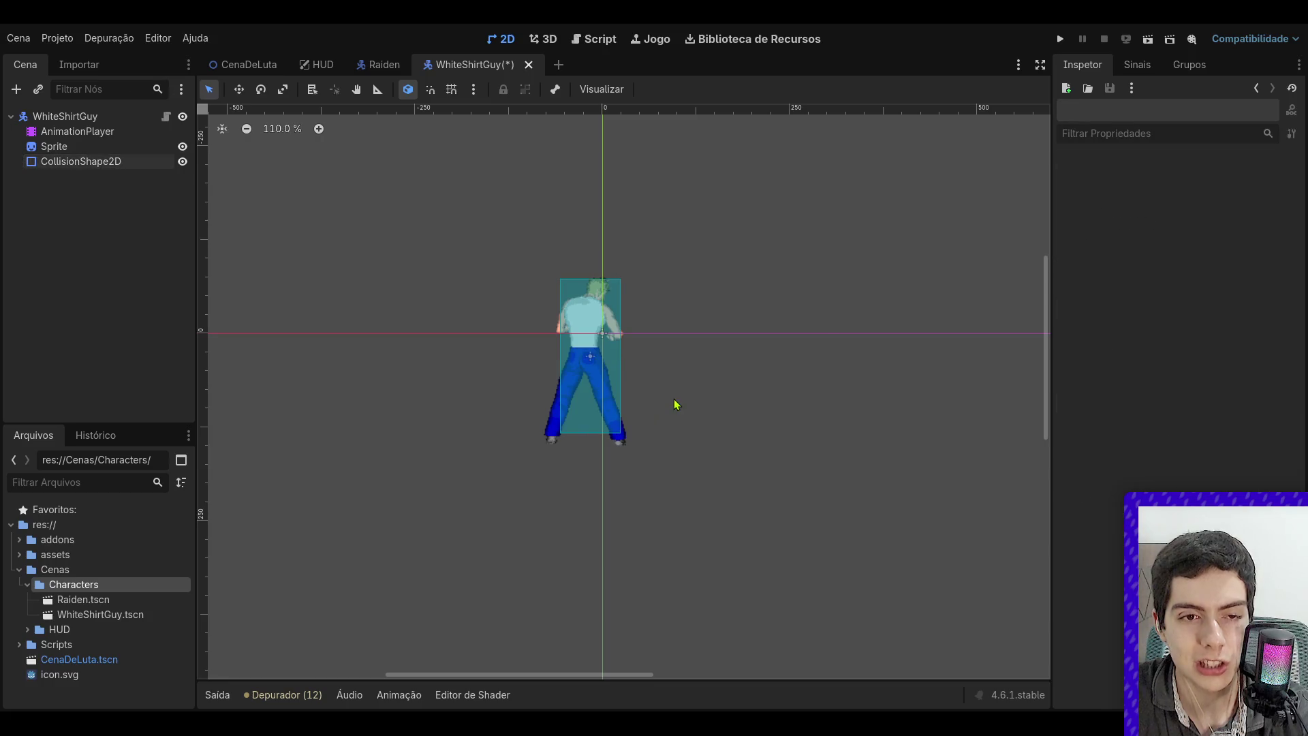
{"action": "key", "text": "ctrl+s"}
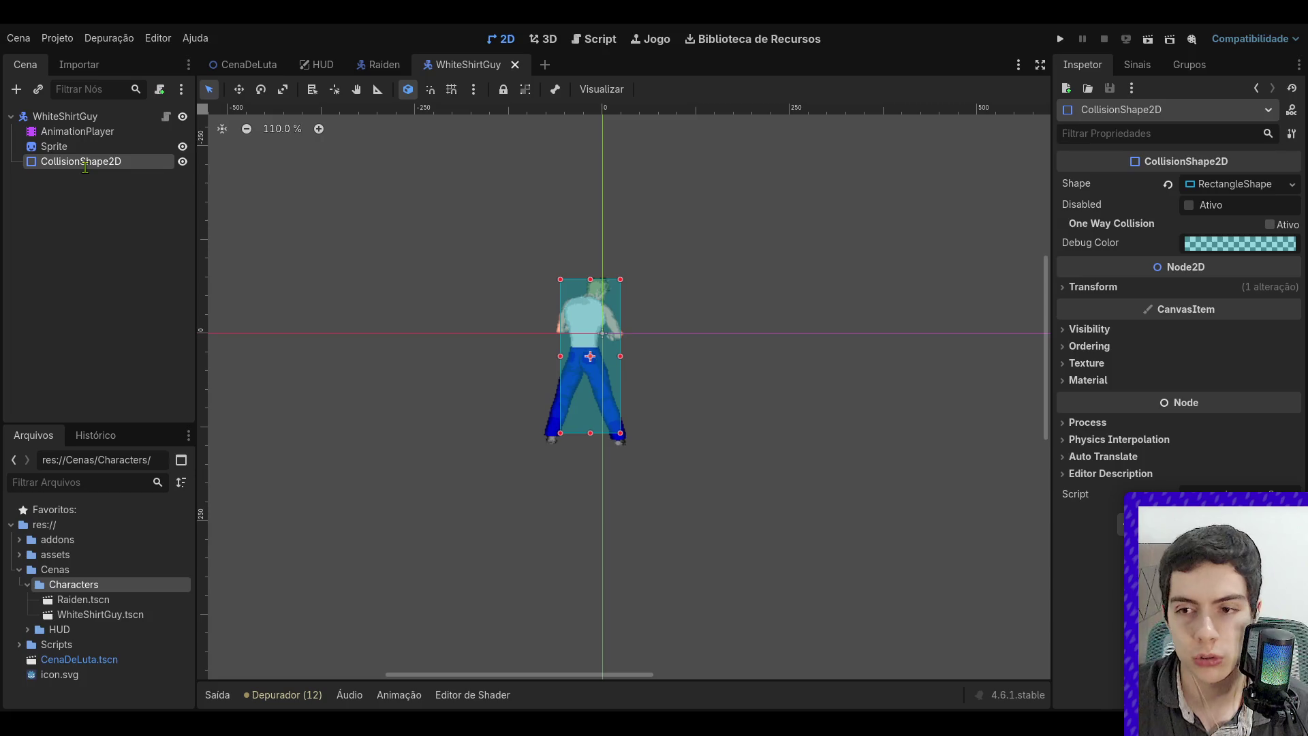
{"action": "key", "text": "BackSpace"}
{"action": "key", "text": "BackSpace"}
{"action": "key", "text": "BackSpace"}
{"action": "key", "text": "Return"}
{"action": "left_click", "coordinate": [99, 215]}
{"action": "key", "text": "ctrl+s"}
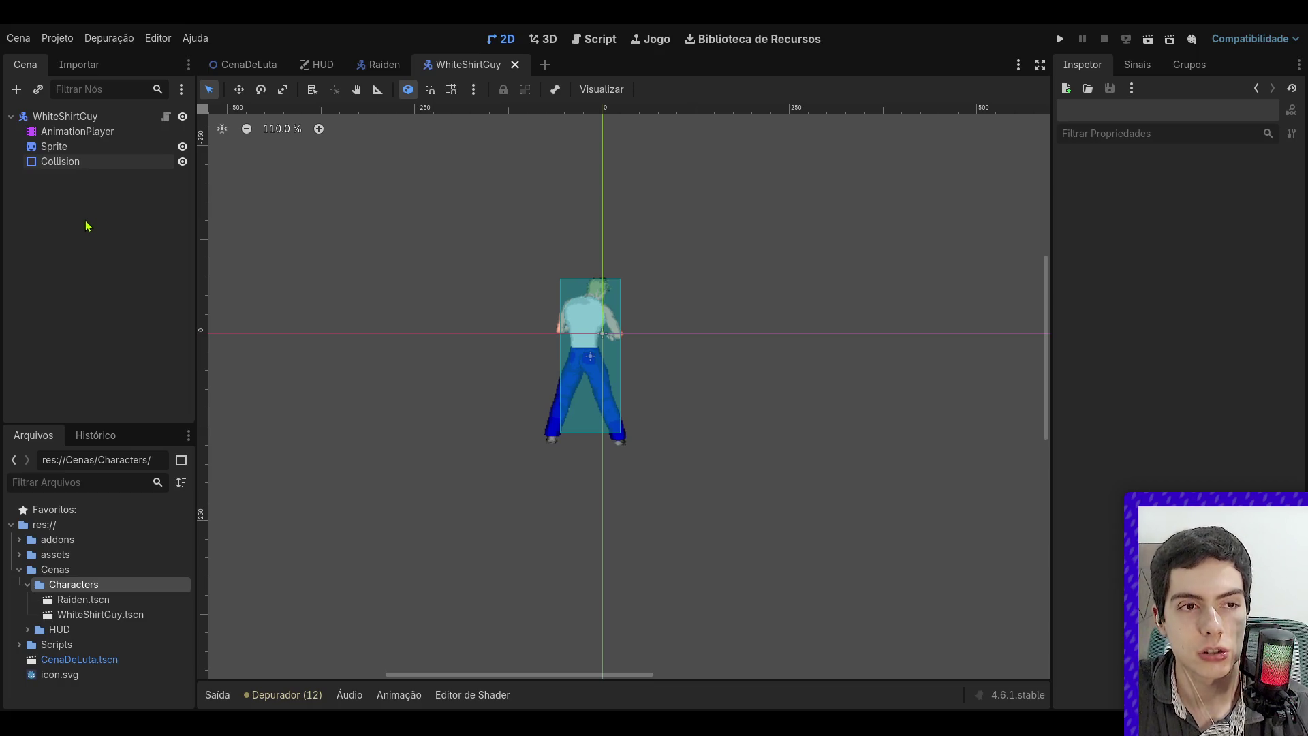
{"action": "left_click", "coordinate": [379, 65]}
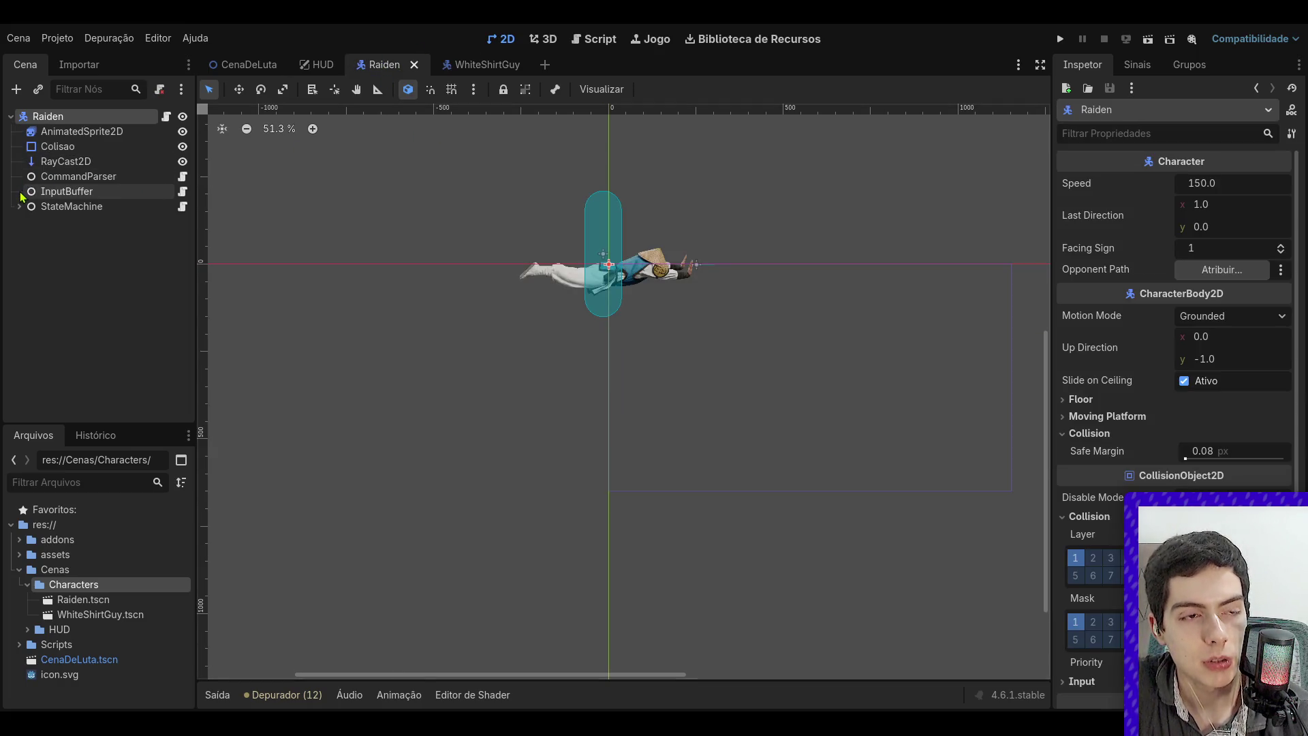
Inspect WhiteShirtGuy's AnimationPlayer animations, then open the Player.gd script attached to its root
{"action": "left_click", "coordinate": [487, 61]}
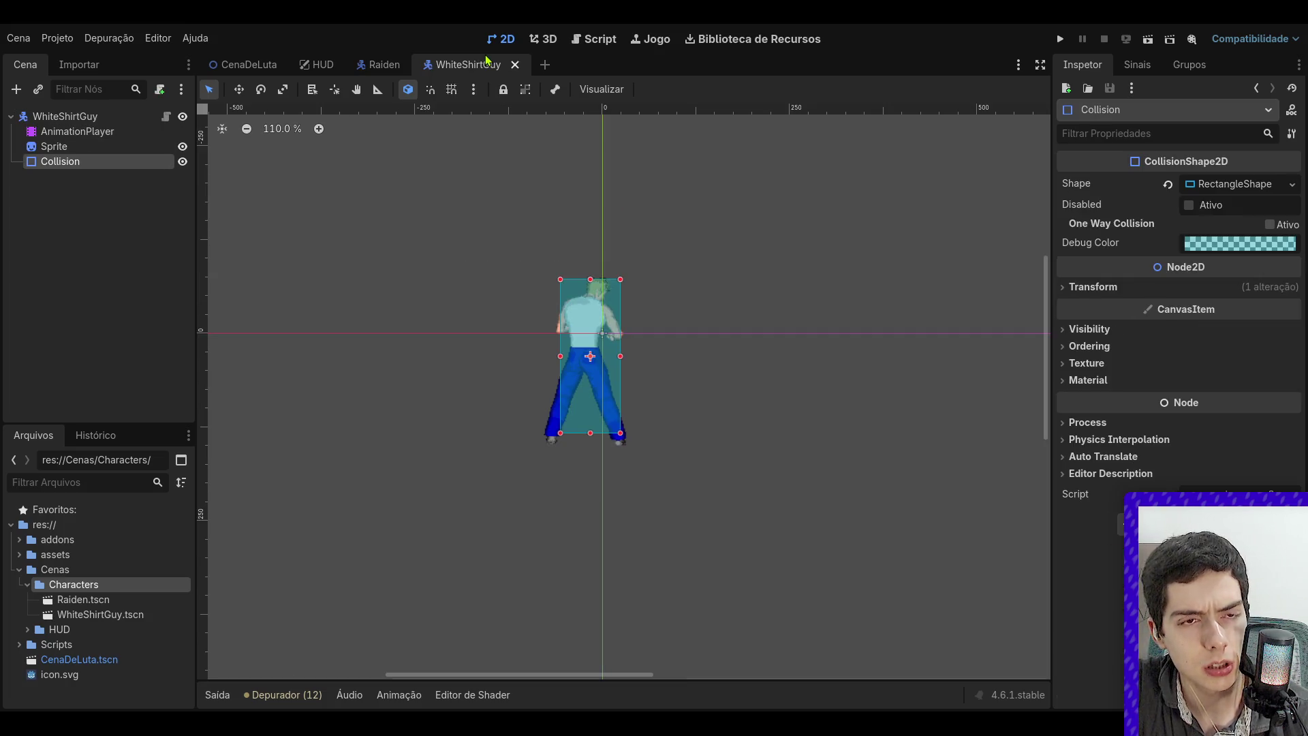
{"action": "left_click", "coordinate": [432, 225]}
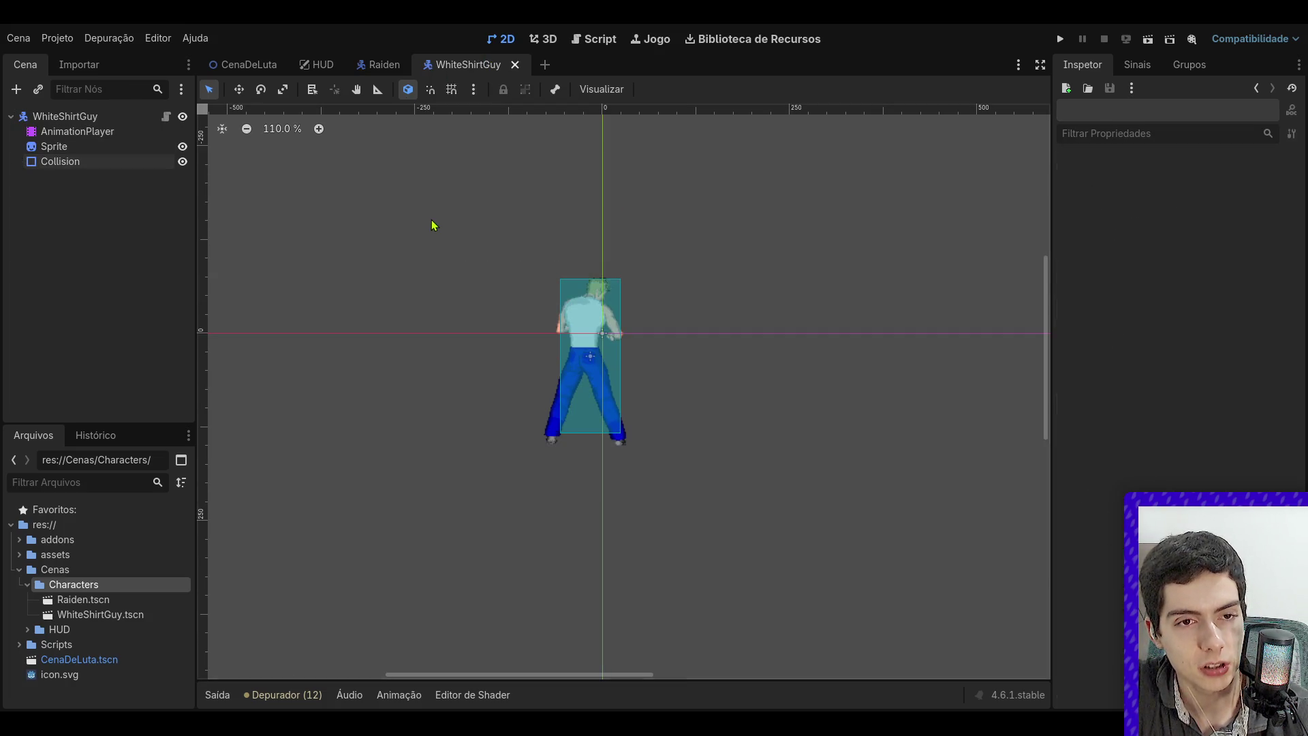
{"action": "left_click", "coordinate": [101, 120]}
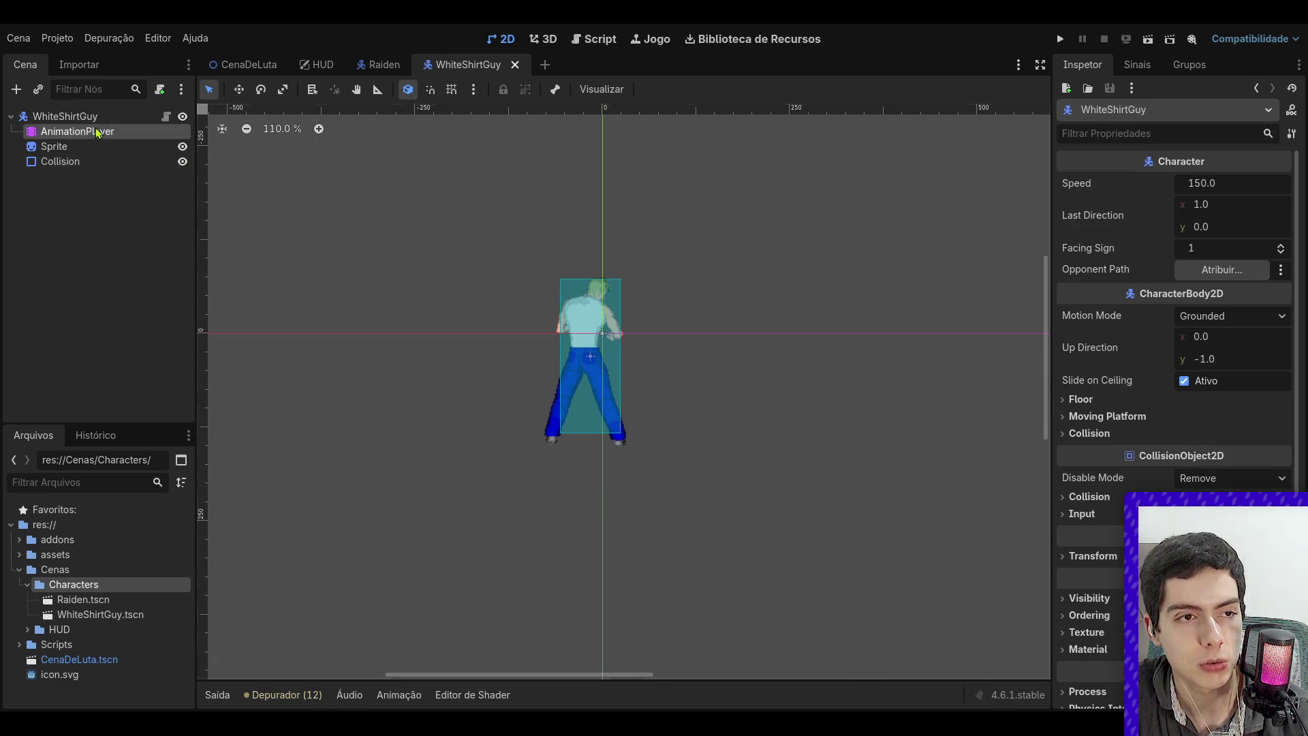
{"action": "left_click", "coordinate": [96, 132]}
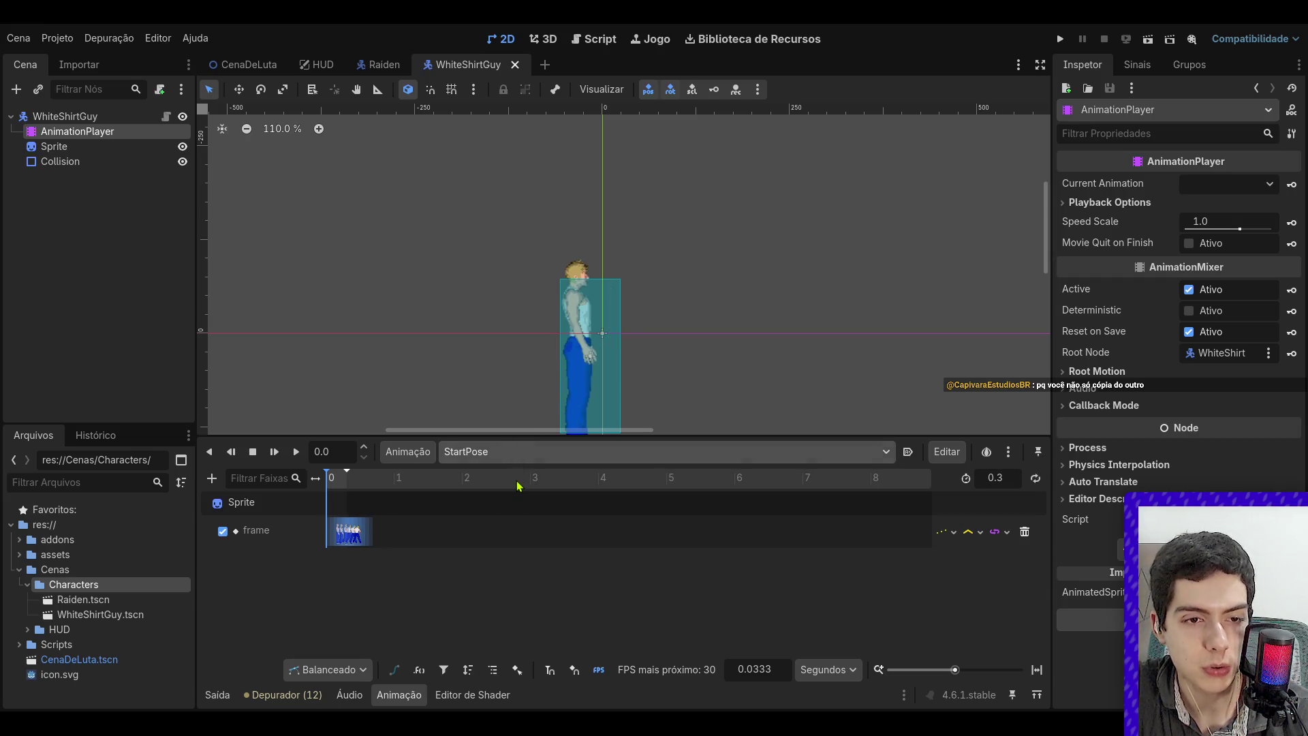
{"action": "left_click", "coordinate": [464, 352]}
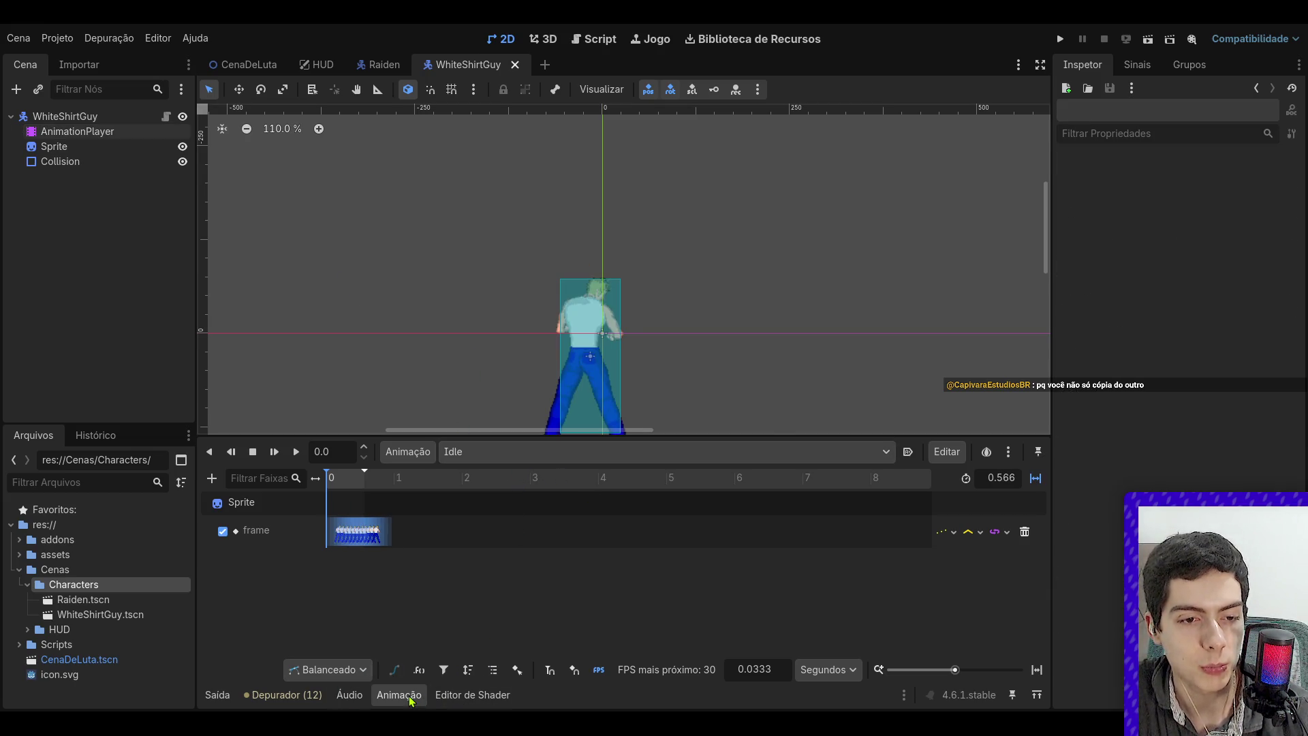
{"action": "left_click", "coordinate": [408, 697]}
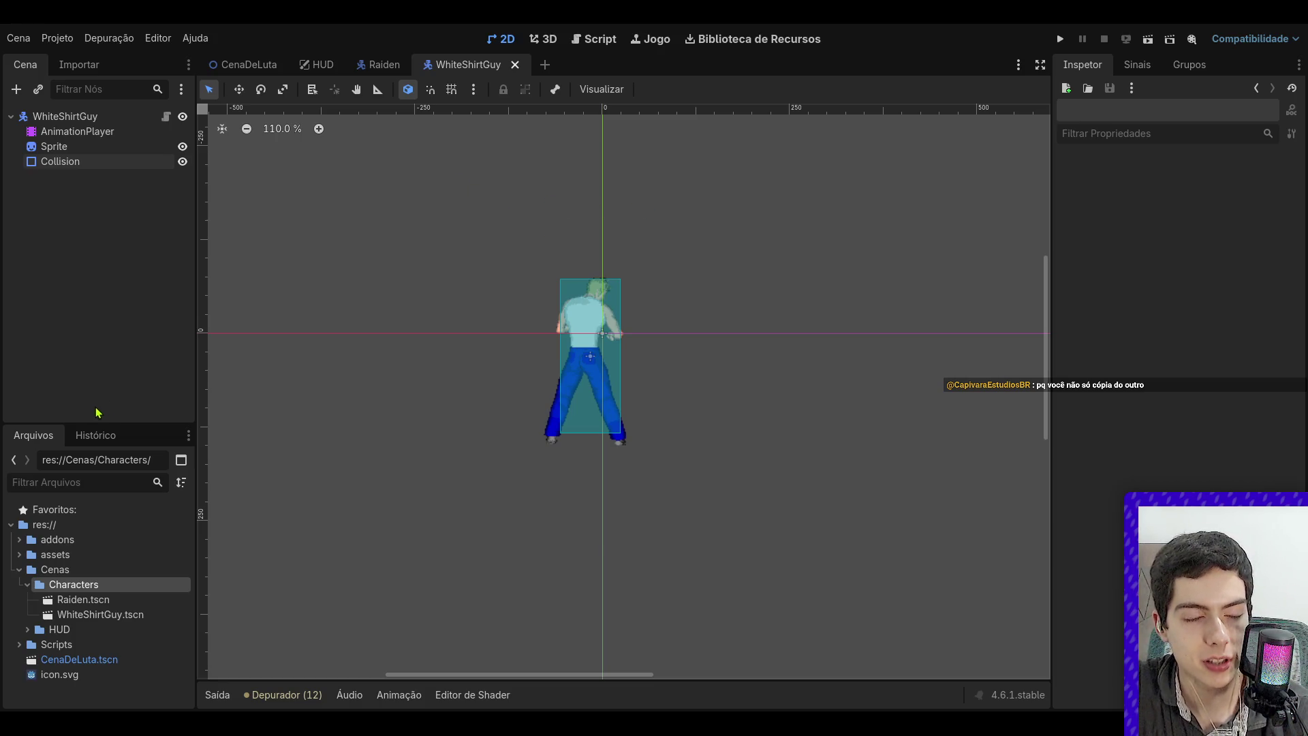
{"action": "left_click", "coordinate": [166, 117]}
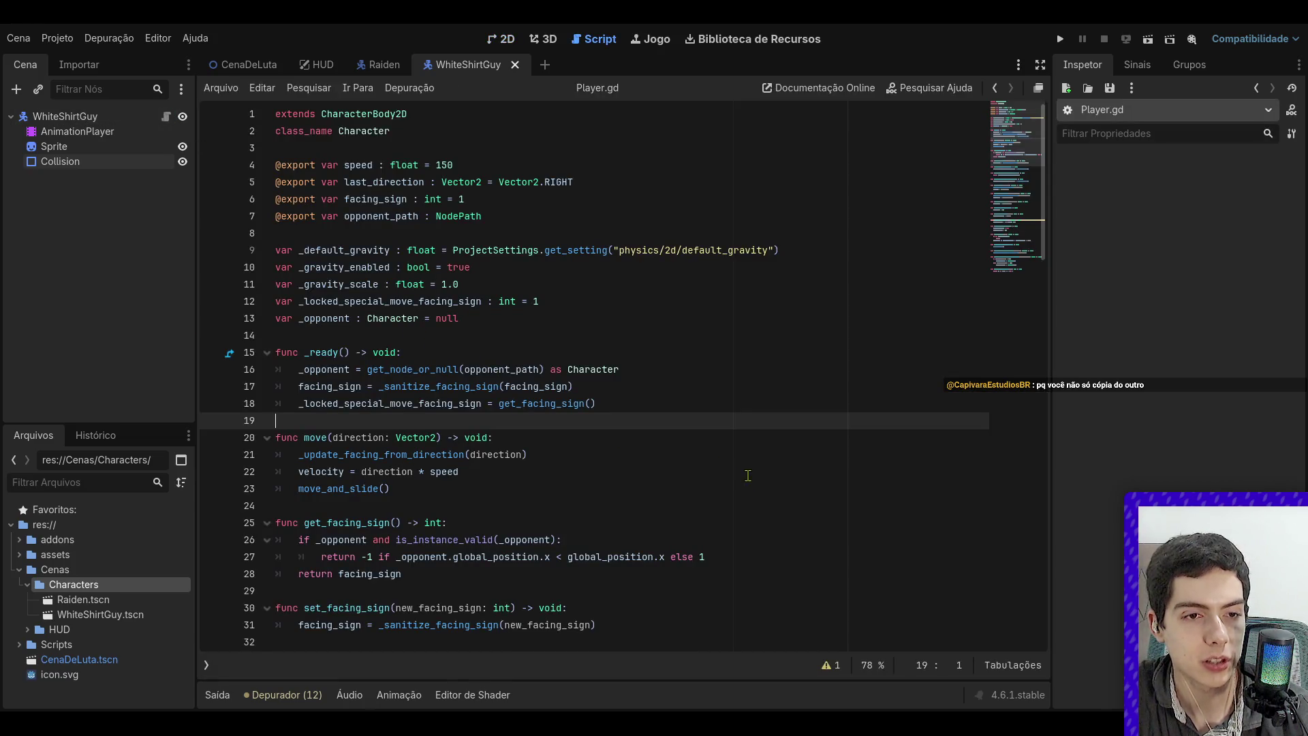
Close and reopen the WhiteShirtGuy.tscn scene file
{"action": "left_click", "coordinate": [515, 65]}
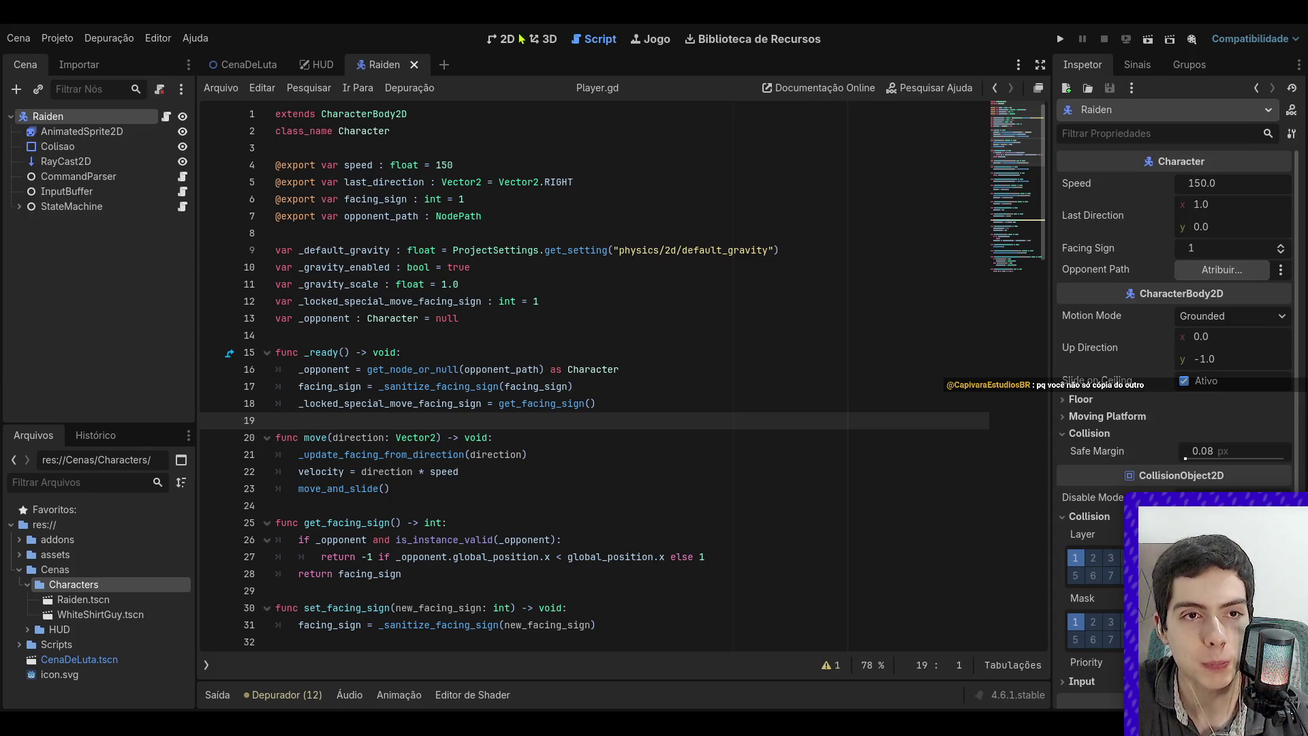
{"action": "left_click", "coordinate": [506, 38]}
{"action": "double_click", "coordinate": [100, 614]}
Copy Raiden's CommandParser, InputBuffer and StateMachine nodes into the WhiteShirtGuy scene
{"action": "left_click", "coordinate": [379, 64]}
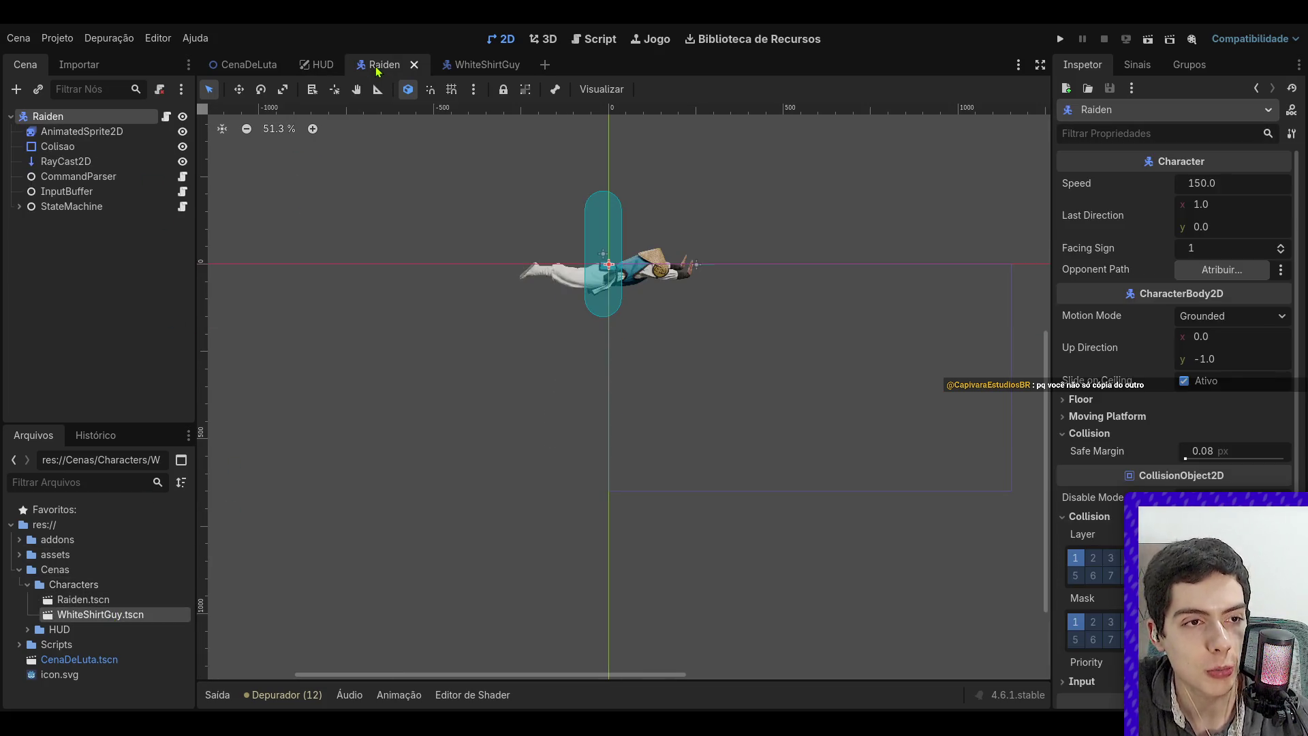
{"action": "left_click", "coordinate": [107, 162]}
{"action": "left_click", "coordinate": [102, 132]}
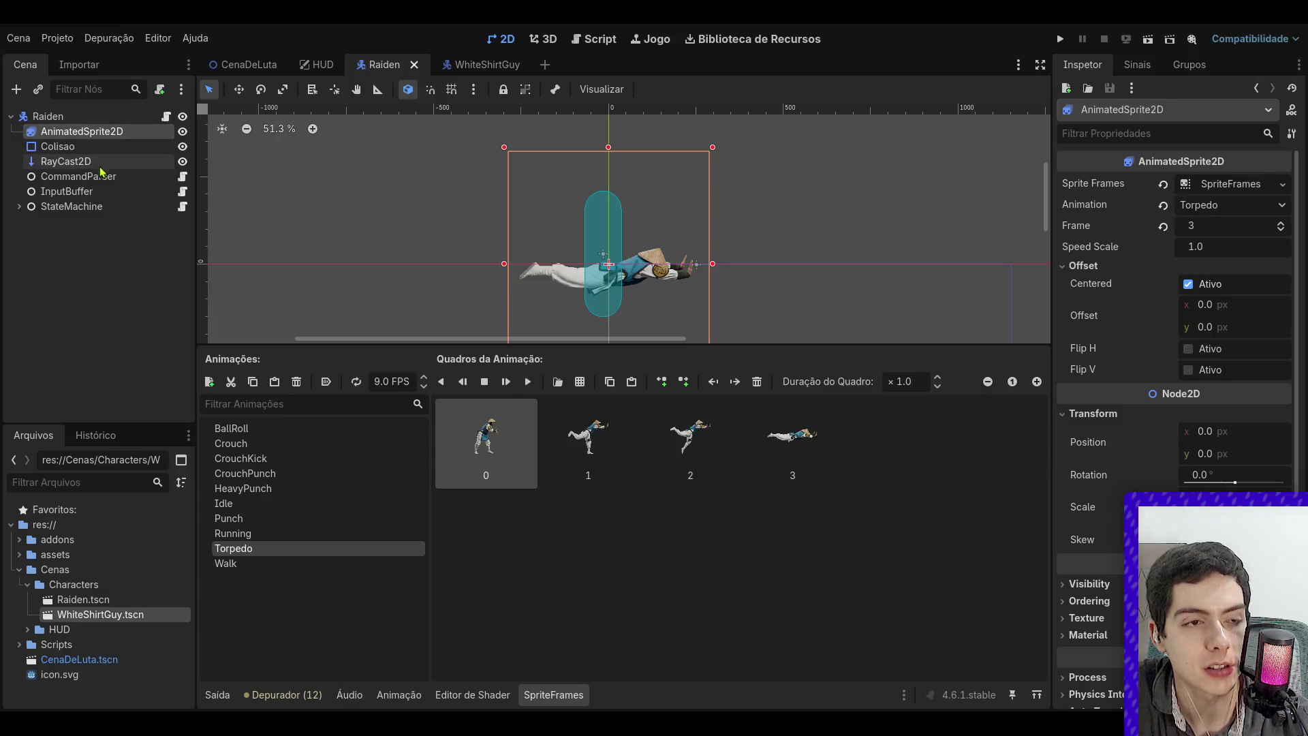
{"action": "left_click", "coordinate": [95, 177]}
{"action": "left_click", "coordinate": [94, 207]}
{"action": "left_click", "coordinate": [101, 177]}
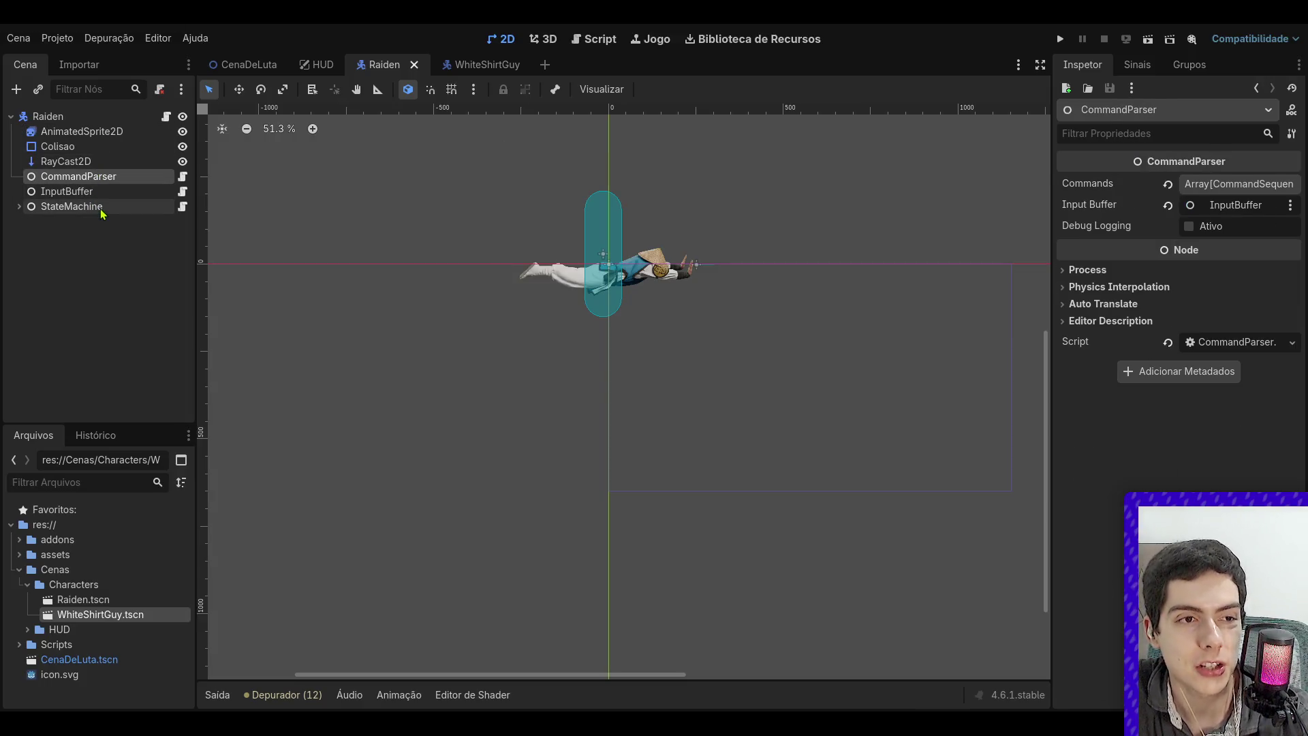
{"action": "left_click", "coordinate": [101, 212]}
{"action": "left_click", "coordinate": [480, 65]}
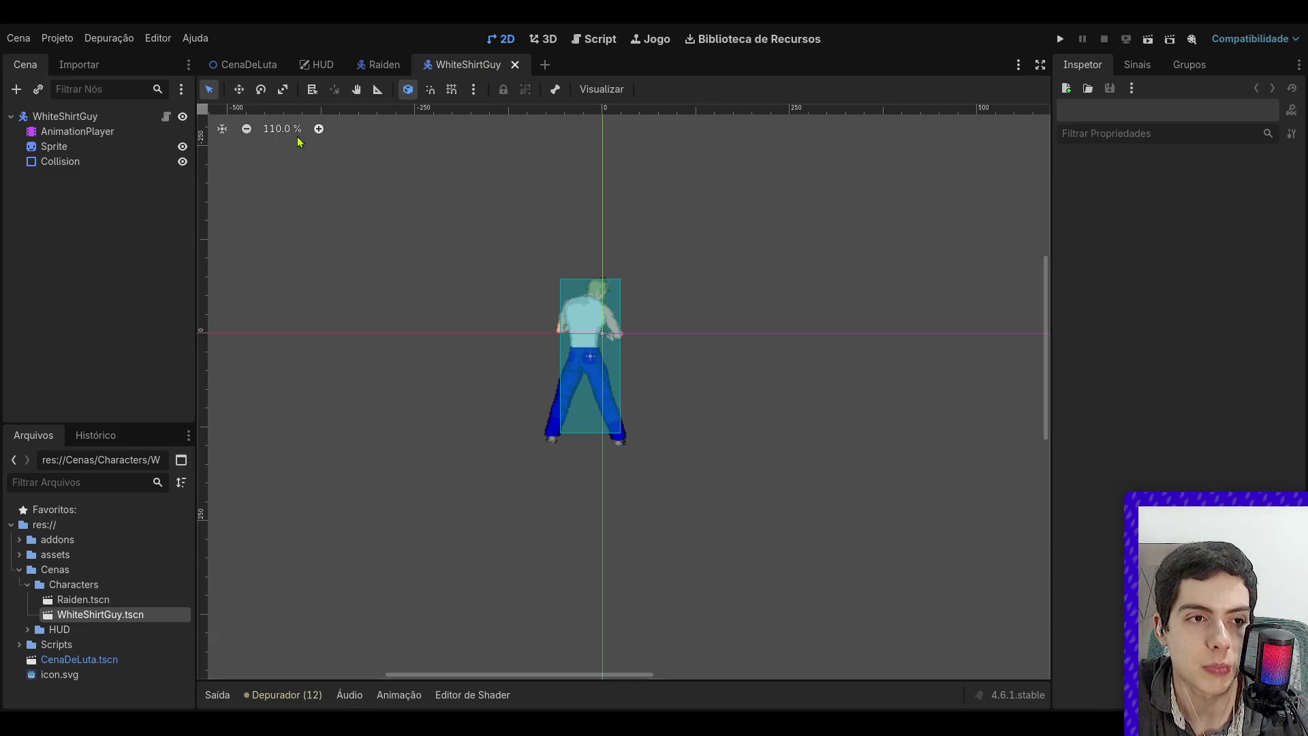
{"action": "key", "text": "ctrl+v"}
Delete the Torpedo state and its BallRoll child from the pasted StateMachine
{"action": "left_click", "coordinate": [18, 208]}
{"action": "left_click", "coordinate": [18, 207]}
{"action": "left_click", "coordinate": [86, 311]}
{"action": "left_click", "coordinate": [88, 328]}
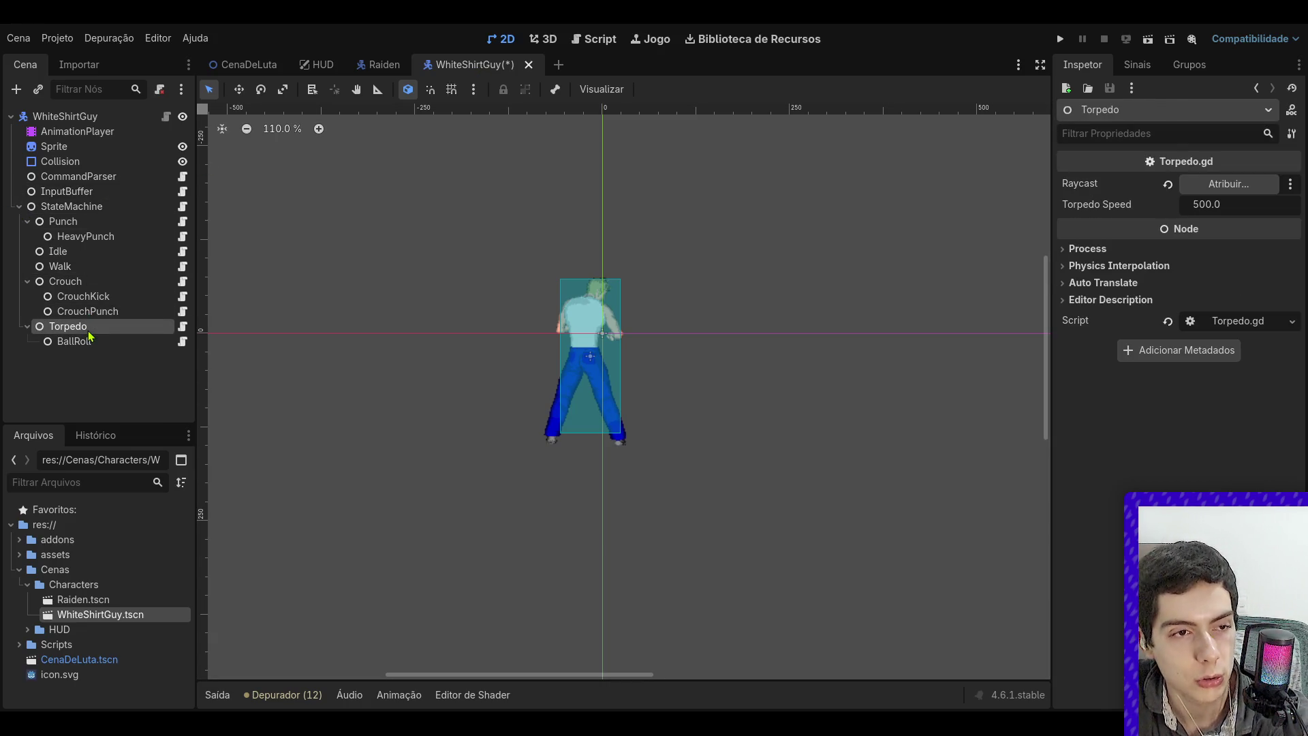
{"action": "key", "text": "Delete"}
{"action": "left_click", "coordinate": [27, 221]}
{"action": "left_click", "coordinate": [28, 266]}
{"action": "left_click", "coordinate": [19, 206]}
{"action": "left_click", "coordinate": [19, 206]}
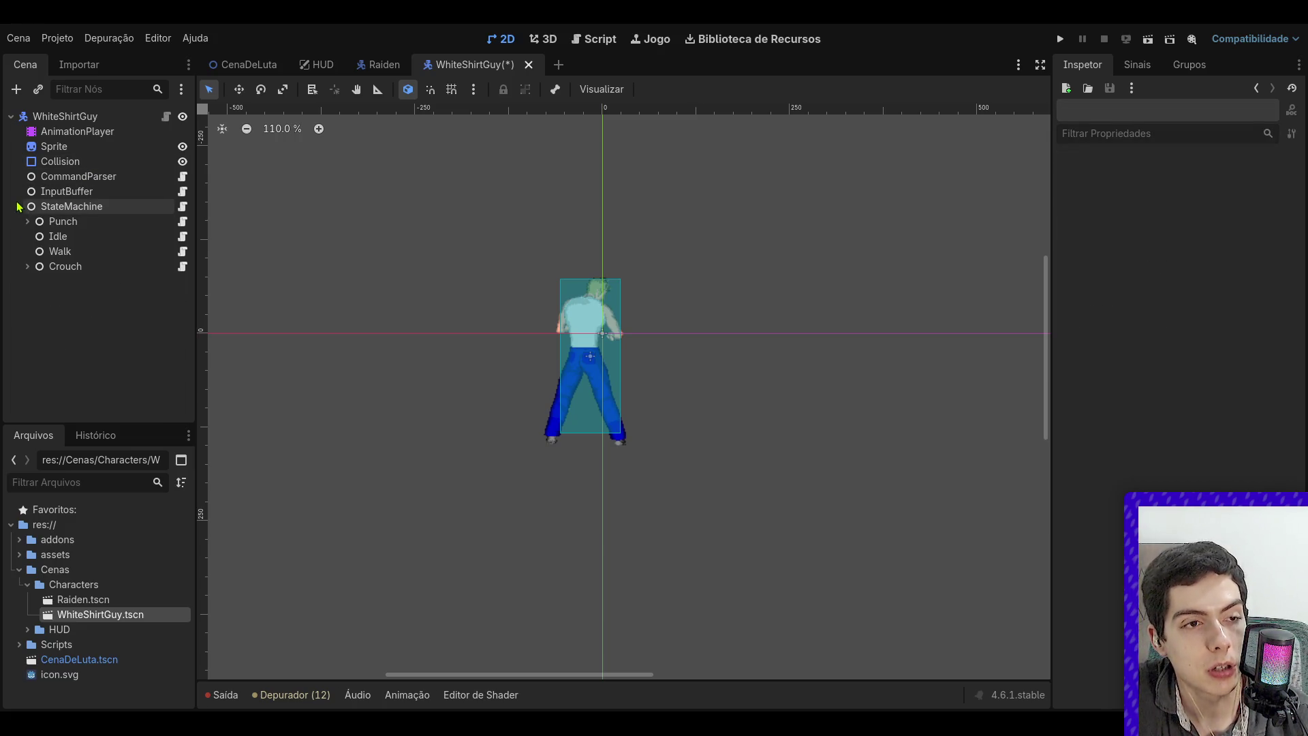
{"action": "left_click", "coordinate": [77, 131]}
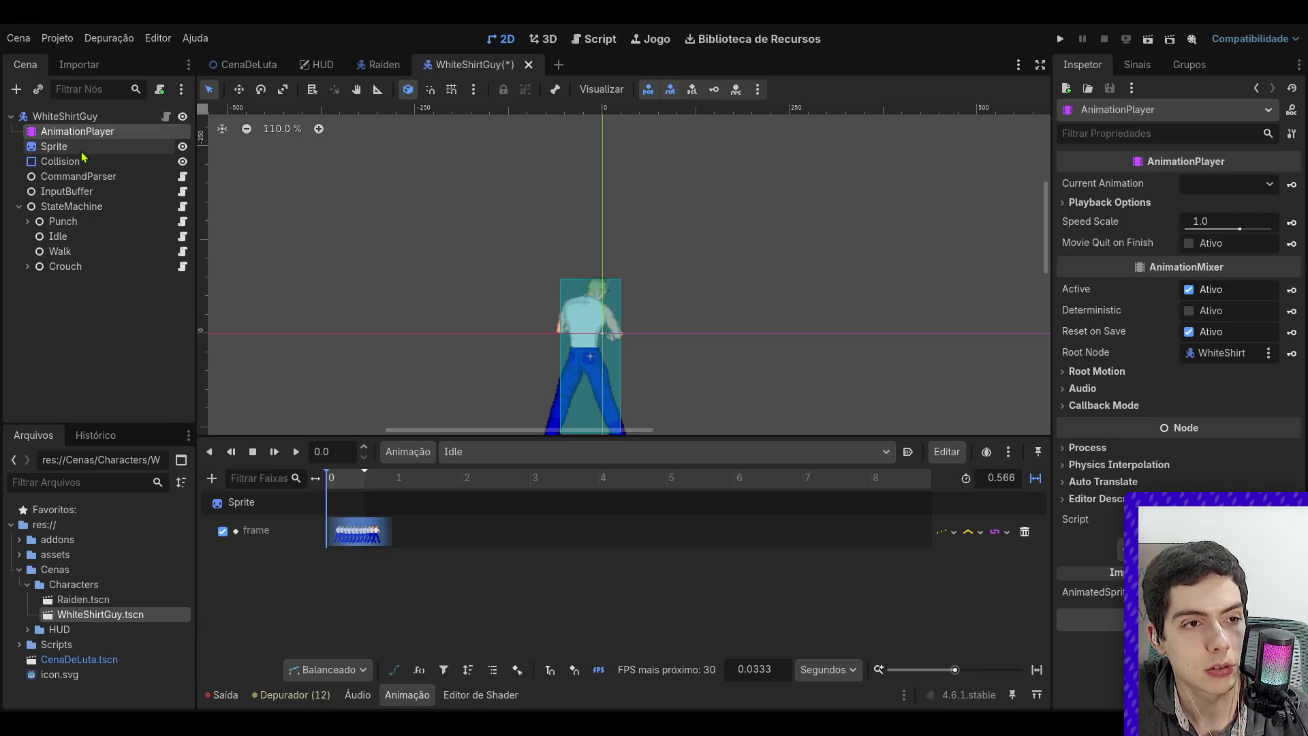
Review the Player.gd script and save the WhiteShirtGuy scene
{"action": "left_click", "coordinate": [78, 177]}
{"action": "left_click", "coordinate": [166, 117]}
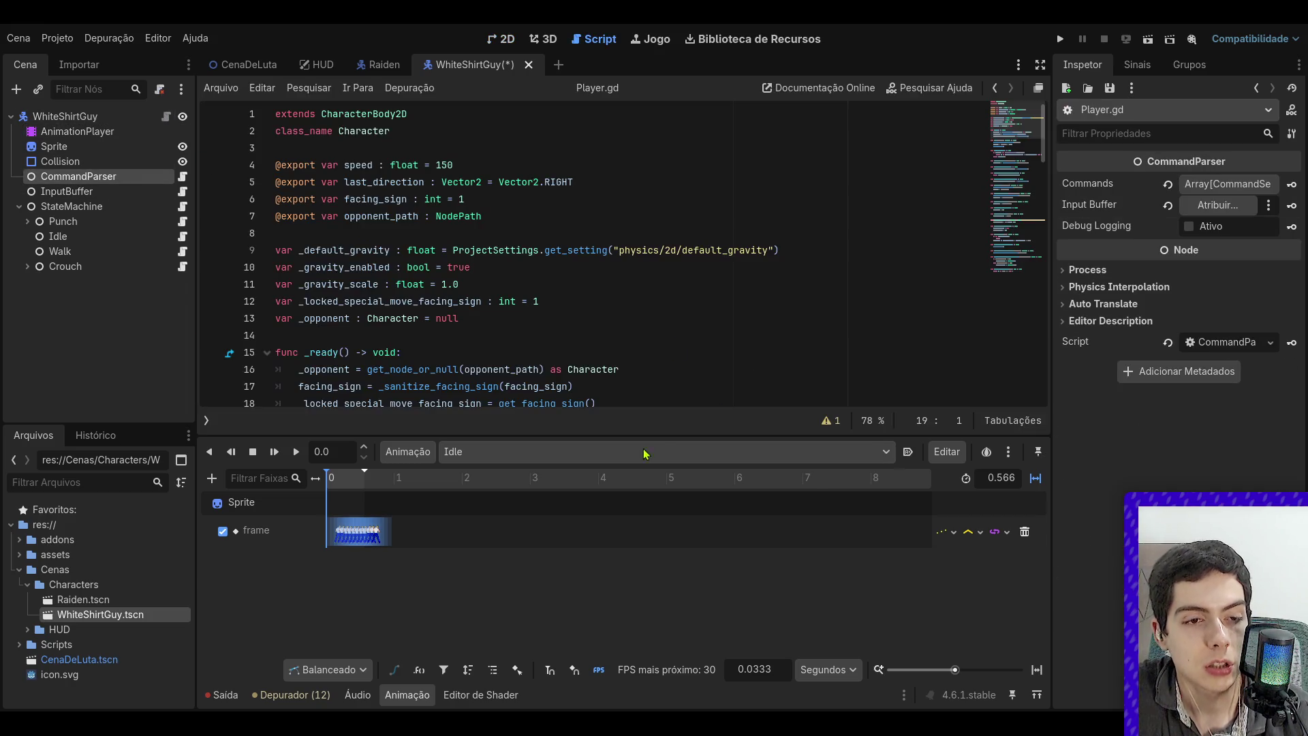
{"action": "left_click", "coordinate": [407, 694]}
{"action": "scroll", "coordinate": [625, 502], "scroll_direction": "down", "scroll_amount": 10}
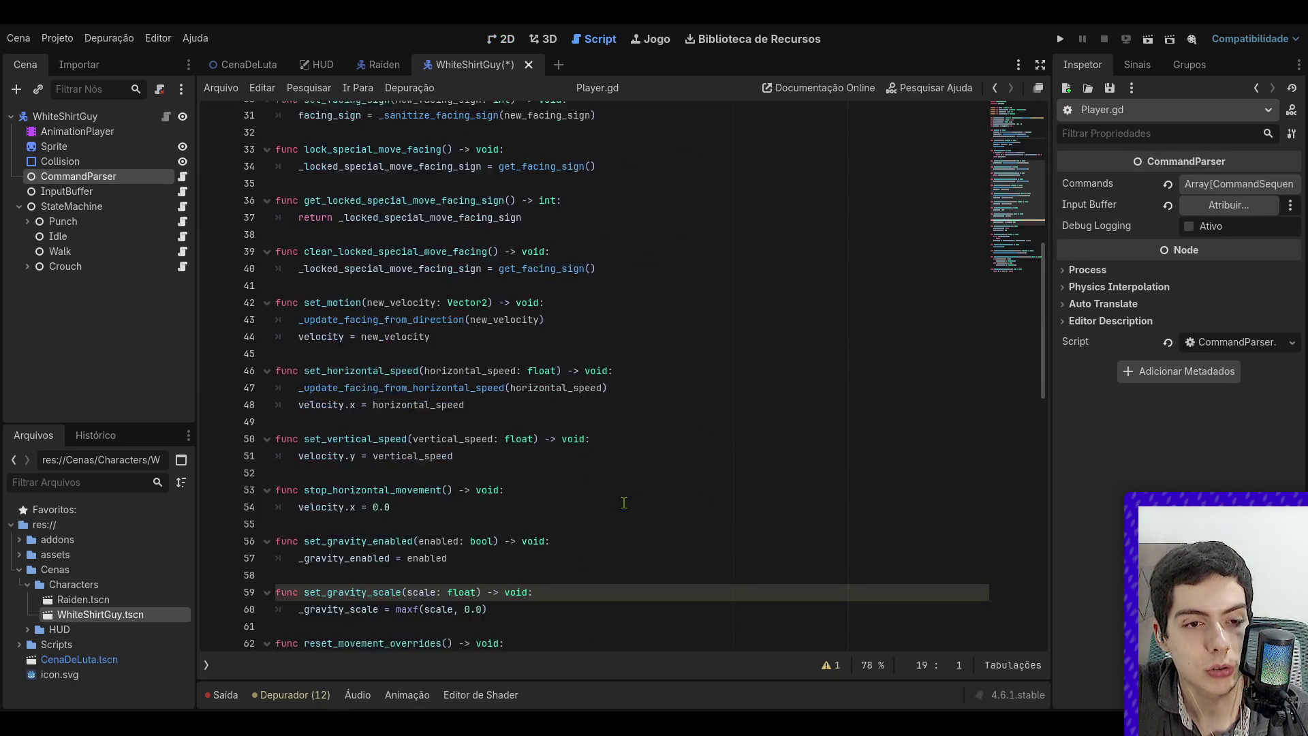
{"action": "scroll", "coordinate": [624, 503], "scroll_direction": "down", "scroll_amount": 15}
{"action": "scroll", "coordinate": [624, 503], "scroll_direction": "up", "scroll_amount": 9}
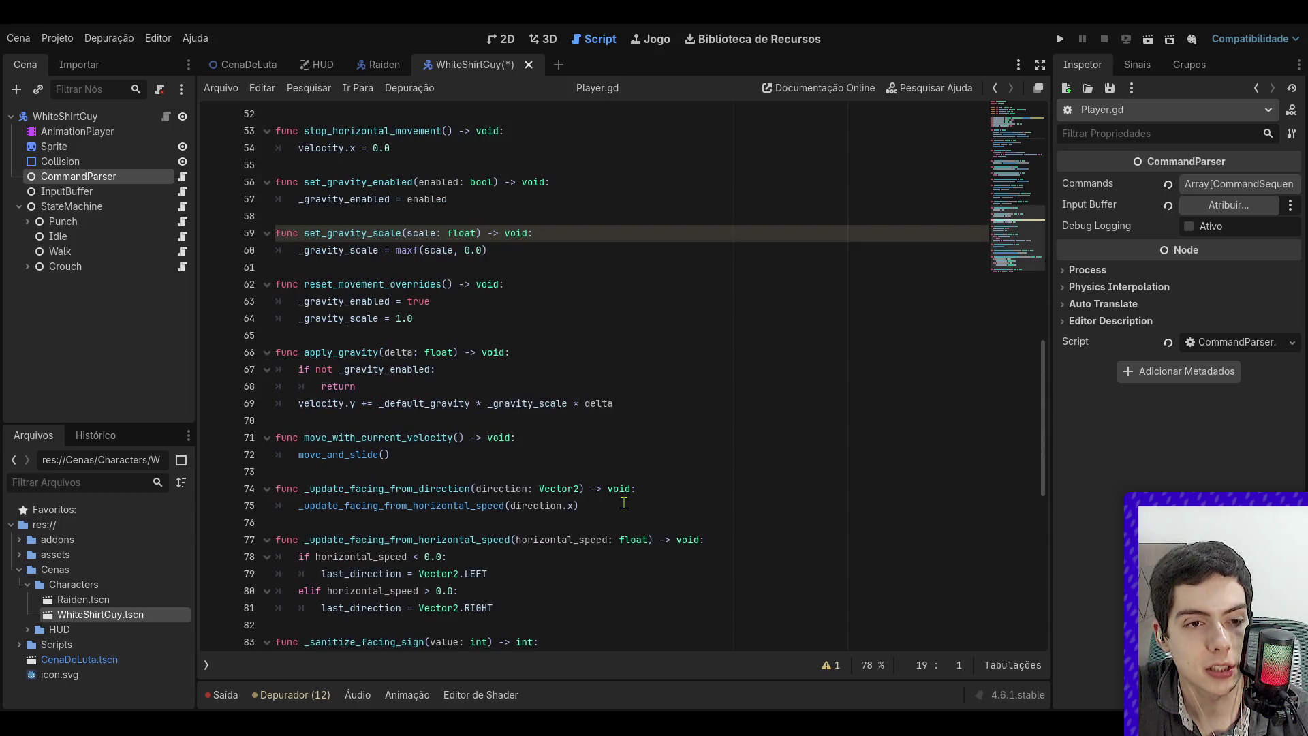
{"action": "key", "text": "ctrl+s"}
Select only the StateMachine node in the Raiden scene
{"action": "left_click", "coordinate": [383, 65]}
{"action": "left_click", "coordinate": [102, 206]}
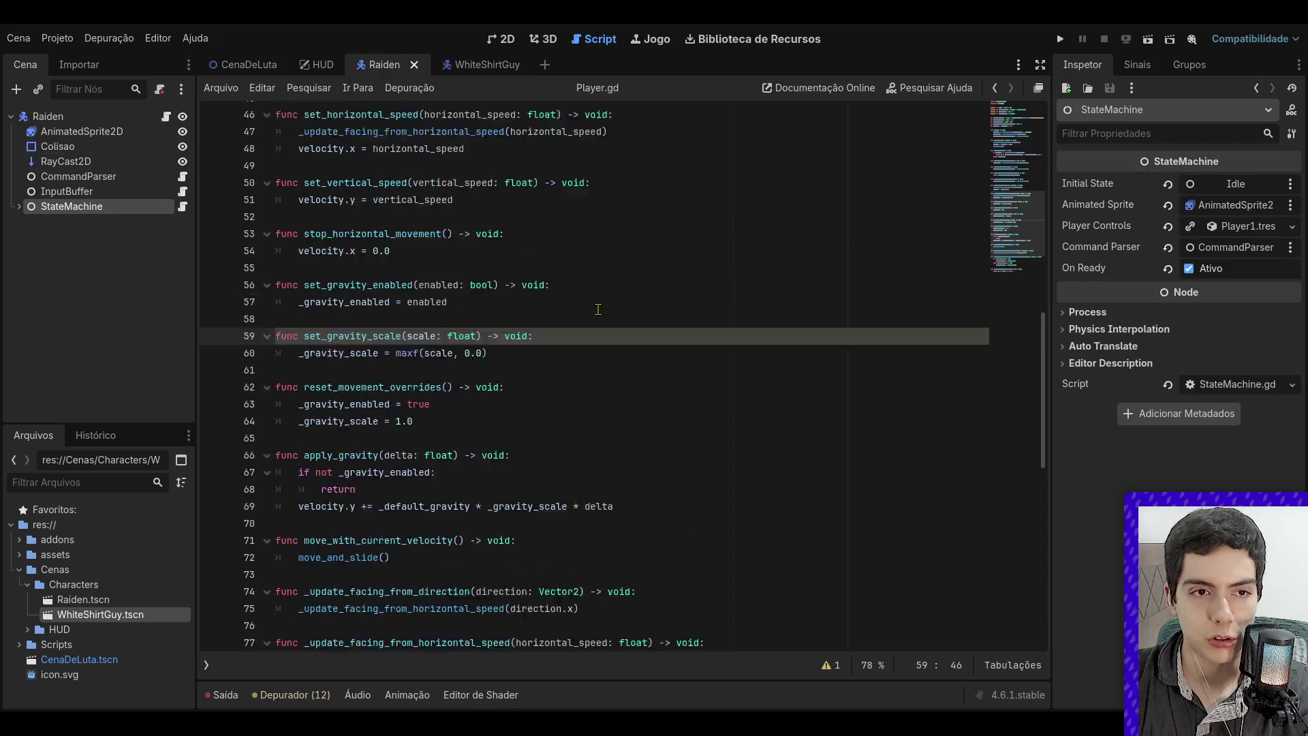
{"action": "scroll", "coordinate": [479, 328], "scroll_direction": "up", "scroll_amount": 9}
{"action": "scroll", "coordinate": [480, 328], "scroll_direction": "up", "scroll_amount": 8}
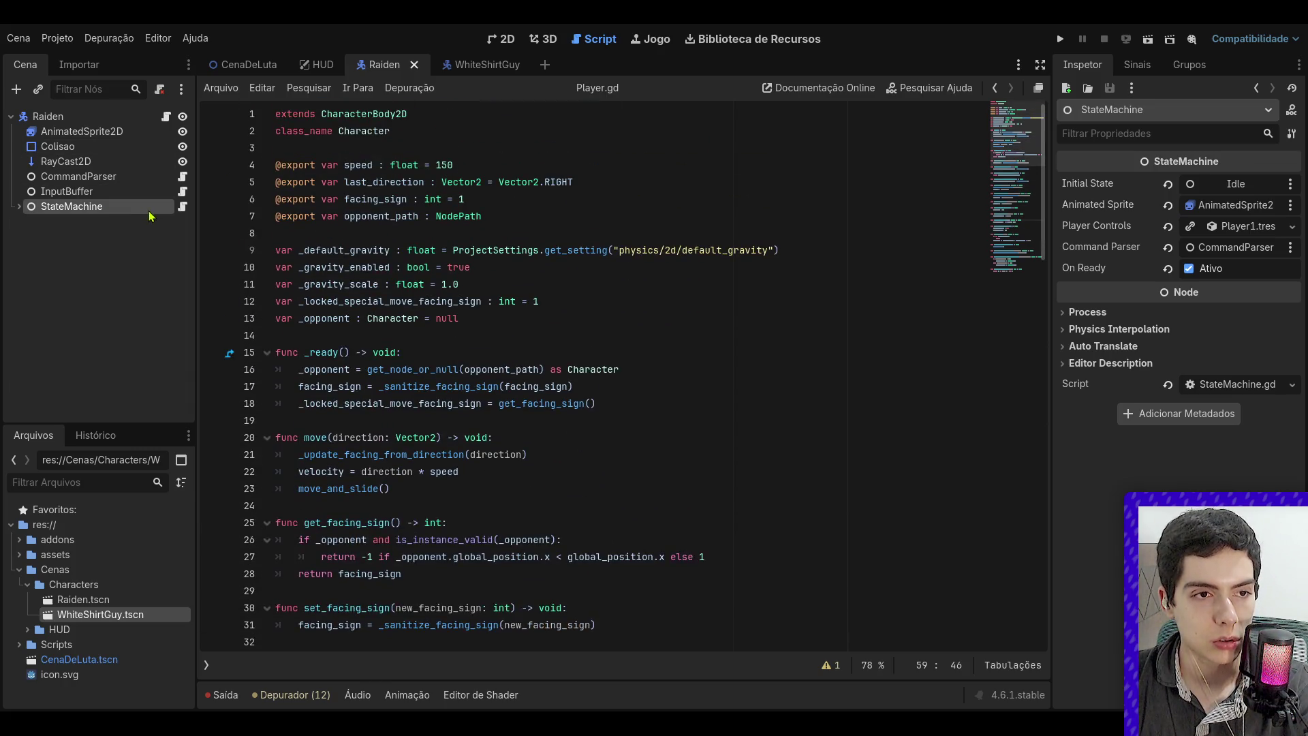
On StateMachine.gd line 5, rename the animated_sprite export to animation_node
{"action": "left_click", "coordinate": [183, 206]}
{"action": "triple_click", "coordinate": [498, 184]}
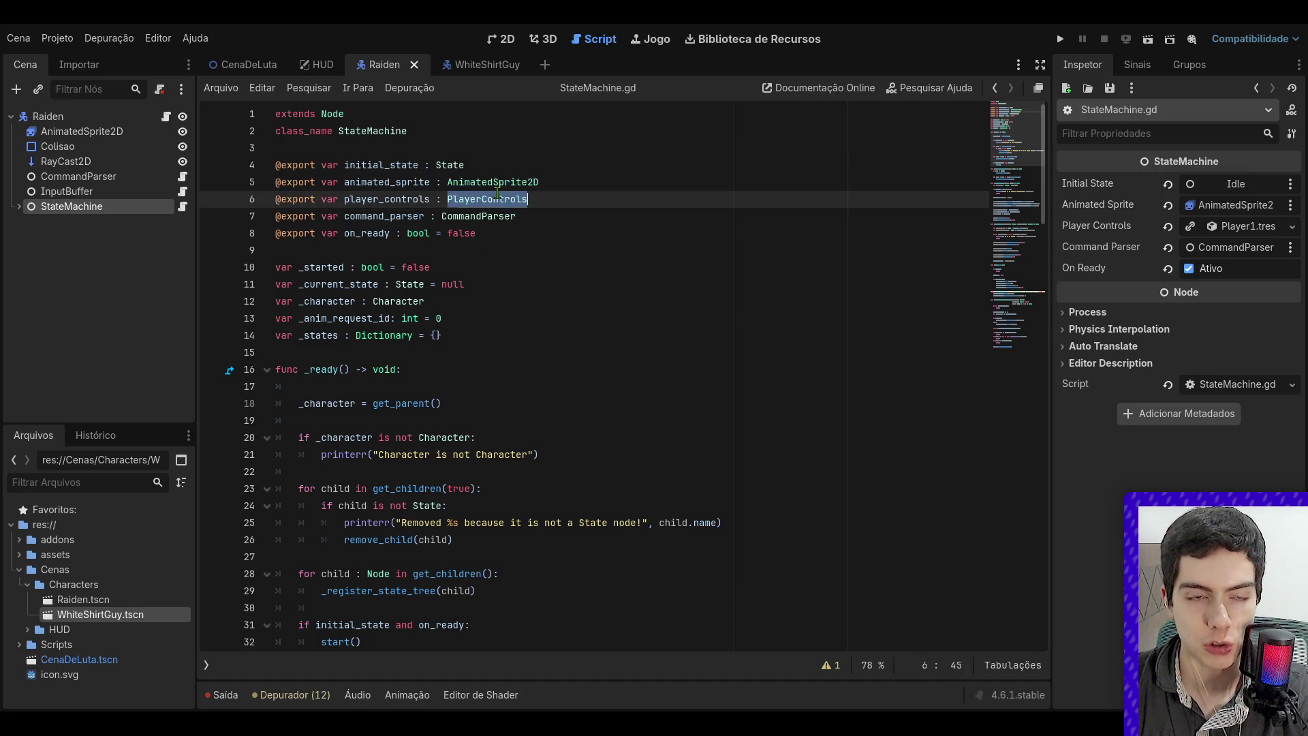
{"action": "double_click", "coordinate": [483, 184]}
{"action": "double_click", "coordinate": [406, 186]}
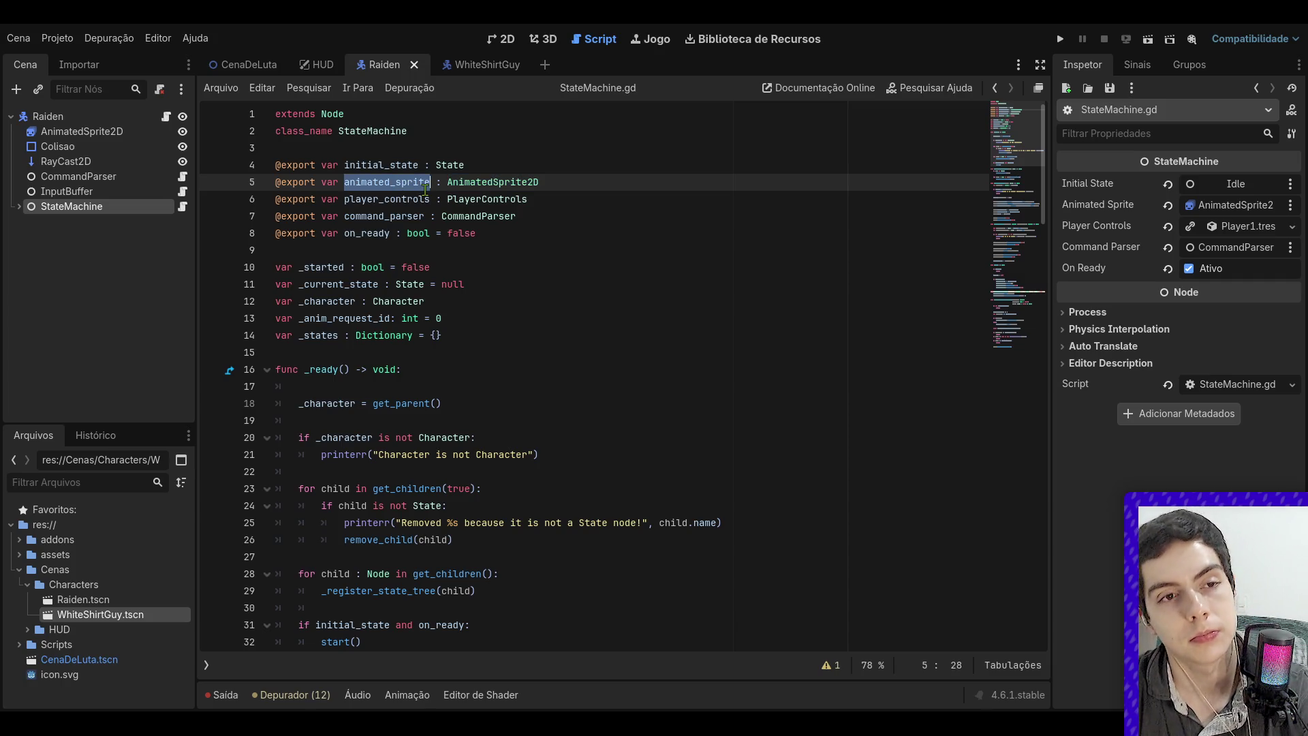
{"action": "type", "text": "animatio"}
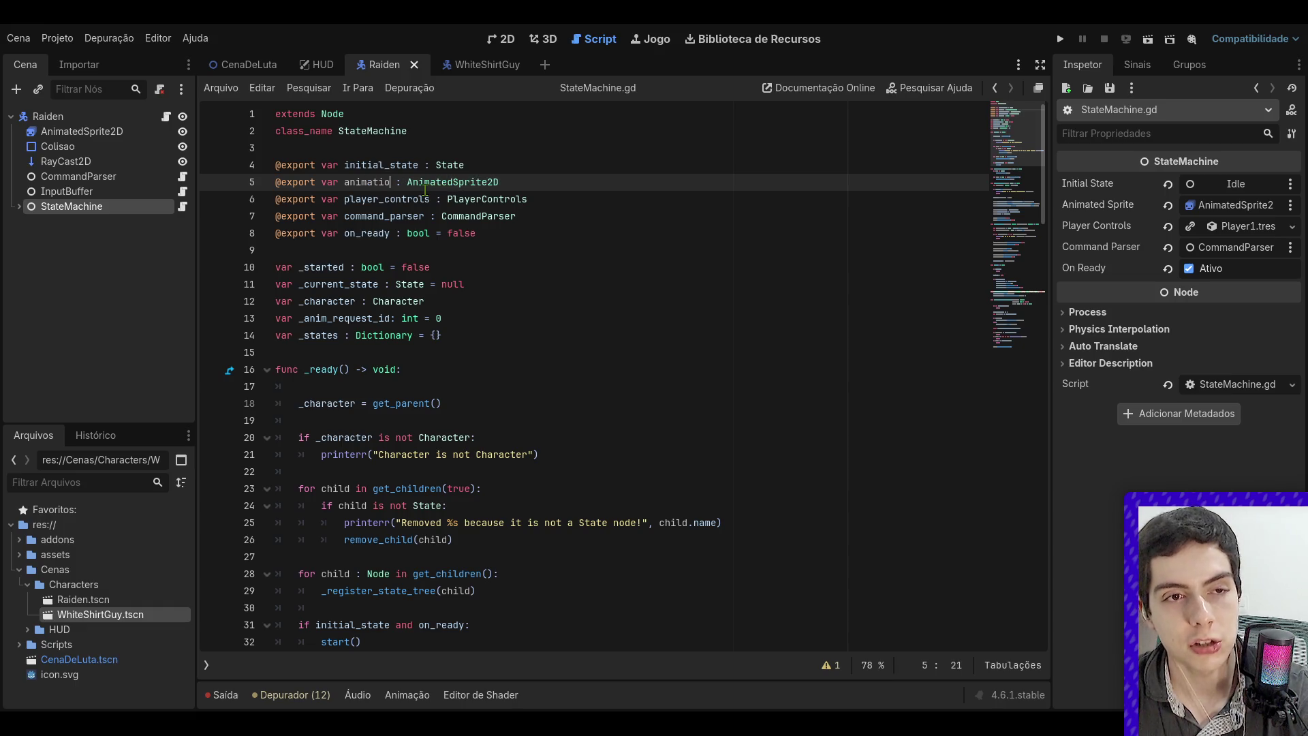
{"action": "type", "text": "n_nde"}
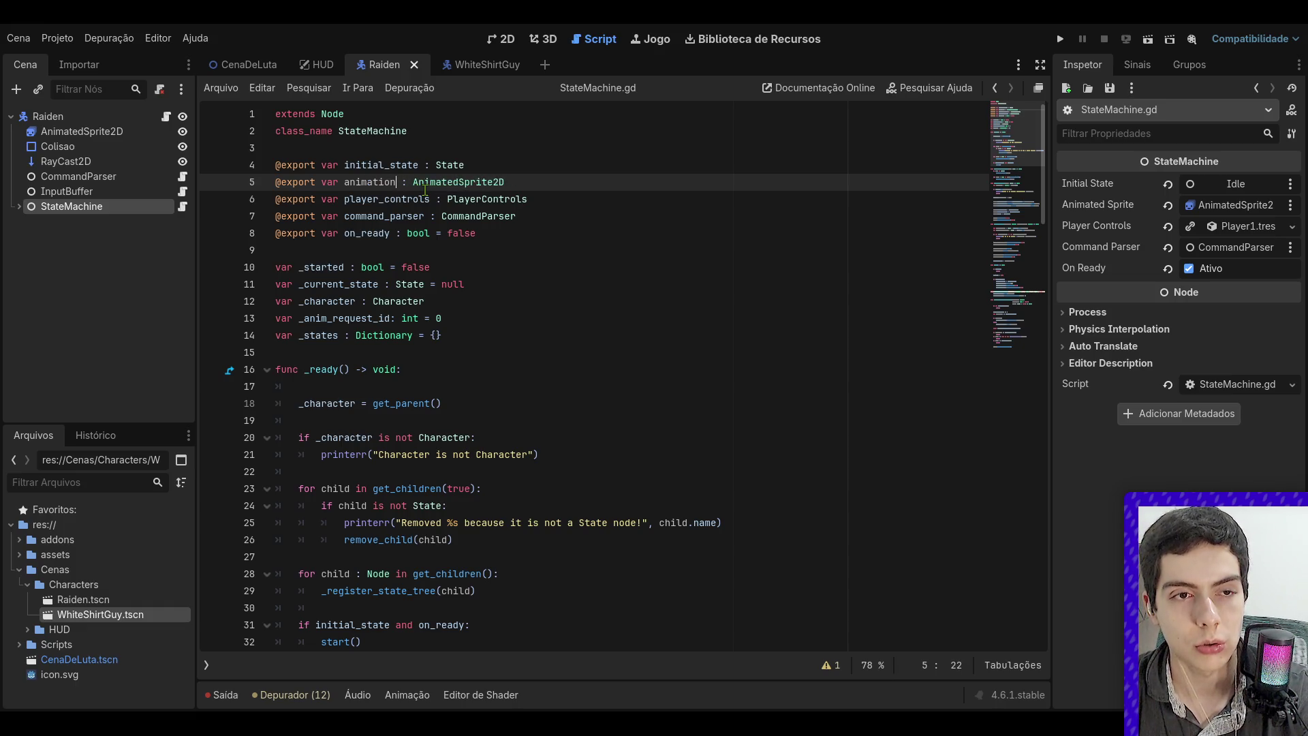
{"action": "key", "text": "Left"}
{"action": "key", "text": "Left"}
{"action": "type", "text": "o"}
Try typing the export as Node, check the line 95 error, then revert to AnimatedSprite2D
{"action": "left_click", "coordinate": [493, 186]}
{"action": "double_click", "coordinate": [493, 185]}
{"action": "key", "text": "BackSpace"}
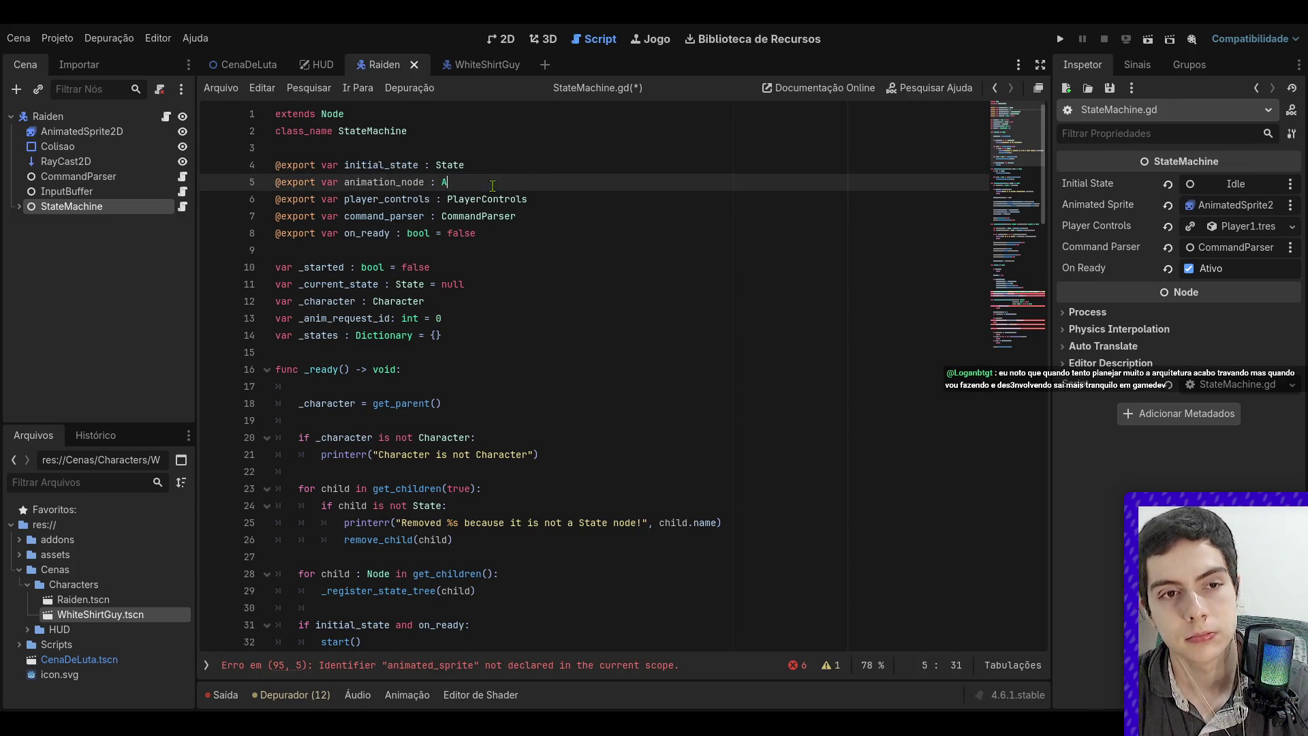
{"action": "type", "text": "A"}
{"action": "key", "text": "BackSpace"}
{"action": "type", "text": "Node"}
{"action": "key", "text": "ctrl+s"}
{"action": "left_click", "coordinate": [533, 170]}
{"action": "left_click", "coordinate": [473, 665]}
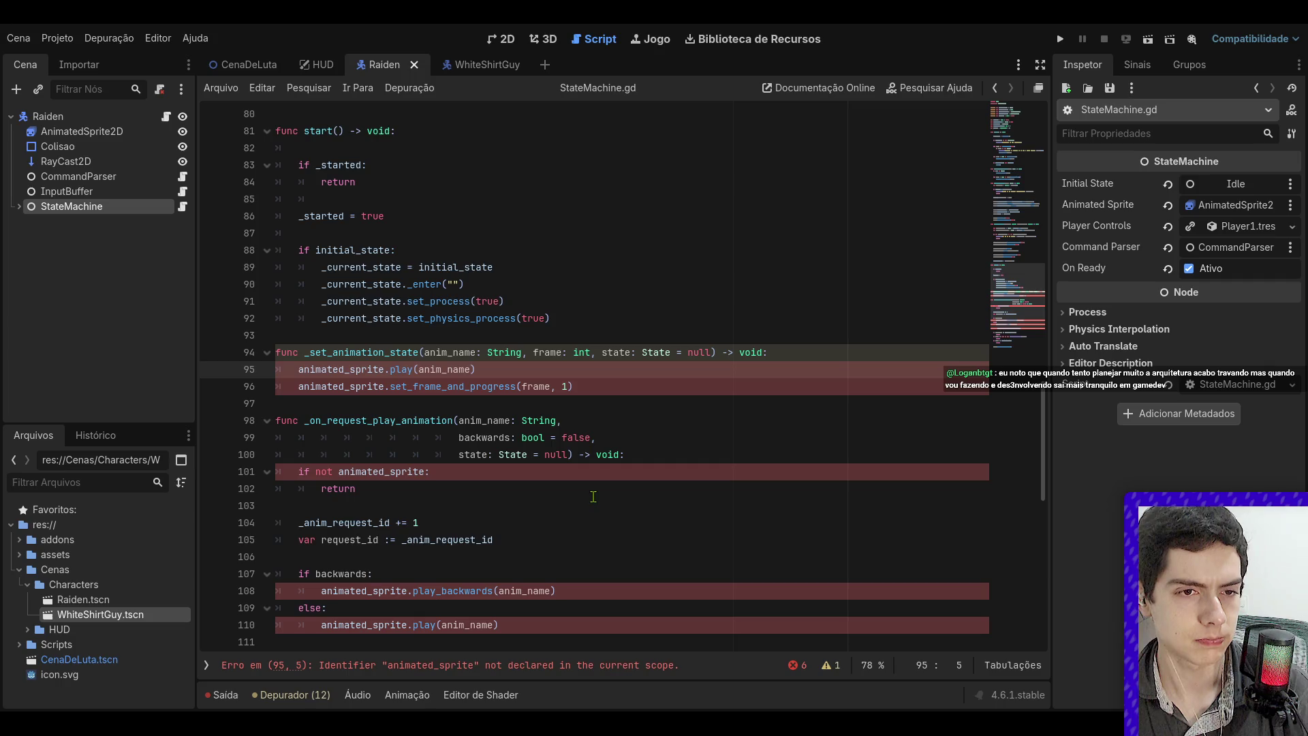
{"action": "key", "text": "ctrl+z"}
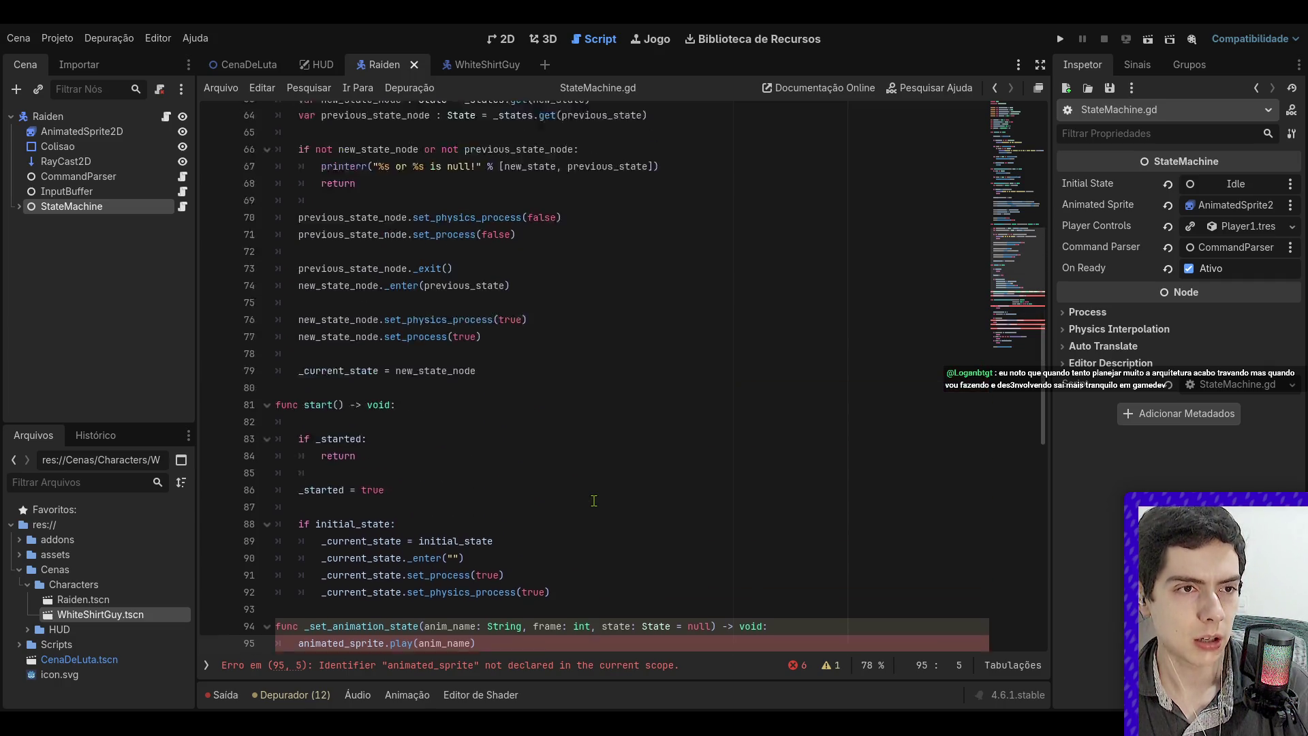
{"action": "key", "text": "ctrl+z"}
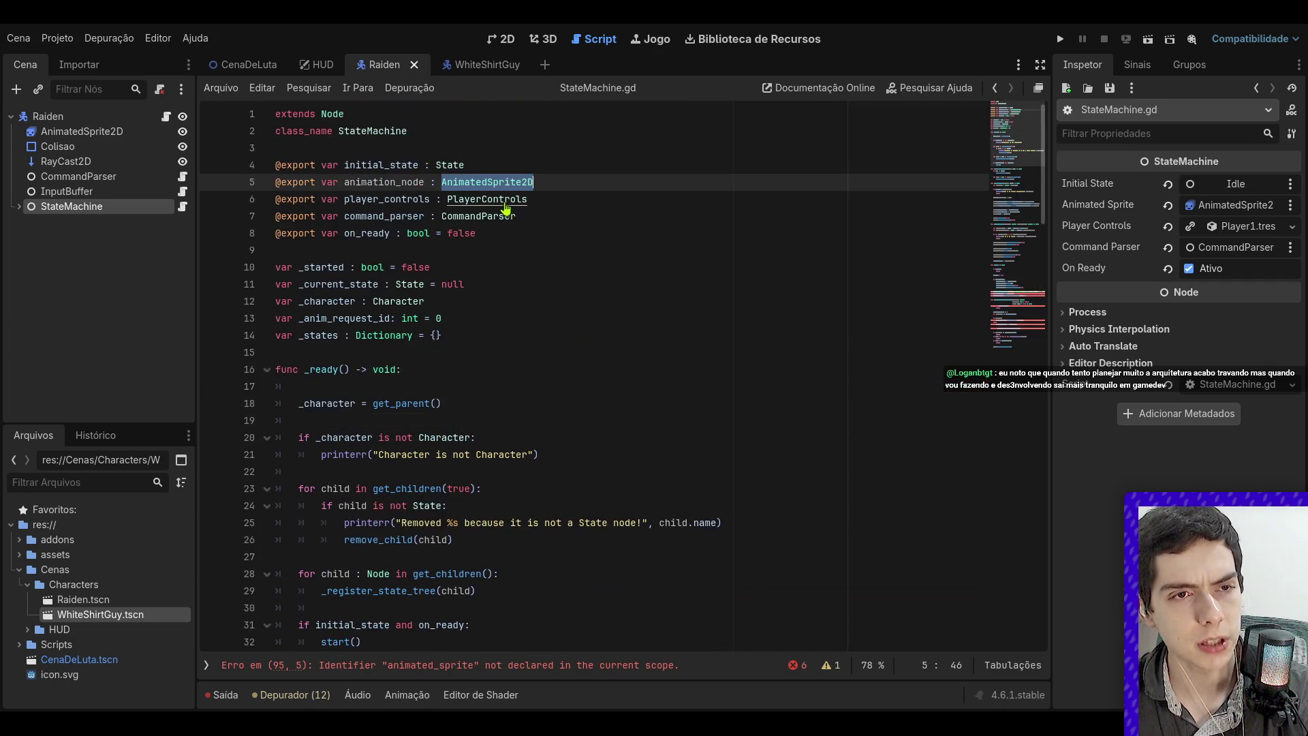
Change the export type to AnimationPlayer and open its class documentation
{"action": "left_click_drag", "start_coordinate": [533, 182], "coordinate": [482, 186]}
{"action": "type", "text": "dPlayer"}
{"action": "left_click", "coordinate": [482, 183]}
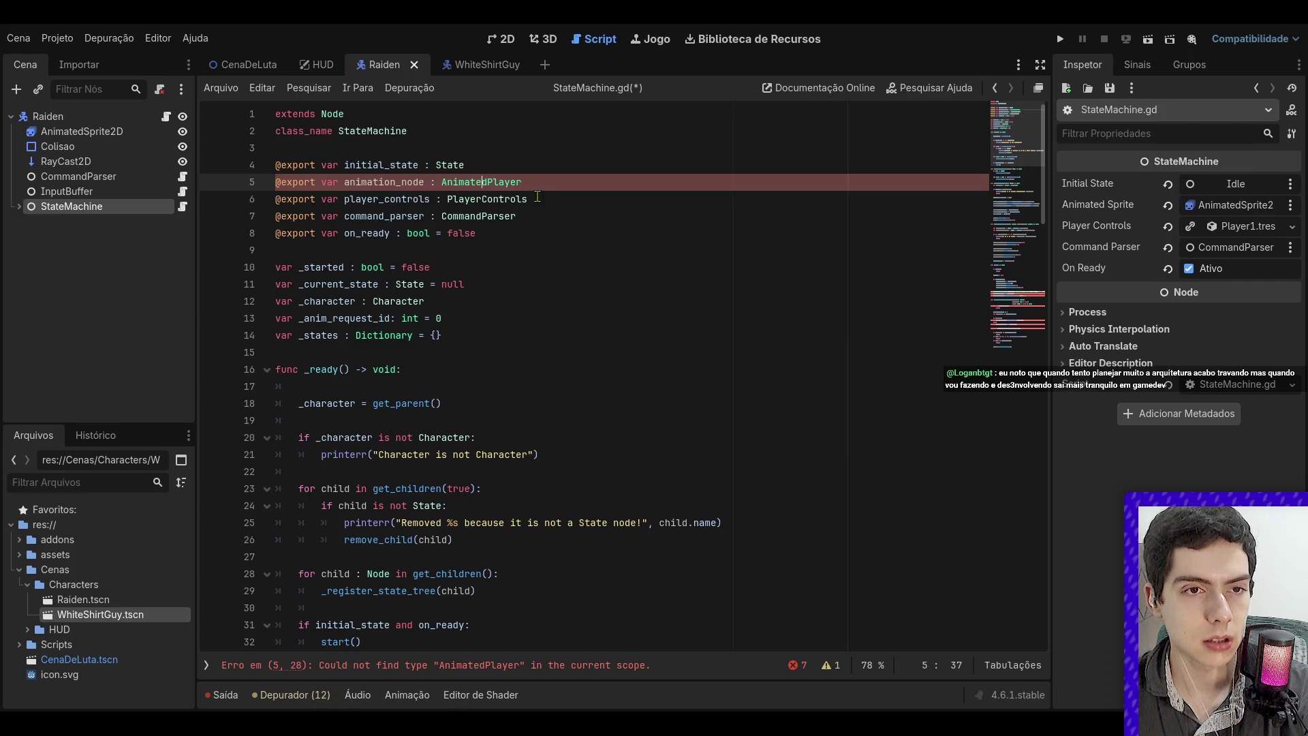
{"action": "key", "text": "Delete"}
{"action": "key", "text": "BackSpace"}
{"action": "type", "text": "ion"}
{"action": "left_click", "coordinate": [480, 186], "text": "ctrl"}
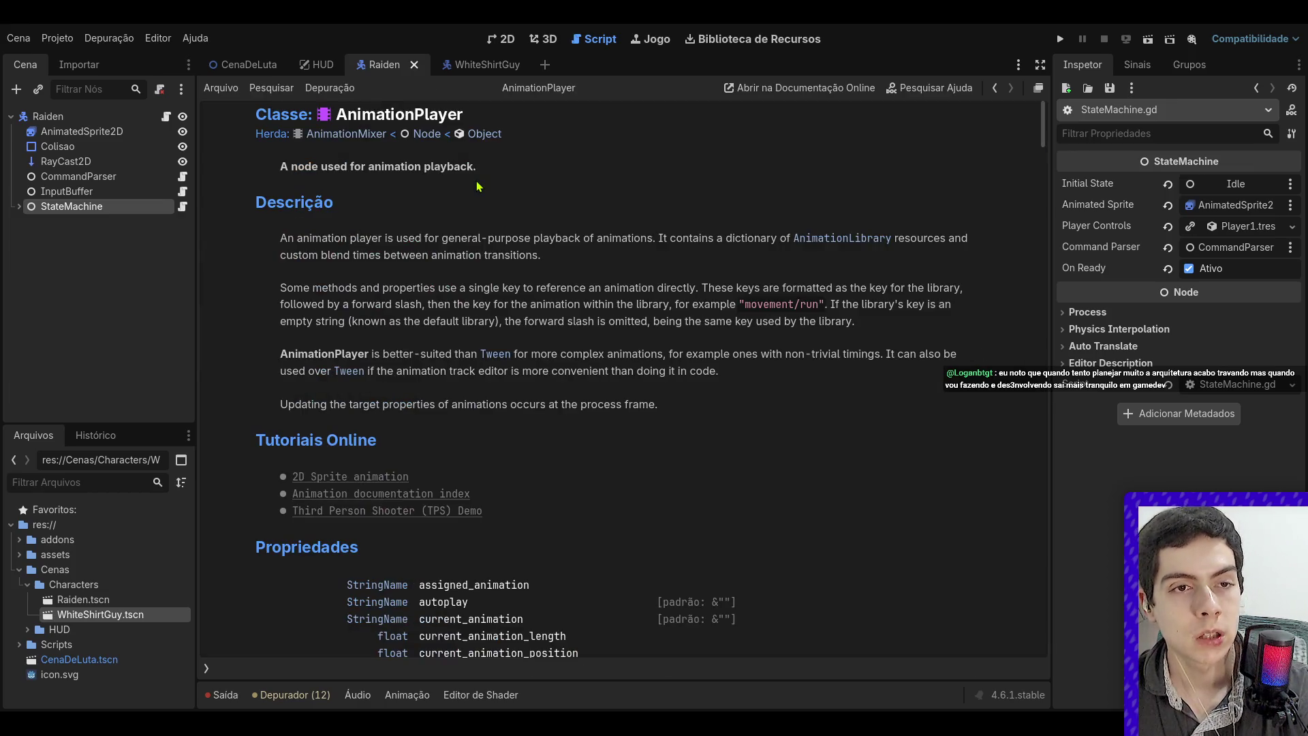
Scroll through the AnimationPlayer help page's properties, methods and signals, then go back to StateMachine.gd
{"action": "scroll", "coordinate": [504, 232], "scroll_direction": "down", "scroll_amount": 6}
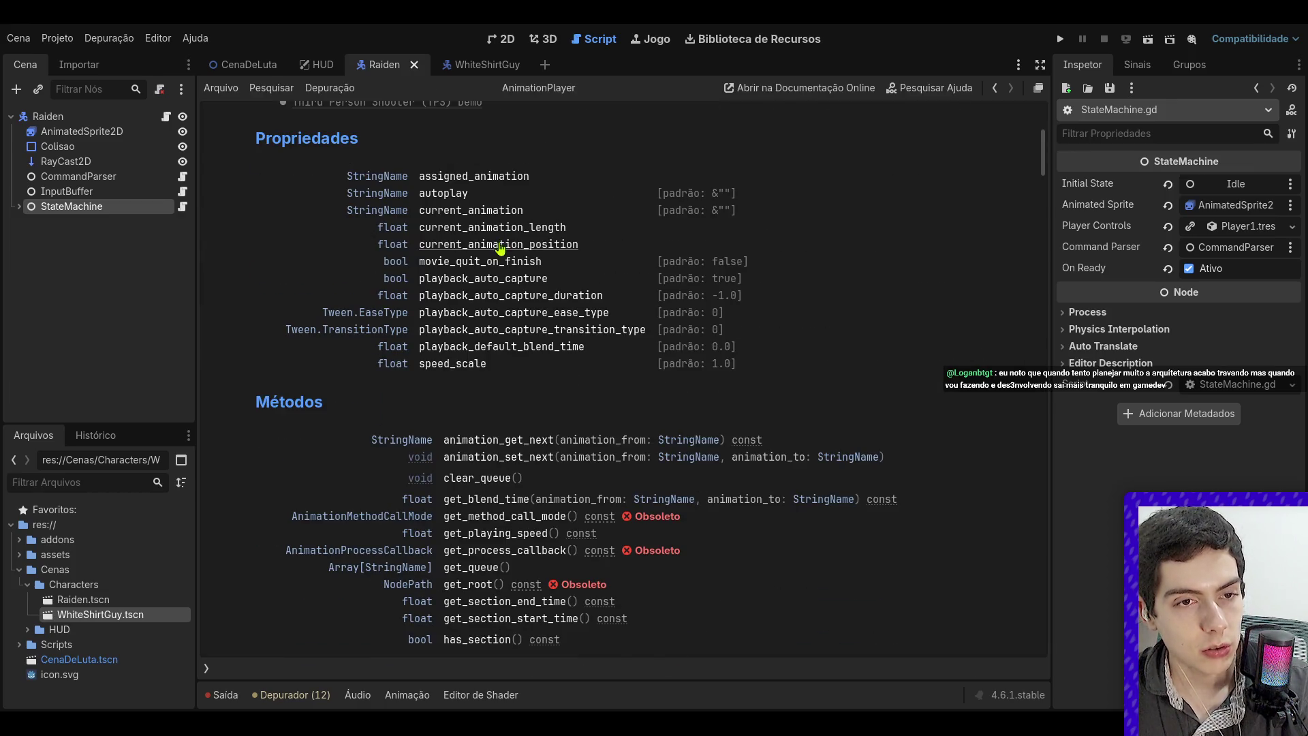
{"action": "scroll", "coordinate": [499, 271], "scroll_direction": "down", "scroll_amount": 9}
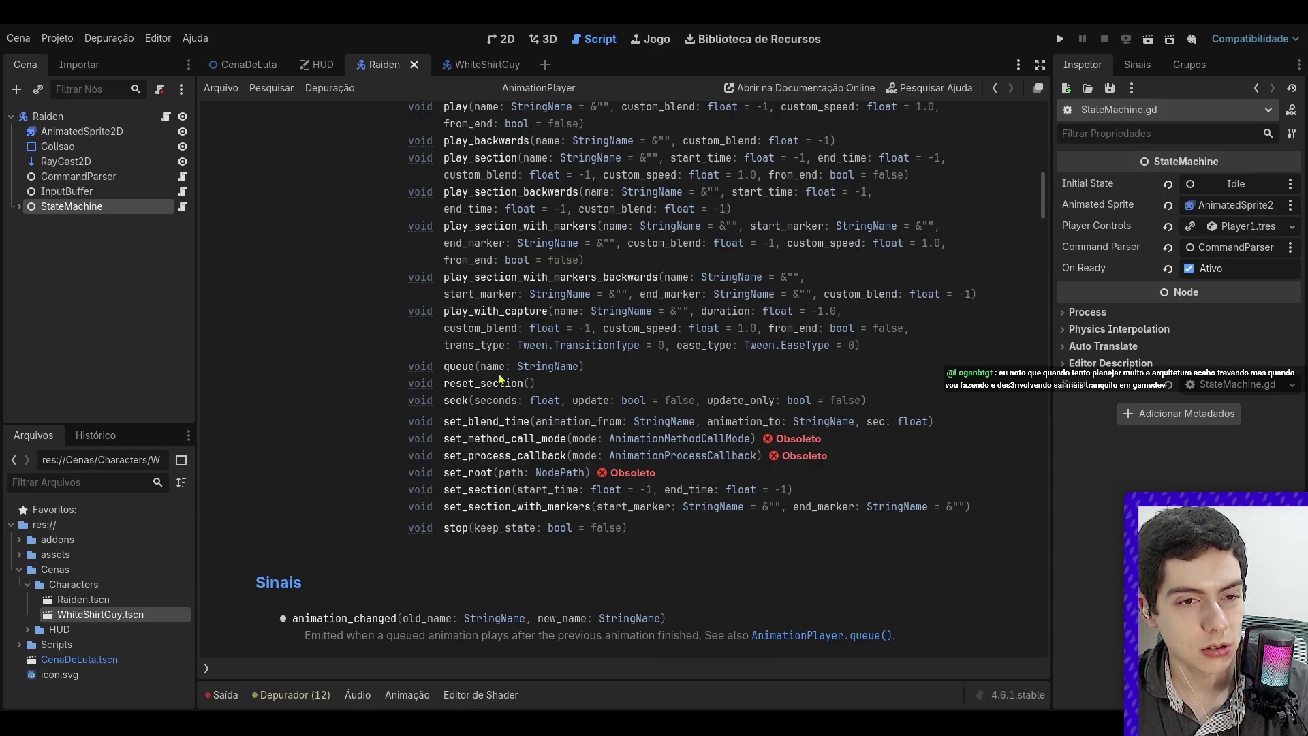
{"action": "scroll", "coordinate": [494, 511], "scroll_direction": "down", "scroll_amount": 2}
{"action": "scroll", "coordinate": [494, 512], "scroll_direction": "up", "scroll_amount": 17}
{"action": "key", "text": "alt+Left"}
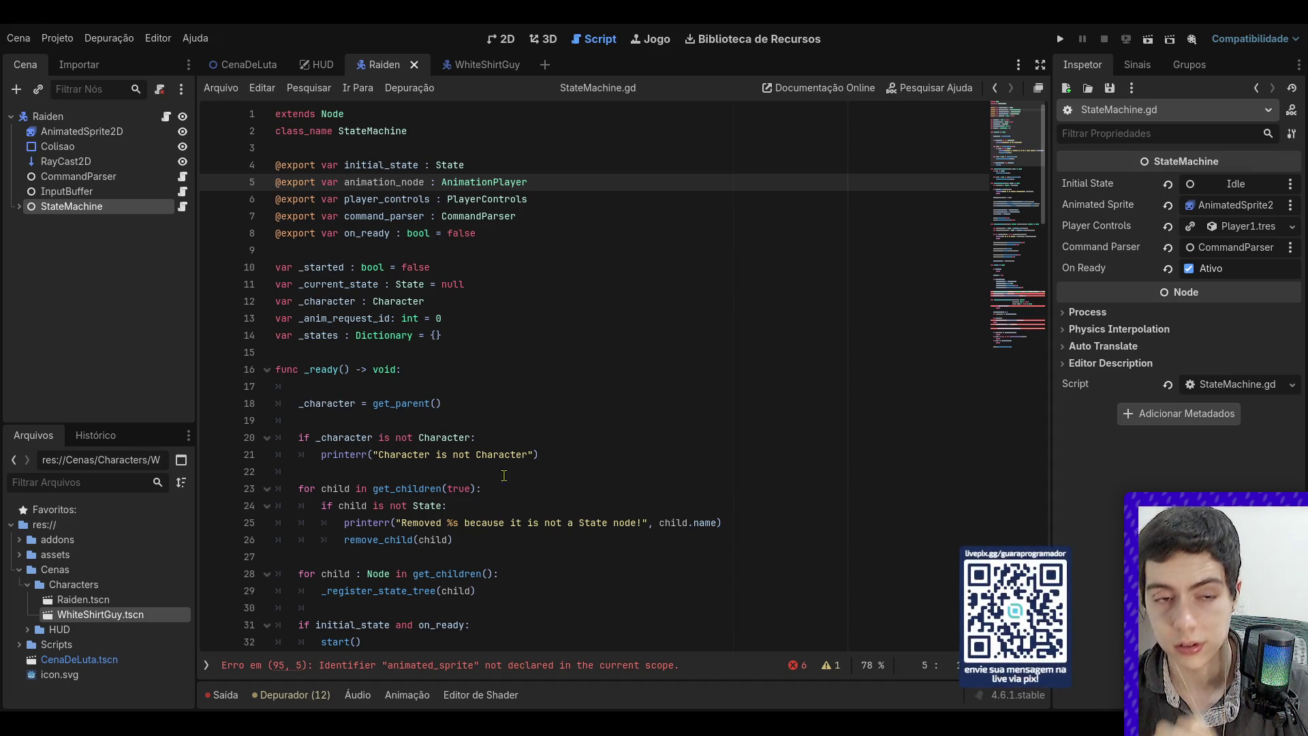
{"action": "scroll", "coordinate": [566, 294], "scroll_direction": "down", "scroll_amount": 4}
{"action": "scroll", "coordinate": [565, 294], "scroll_direction": "down", "scroll_amount": 20}
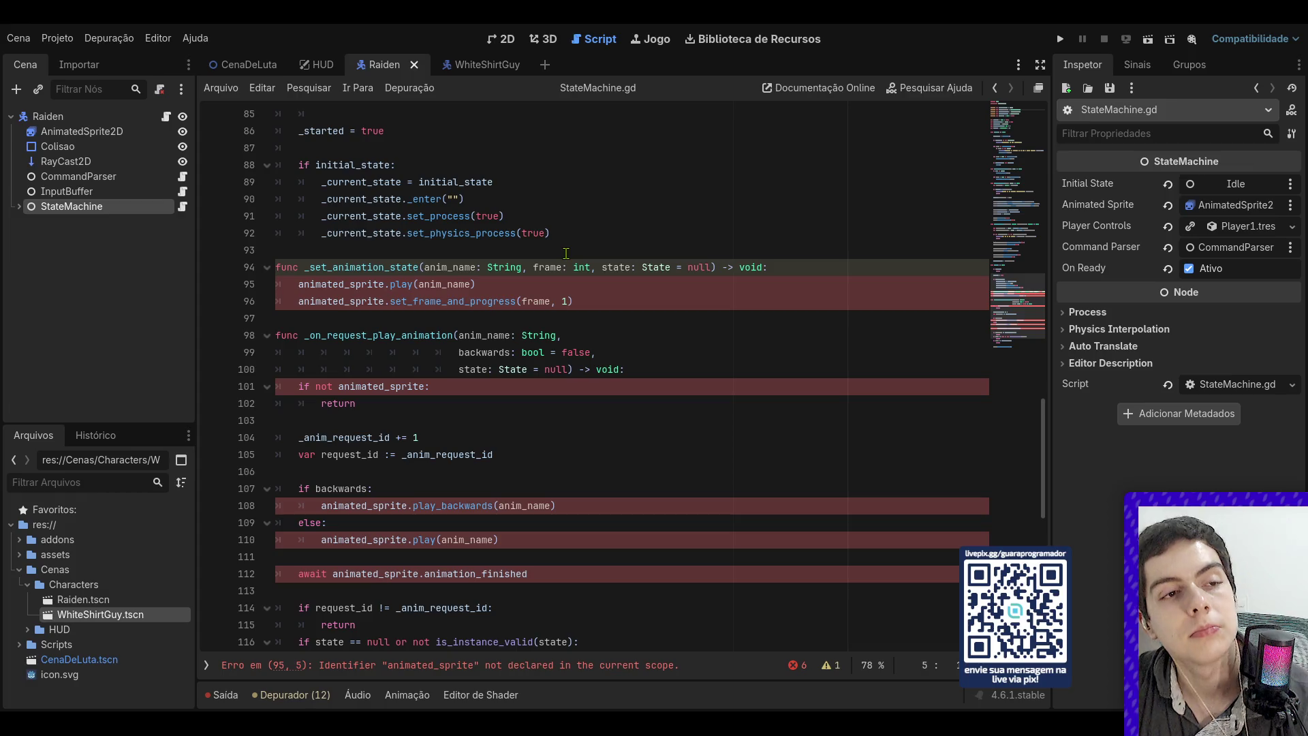
{"action": "scroll", "coordinate": [556, 286], "scroll_direction": "up", "scroll_amount": 9}
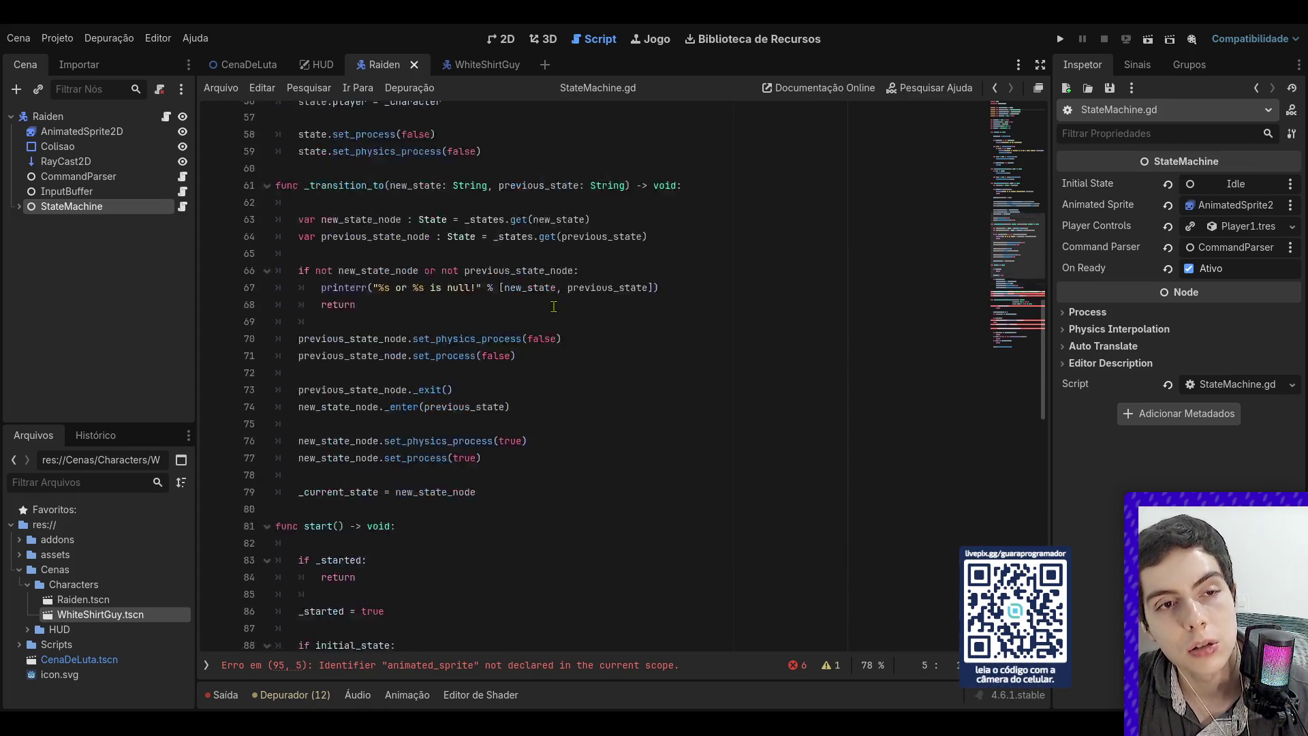
{"action": "scroll", "coordinate": [554, 307], "scroll_direction": "up", "scroll_amount": 19}
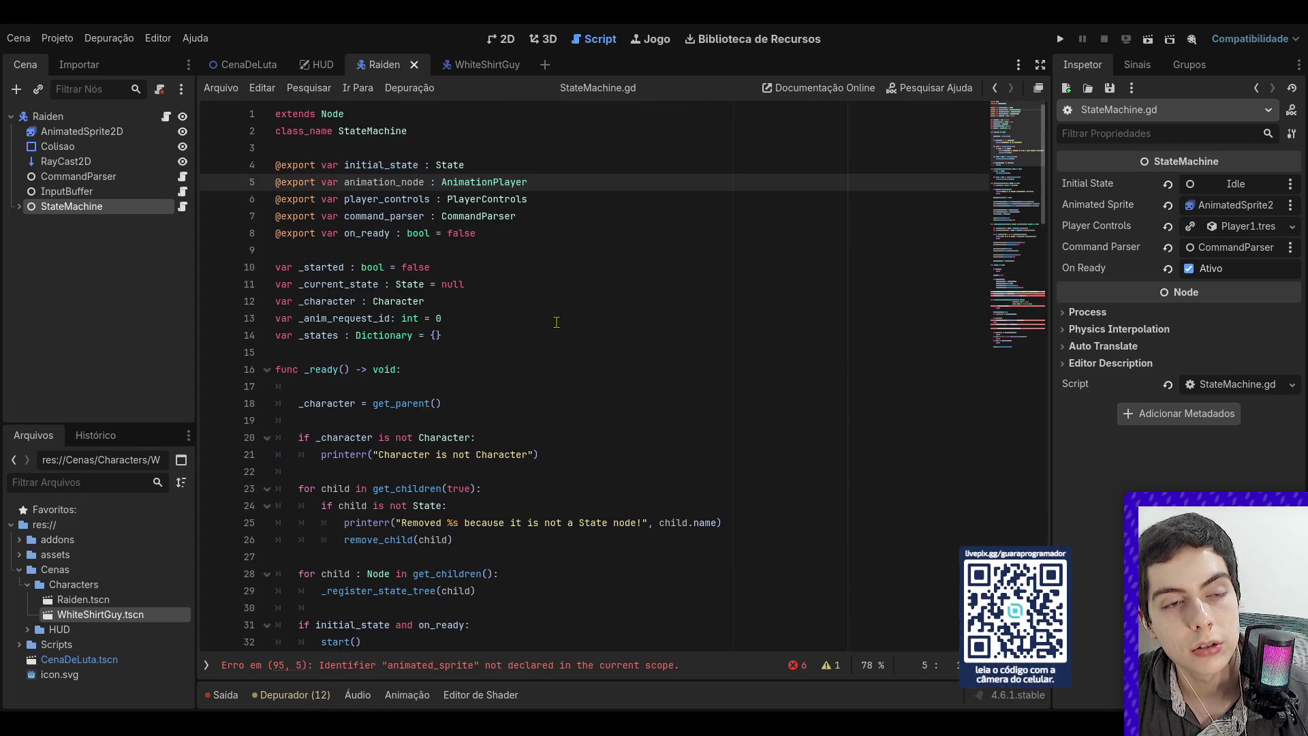
{"action": "scroll", "coordinate": [556, 321], "scroll_direction": "down", "scroll_amount": 20}
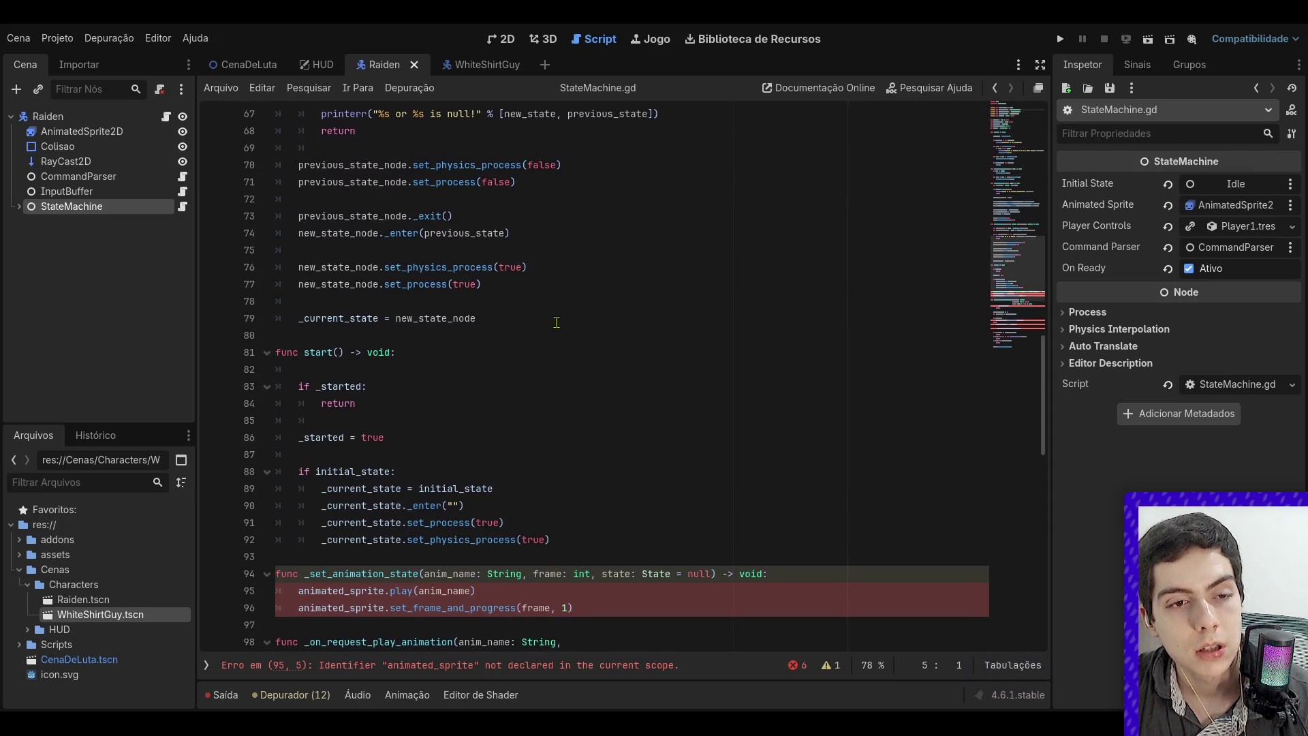
{"action": "scroll", "coordinate": [536, 494], "scroll_direction": "down", "scroll_amount": 5}
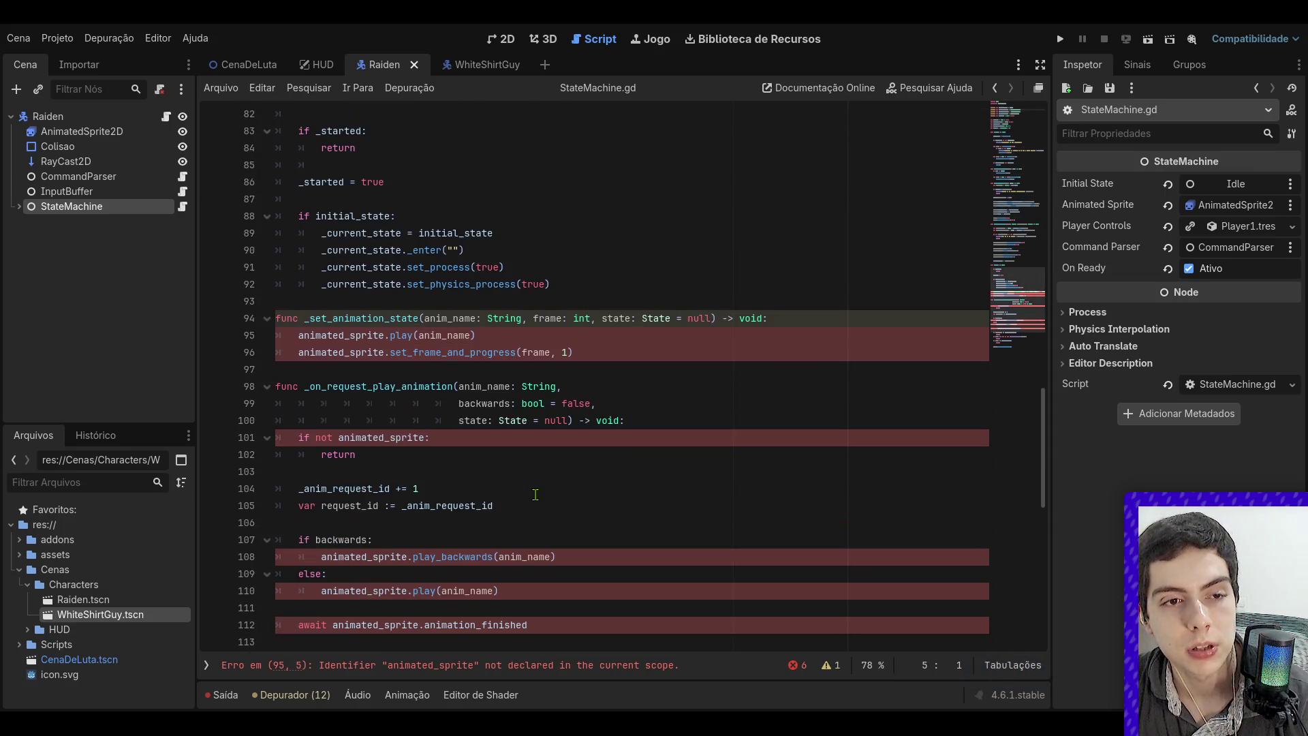
{"action": "left_click", "coordinate": [416, 336]}
{"action": "scroll", "coordinate": [508, 387], "scroll_direction": "down", "scroll_amount": 4}
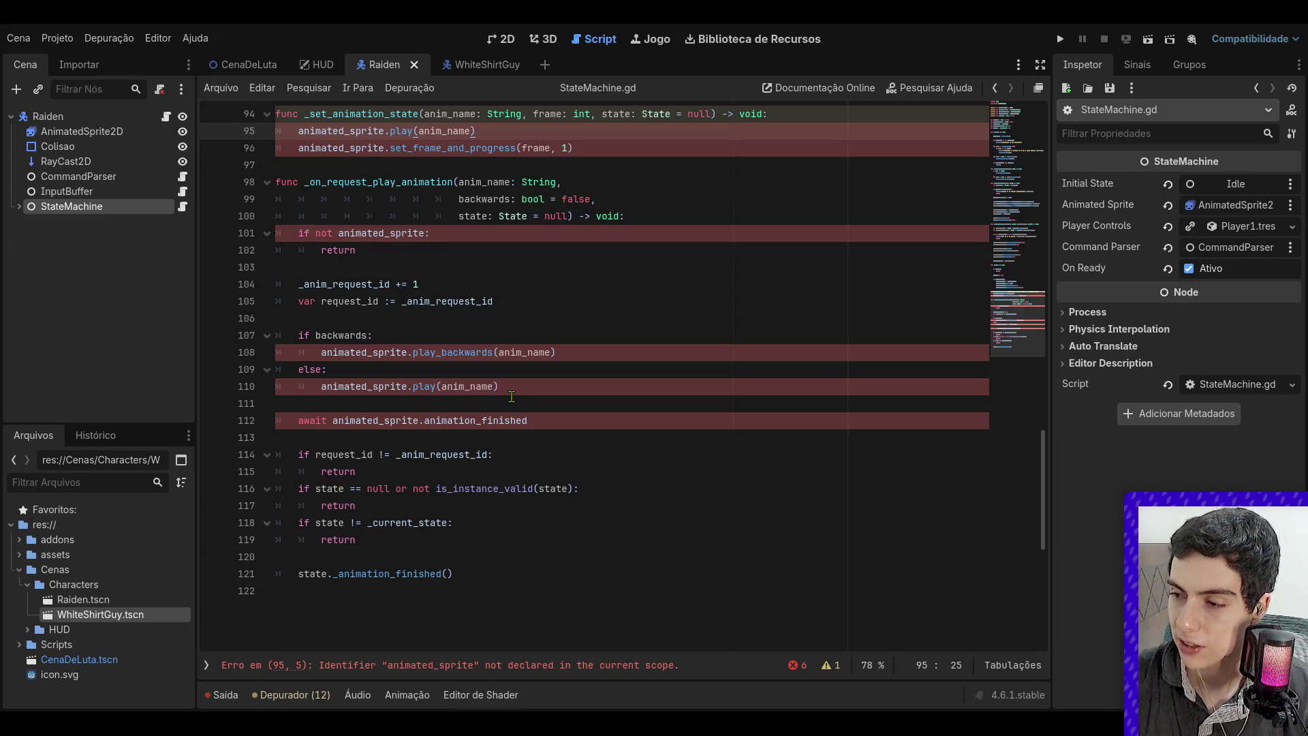
{"action": "left_click", "coordinate": [577, 361]}
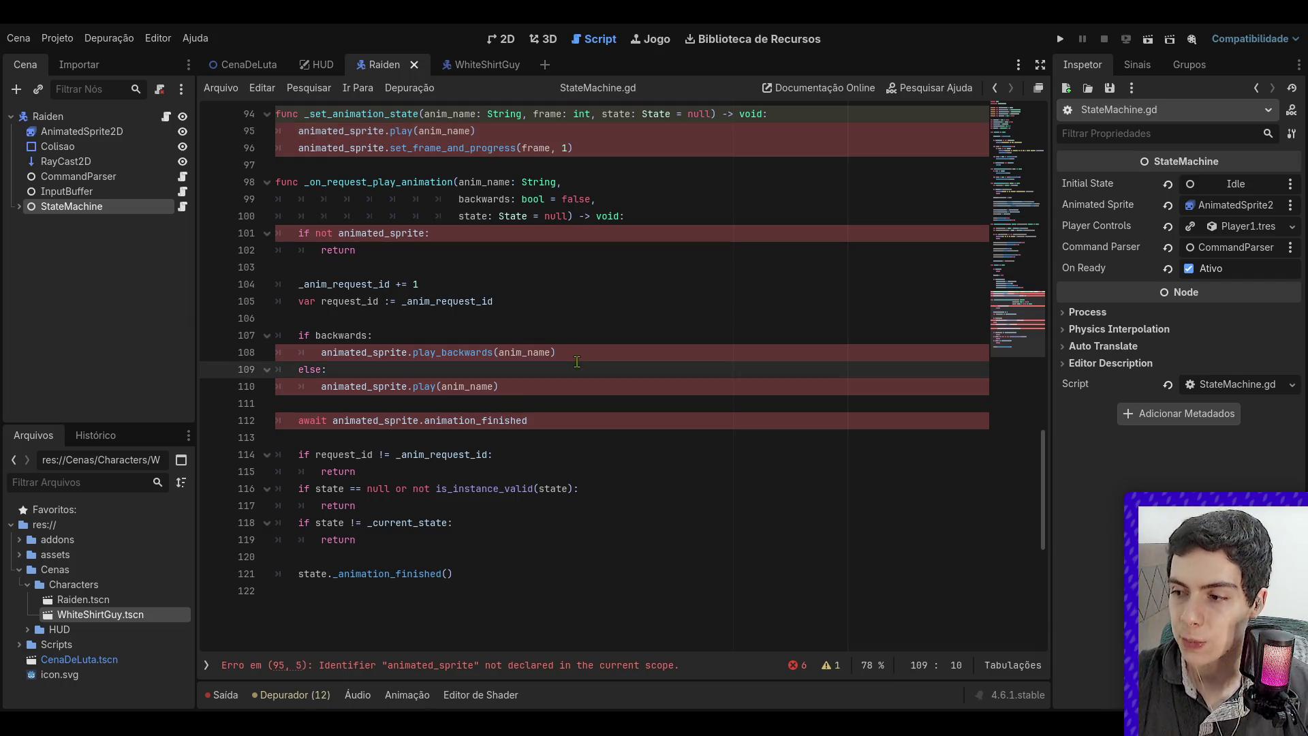
{"action": "scroll", "coordinate": [619, 346], "scroll_direction": "up", "scroll_amount": 5}
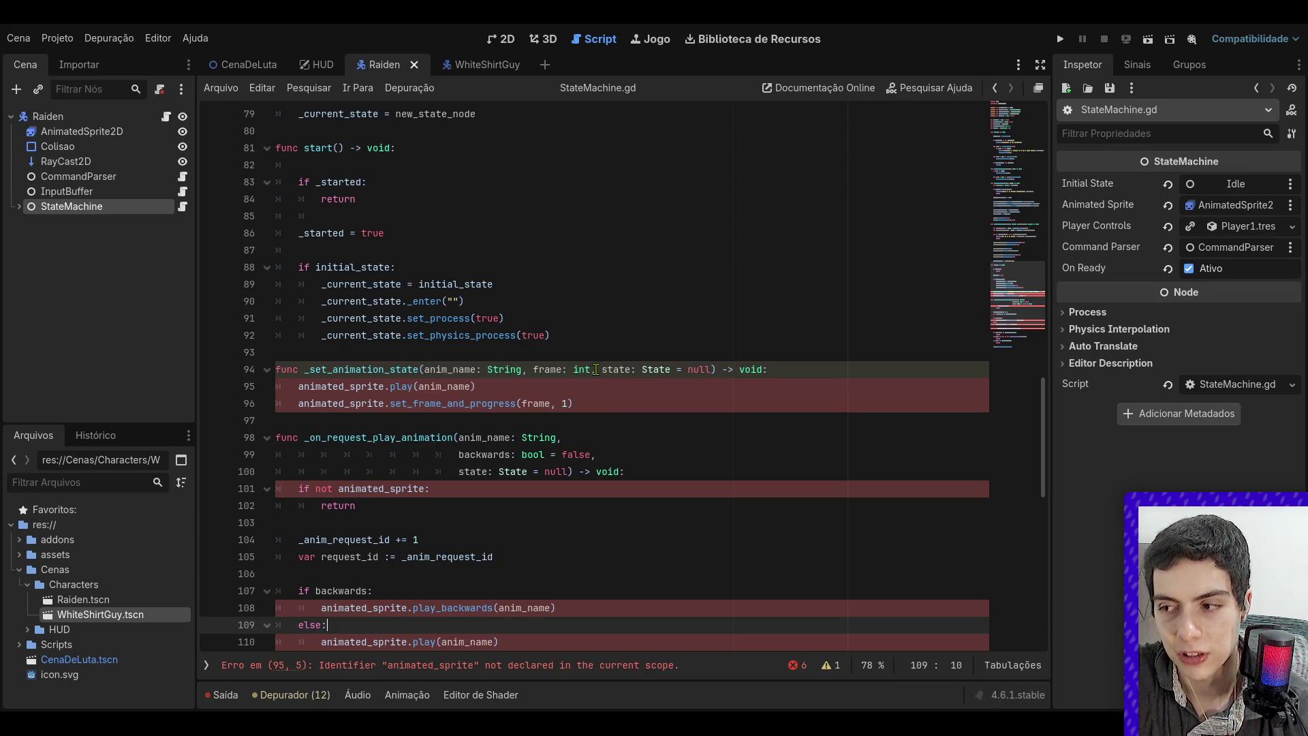
{"action": "scroll", "coordinate": [595, 373], "scroll_direction": "up", "scroll_amount": 15}
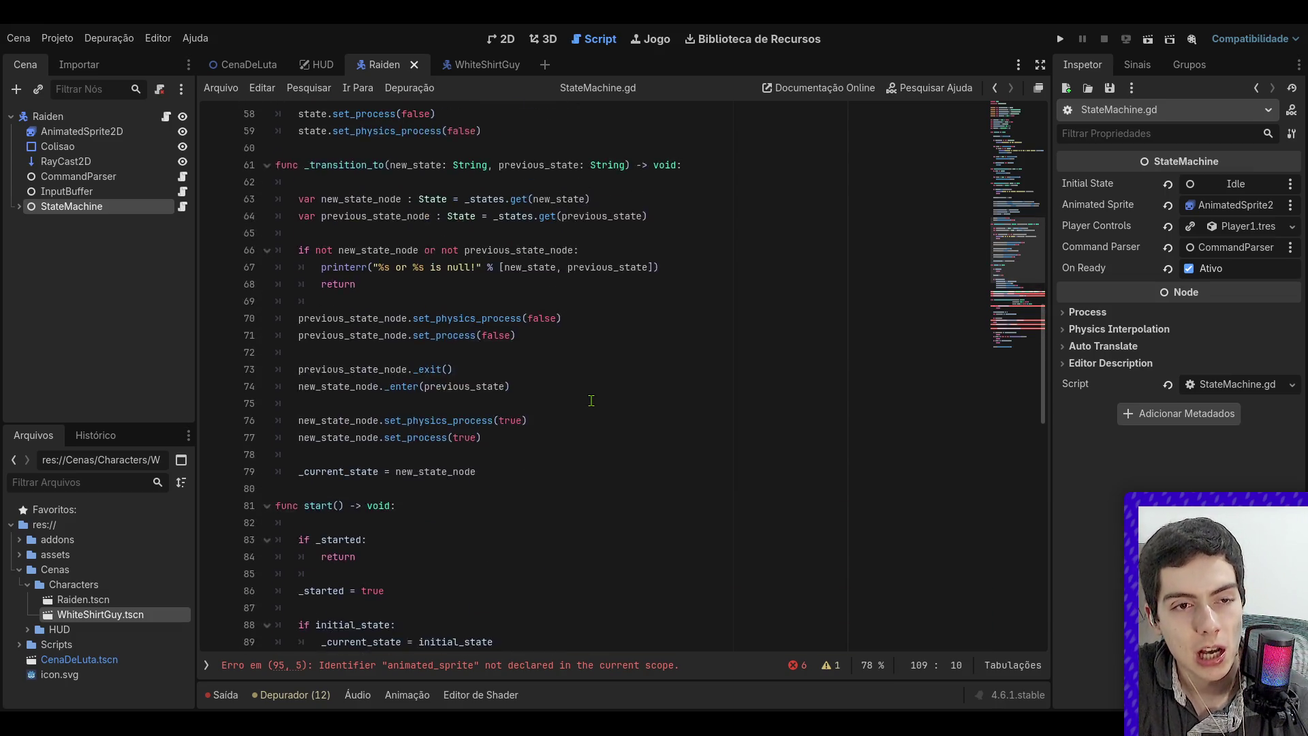
{"action": "scroll", "coordinate": [592, 401], "scroll_direction": "up", "scroll_amount": 11}
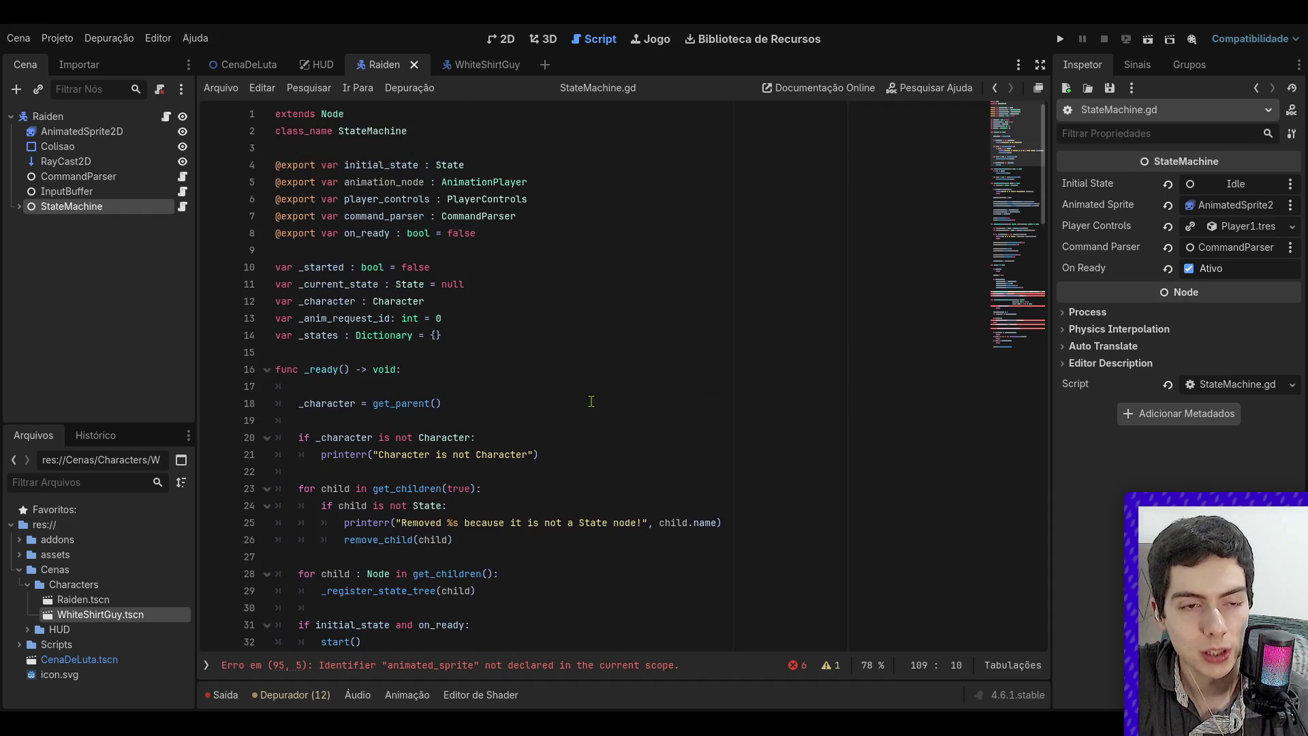
{"action": "scroll", "coordinate": [591, 417], "scroll_direction": "down", "scroll_amount": 20}
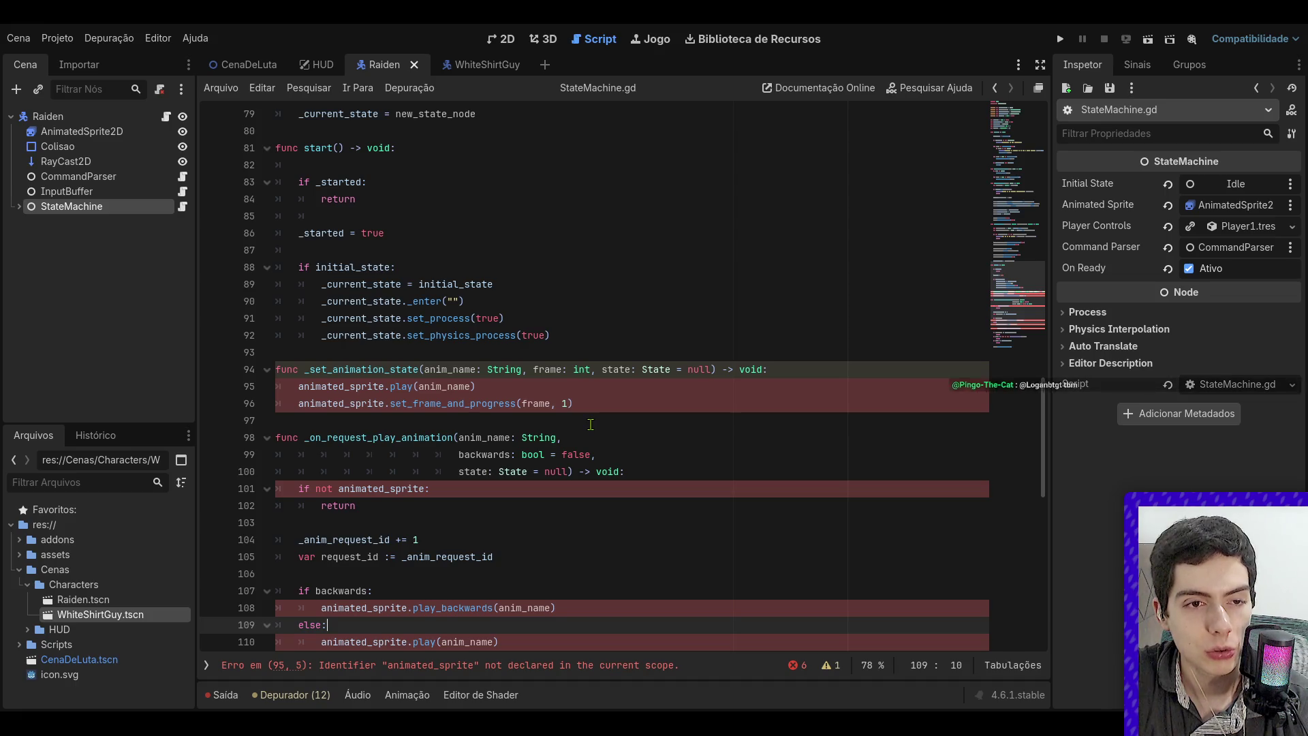
{"action": "left_click", "coordinate": [803, 375]}
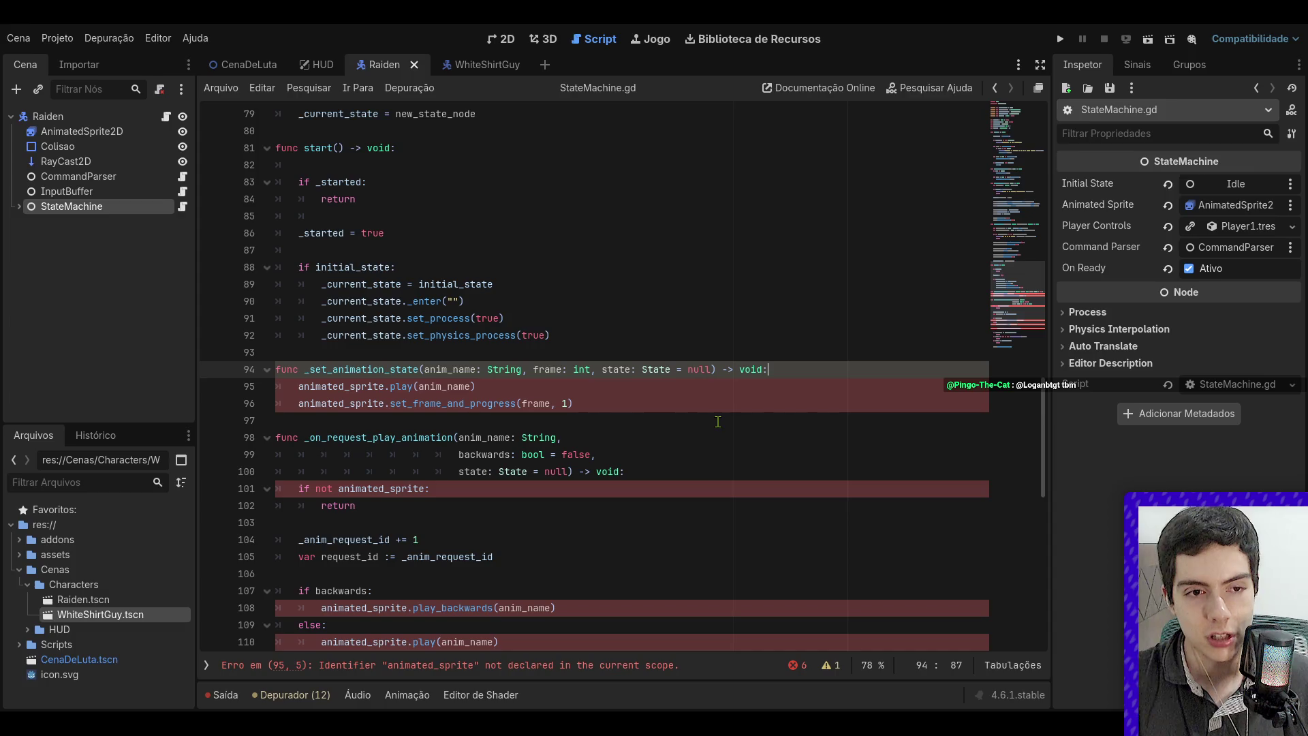
{"action": "scroll", "coordinate": [697, 438], "scroll_direction": "down", "scroll_amount": 4}
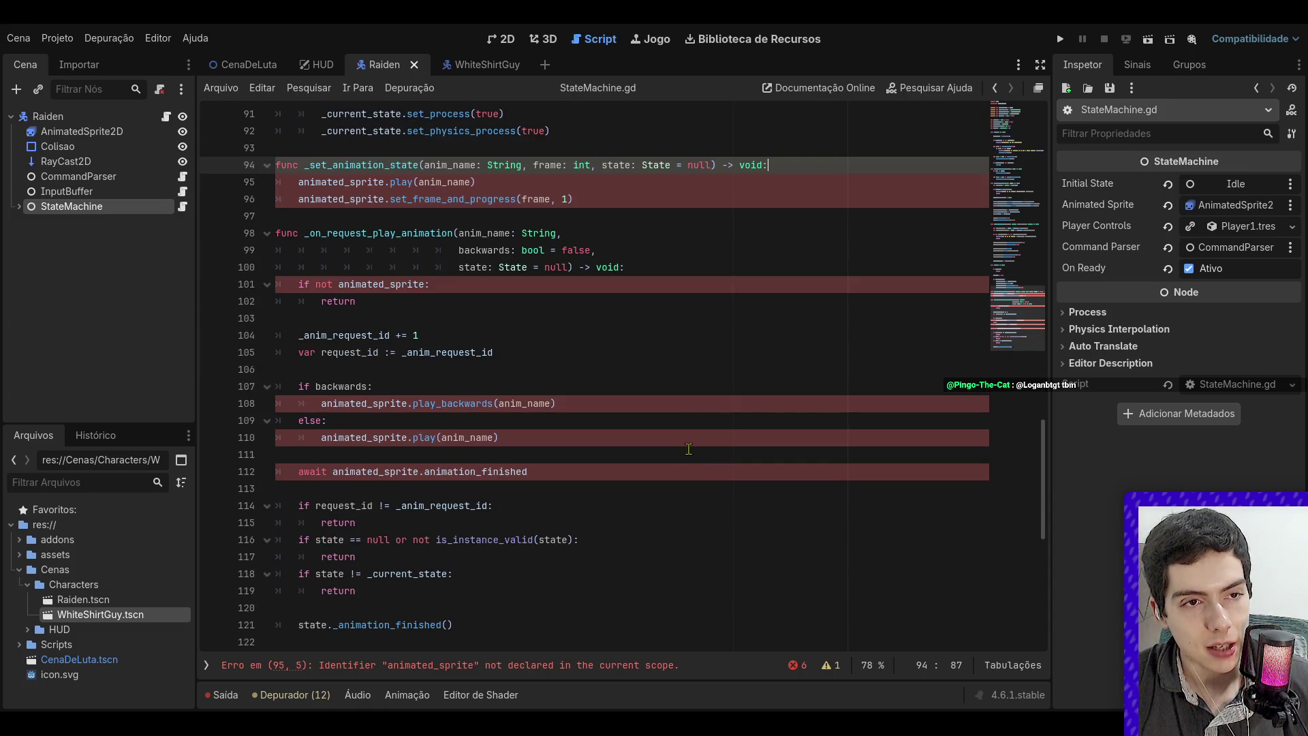
{"action": "scroll", "coordinate": [687, 448], "scroll_direction": "up", "scroll_amount": 4}
{"action": "scroll", "coordinate": [687, 449], "scroll_direction": "up", "scroll_amount": 20}
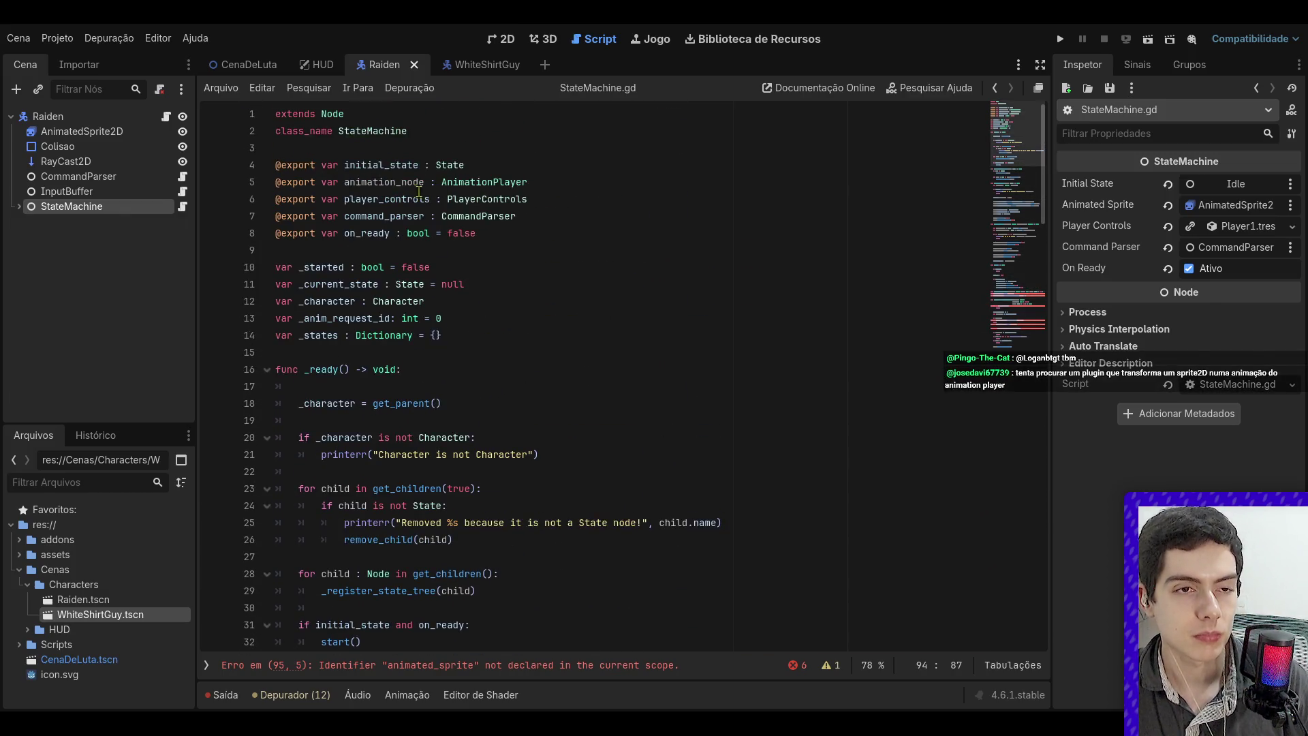
{"action": "double_click", "coordinate": [384, 182]}
{"action": "key", "text": "ctrl+c"}
{"action": "scroll", "coordinate": [432, 473], "scroll_direction": "down", "scroll_amount": 20}
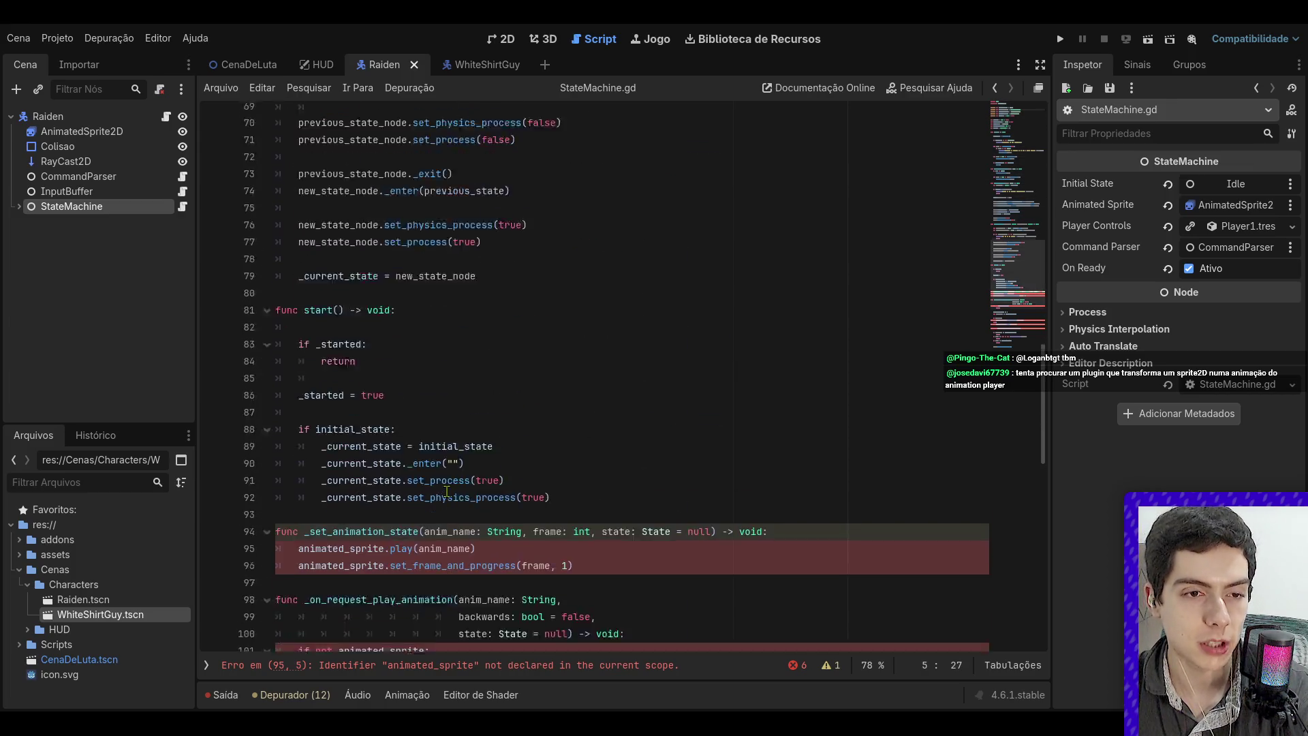
{"action": "double_click", "coordinate": [341, 284]}
{"action": "key", "text": "ctrl+d"}
{"action": "key", "text": "ctrl+v"}
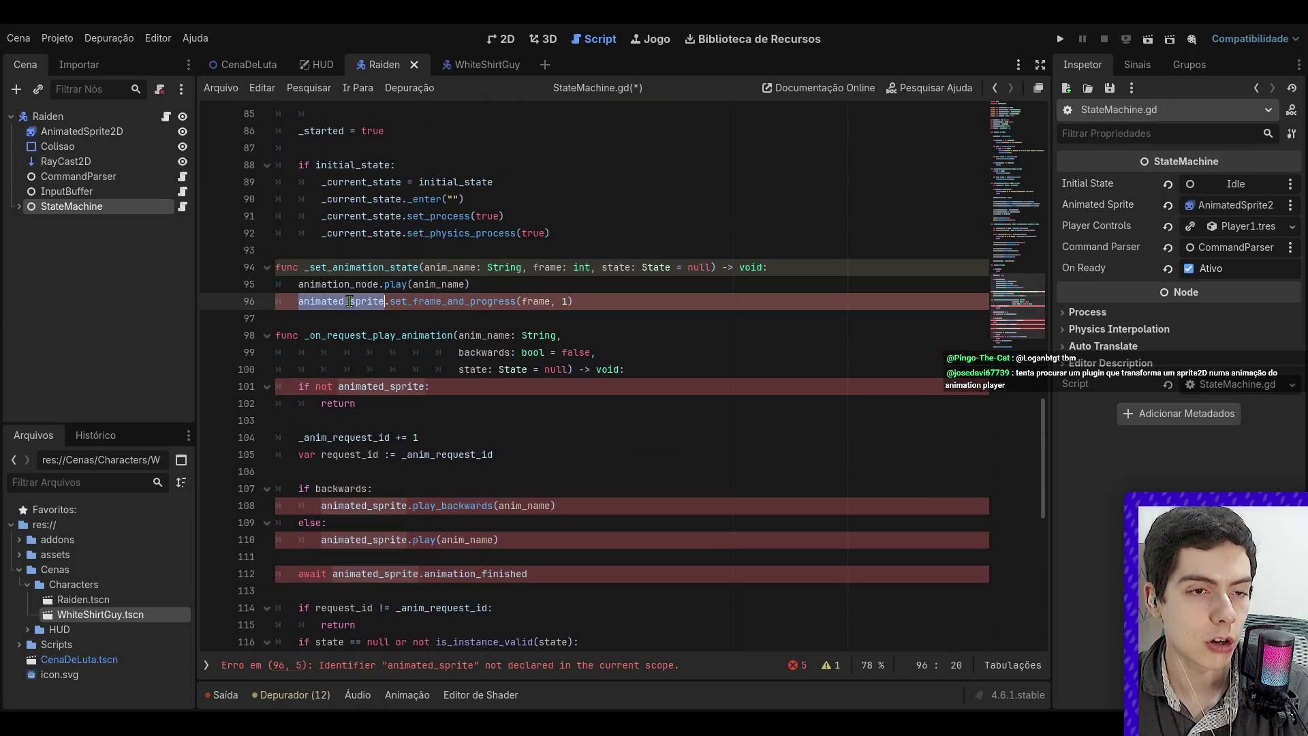
{"action": "left_click", "coordinate": [396, 351]}
{"action": "key", "text": "ctrl+s"}
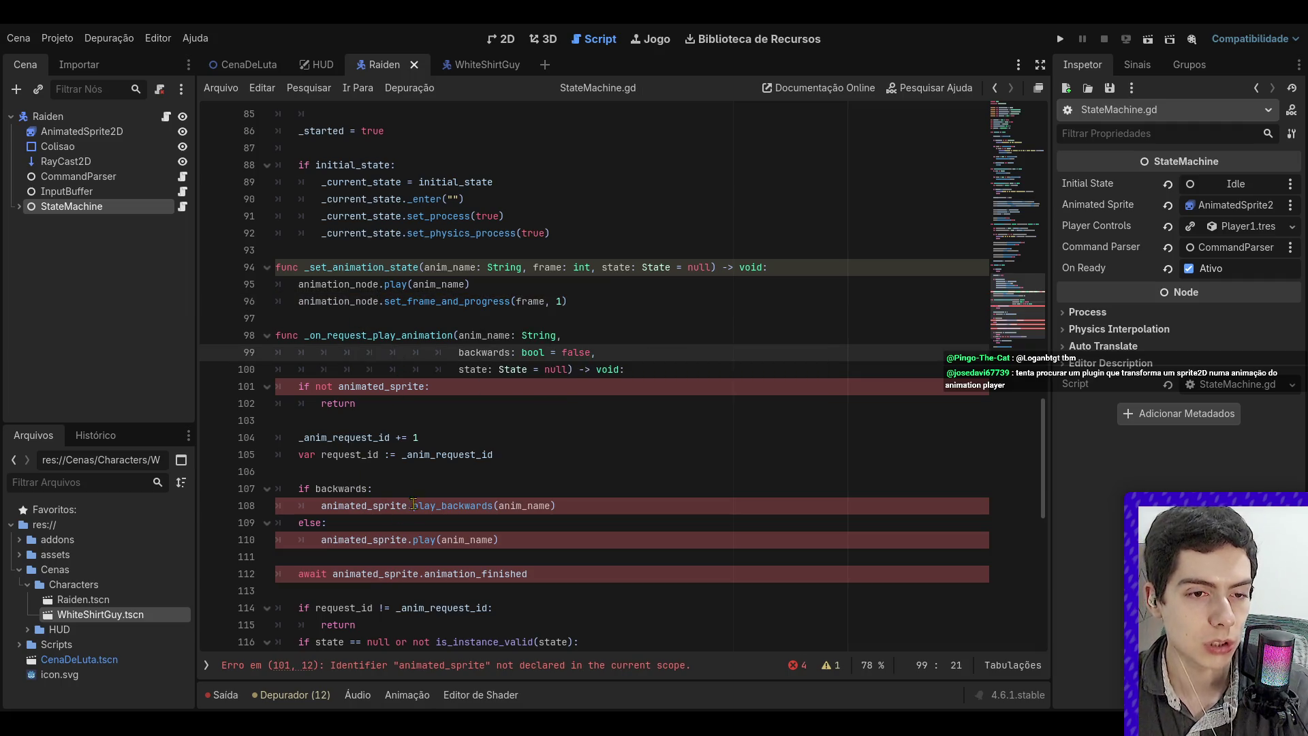
{"action": "double_click", "coordinate": [365, 505]}
{"action": "key", "text": "ctrl+v"}
{"action": "left_click", "coordinate": [367, 539]}
{"action": "double_click", "coordinate": [368, 539]}
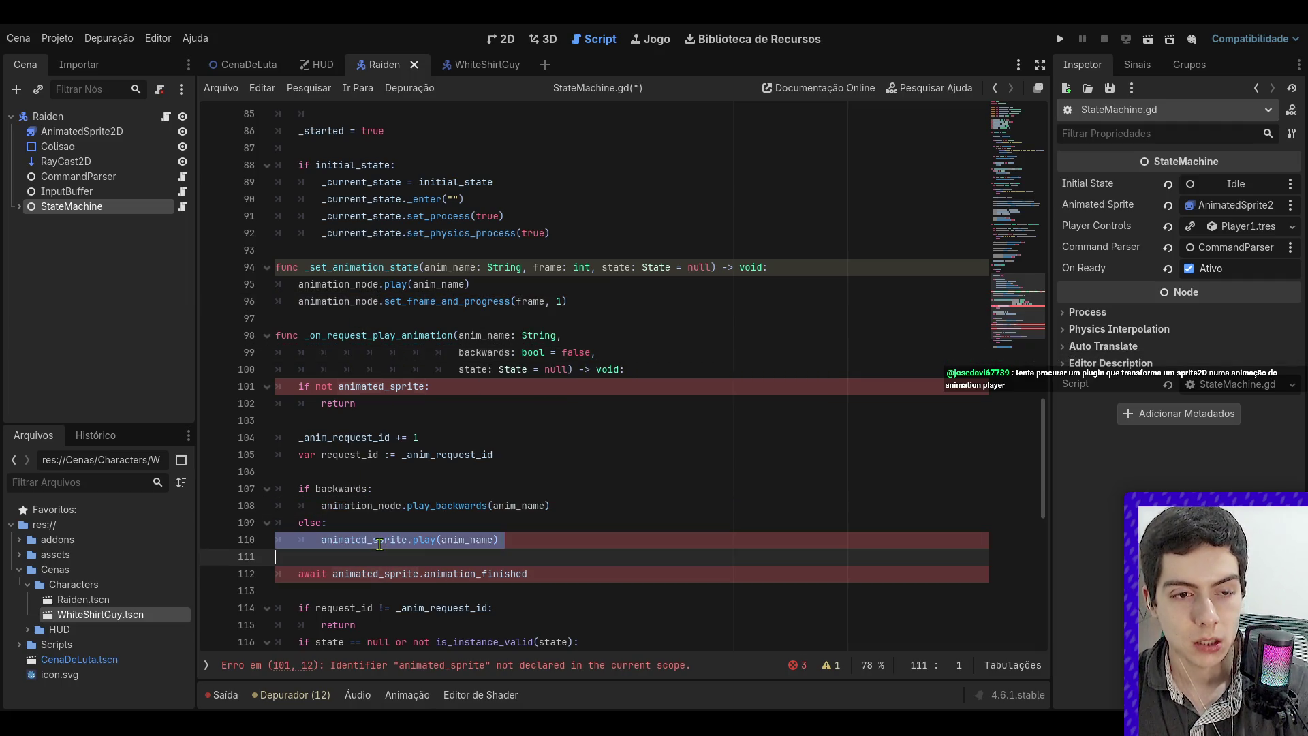
{"action": "key", "text": "ctrl+d"}
{"action": "key", "text": "ctrl+v"}
{"action": "key", "text": "ctrl+s"}
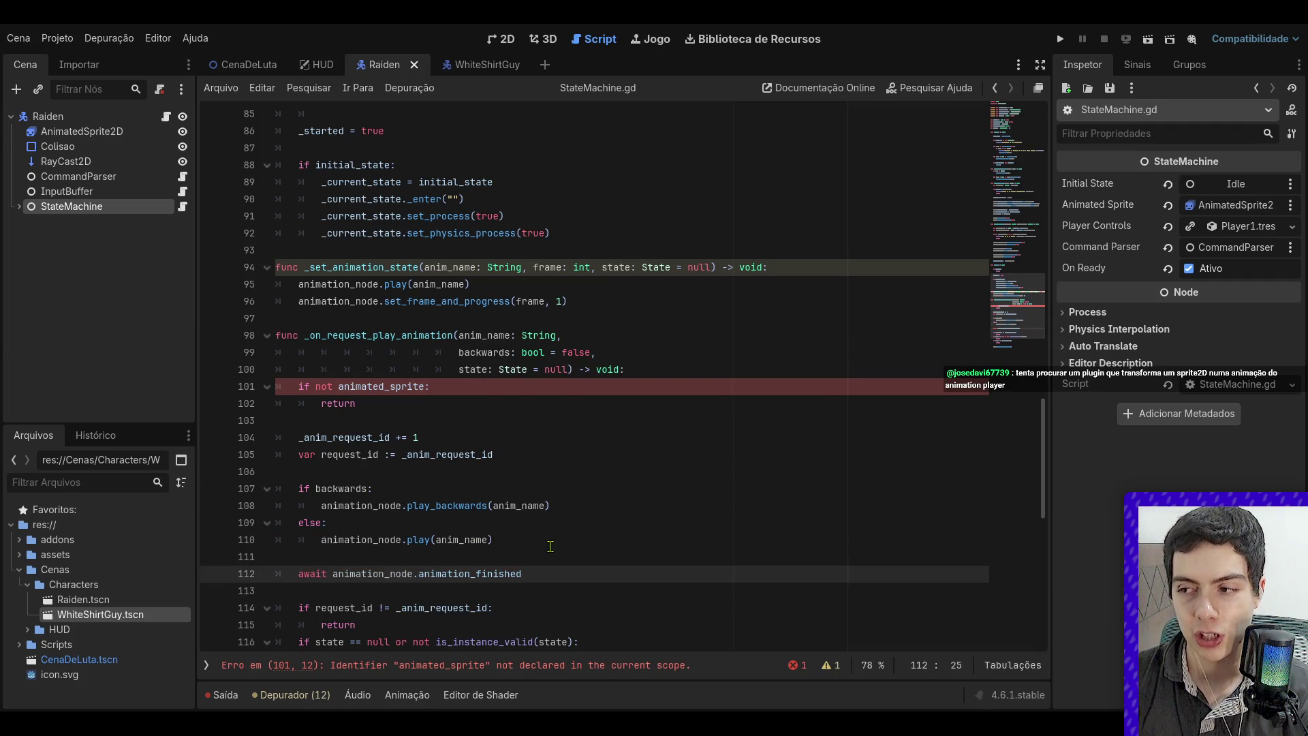
{"action": "left_click", "coordinate": [545, 562]}
{"action": "double_click", "coordinate": [456, 390]}
{"action": "key", "text": "ctrl+v"}
{"action": "key", "text": "ctrl+s"}
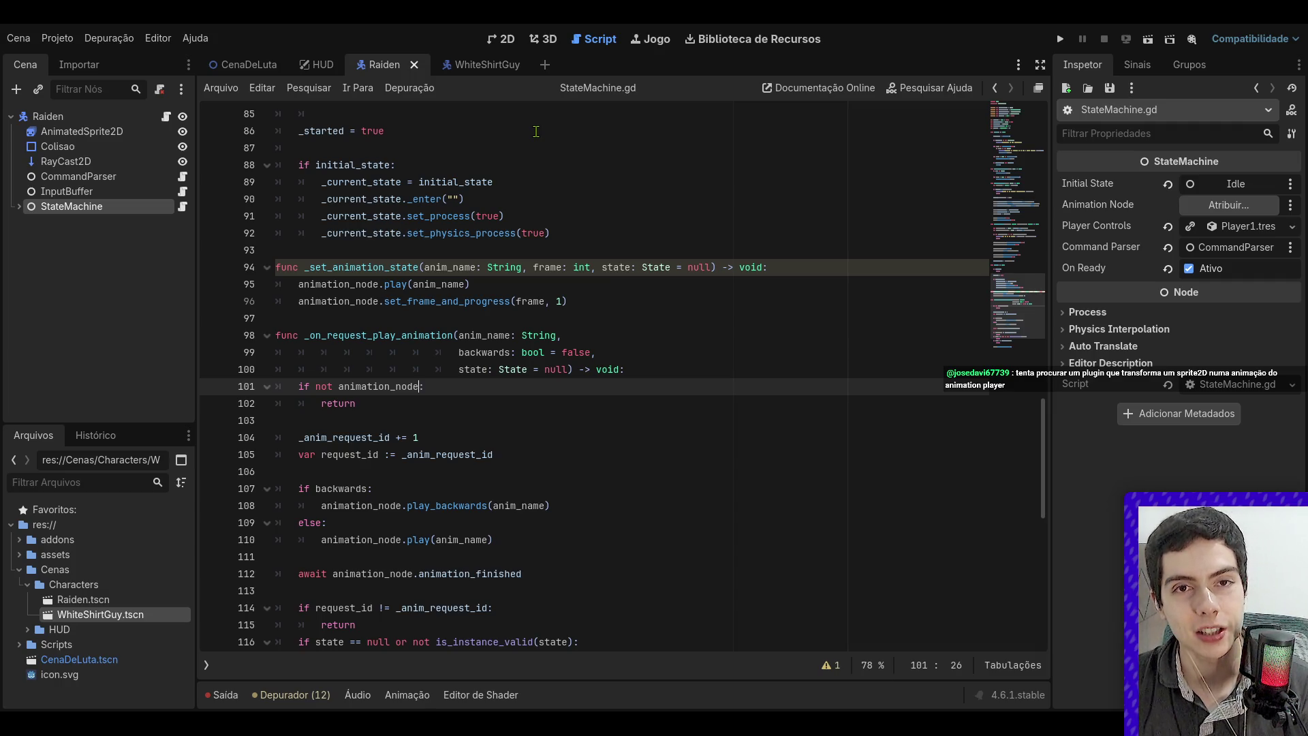
{"action": "scroll", "coordinate": [556, 433], "scroll_direction": "up", "scroll_amount": 5}
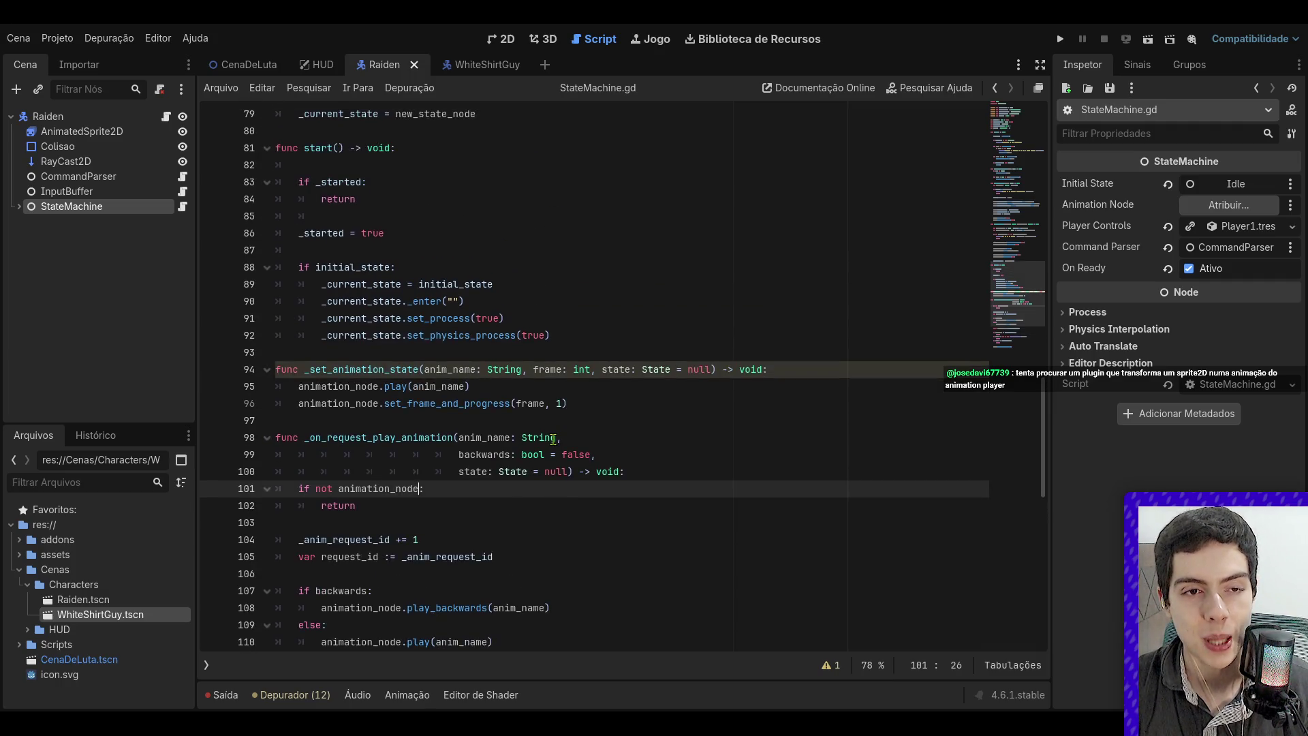
{"action": "scroll", "coordinate": [555, 445], "scroll_direction": "up", "scroll_amount": 18}
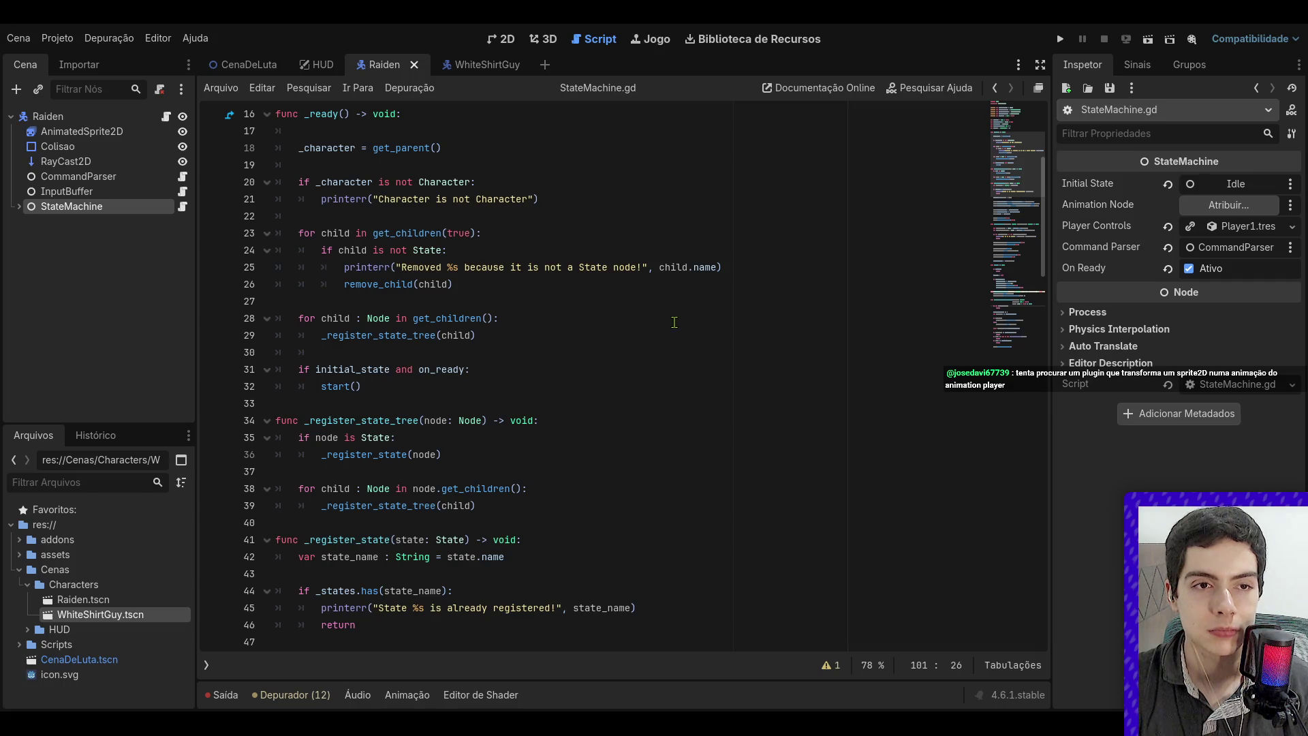
{"action": "scroll", "coordinate": [674, 324], "scroll_direction": "up", "scroll_amount": 5}
{"action": "double_click", "coordinate": [488, 183]}
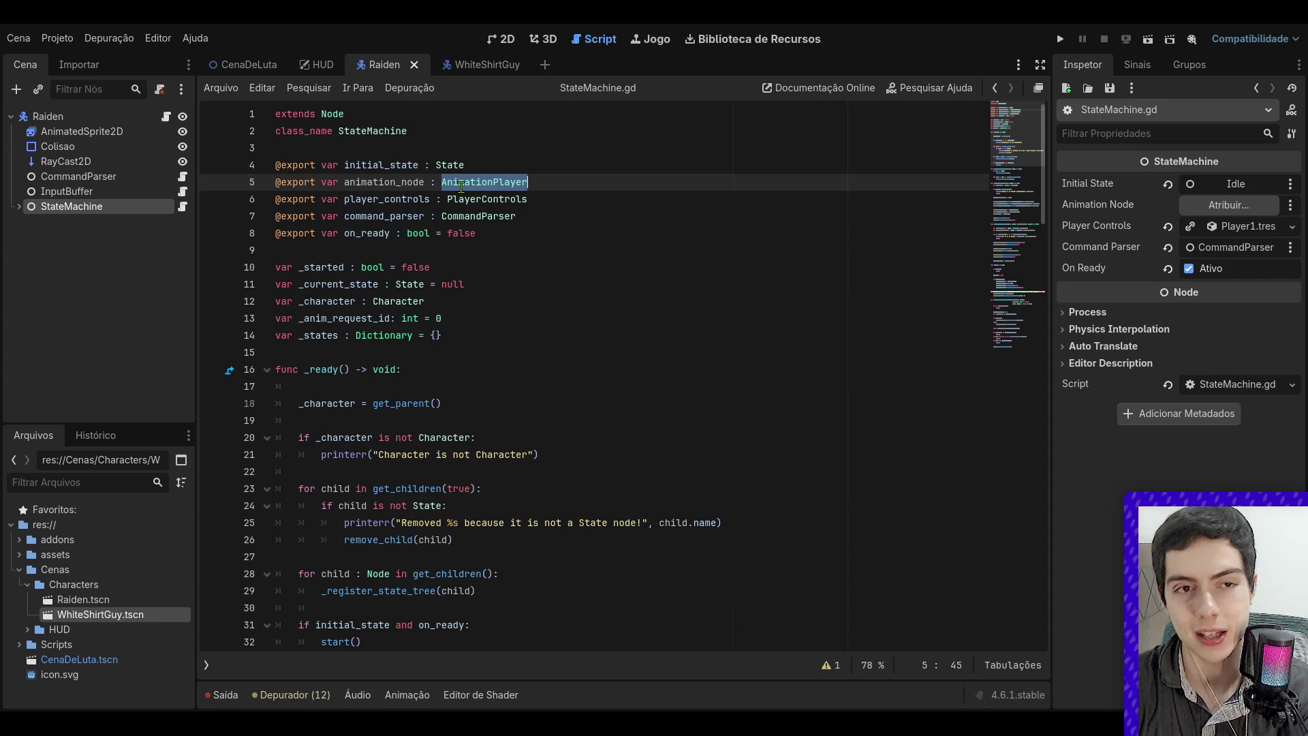
Change the animation_node type on line 5 from AnimationNode to Node
{"action": "type", "text": "AnimationNode"}
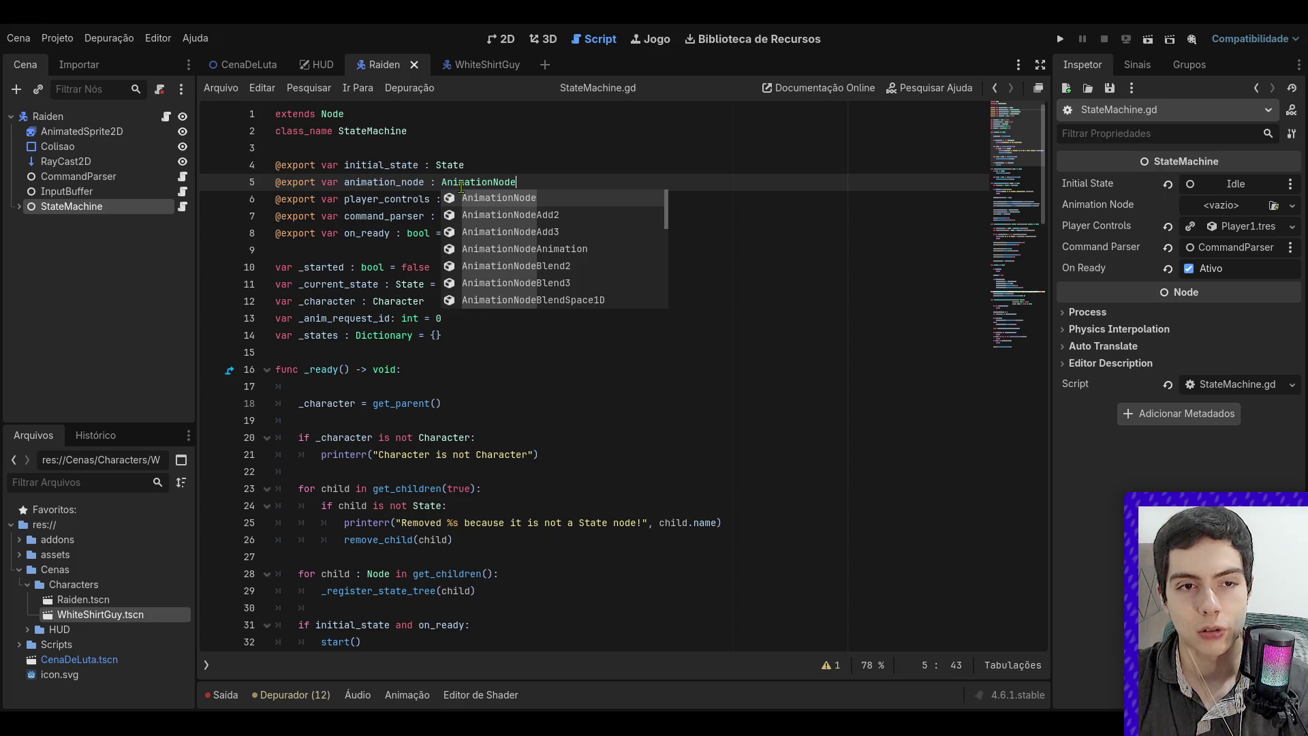
{"action": "key", "text": "Escape"}
{"action": "left_click_drag", "start_coordinate": [516, 182], "coordinate": [441, 182]}
{"action": "key", "text": "BackSpace"}
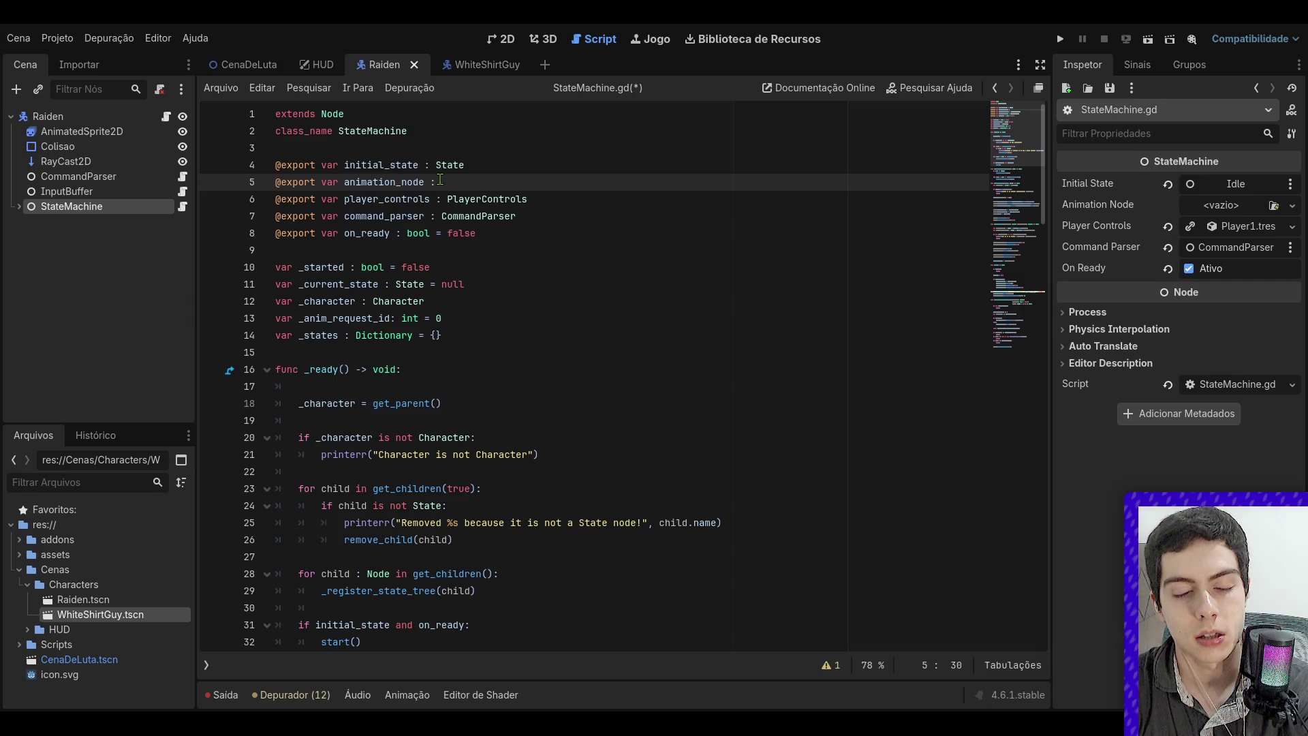
{"action": "type", "text": "Node"}
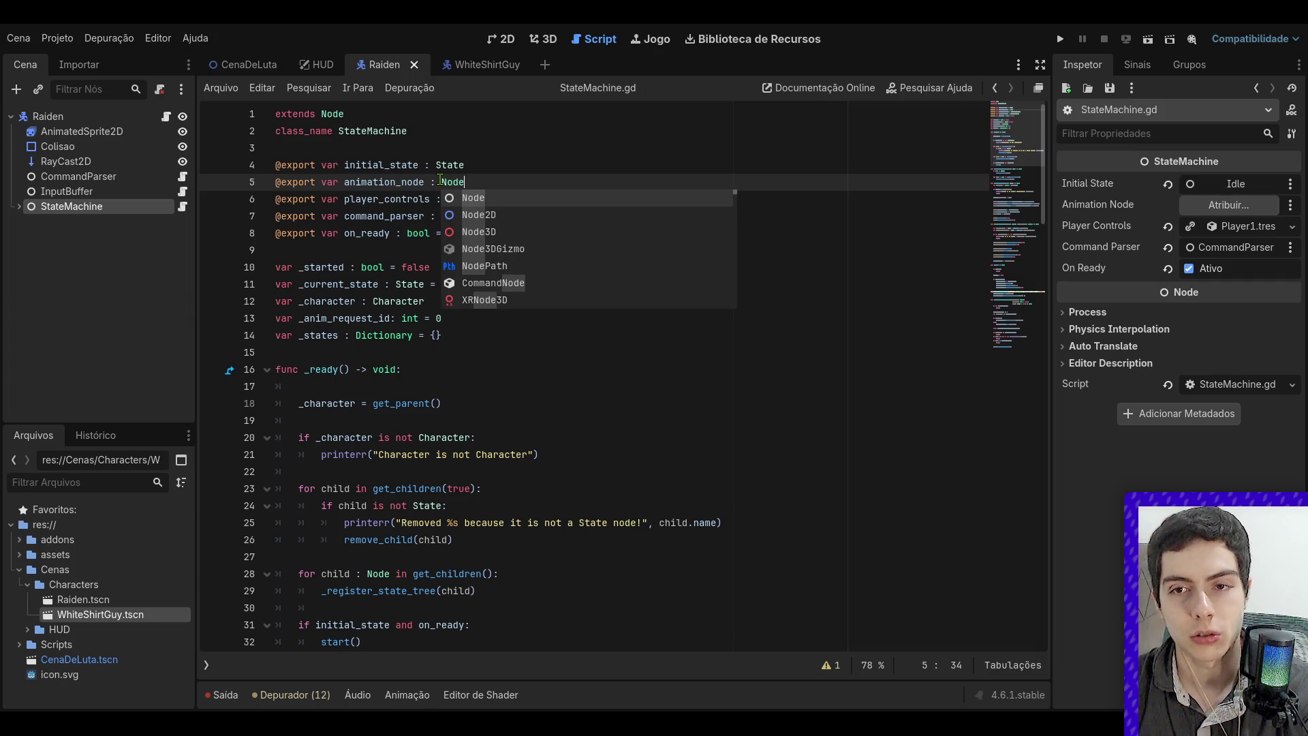
{"action": "key", "text": "Escape"}
{"action": "key", "text": "Up"}
Review the play call in _set_animation_state and save the script and Raiden scene
{"action": "scroll", "coordinate": [701, 272], "scroll_direction": "down", "scroll_amount": 15}
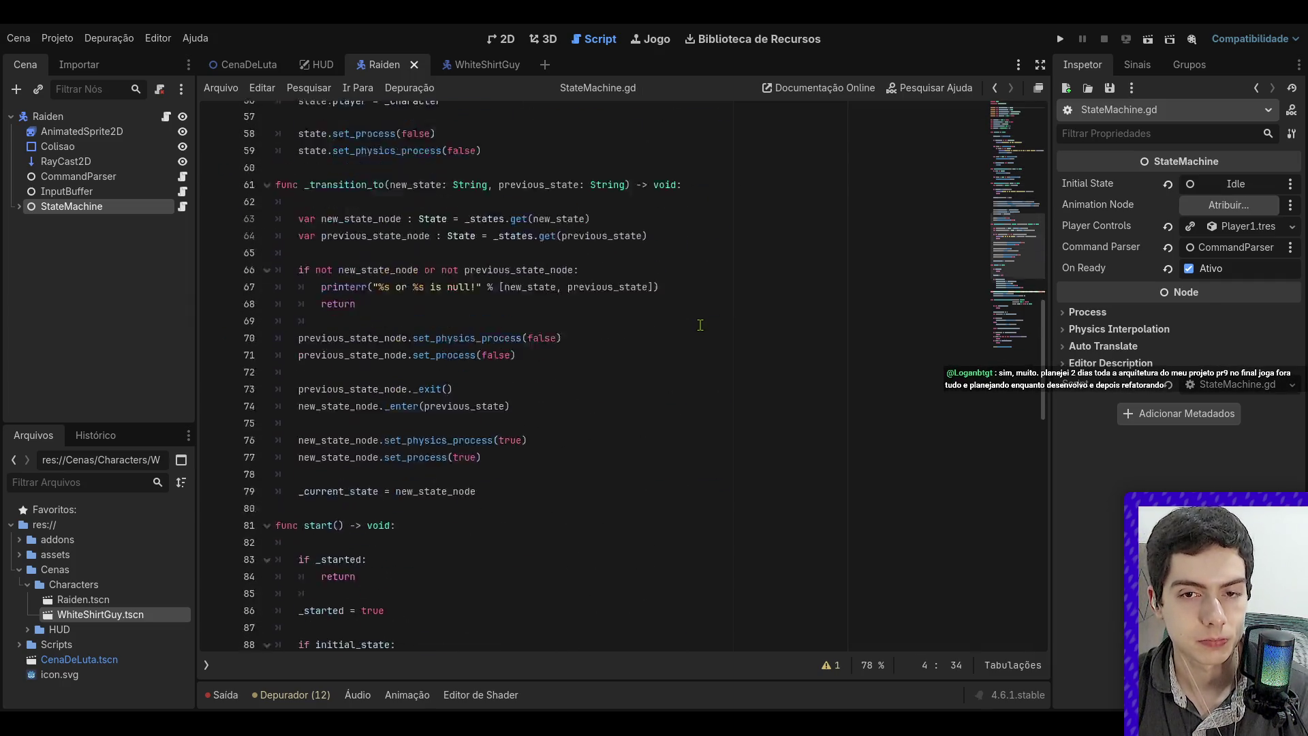
{"action": "scroll", "coordinate": [701, 325], "scroll_direction": "down", "scroll_amount": 12}
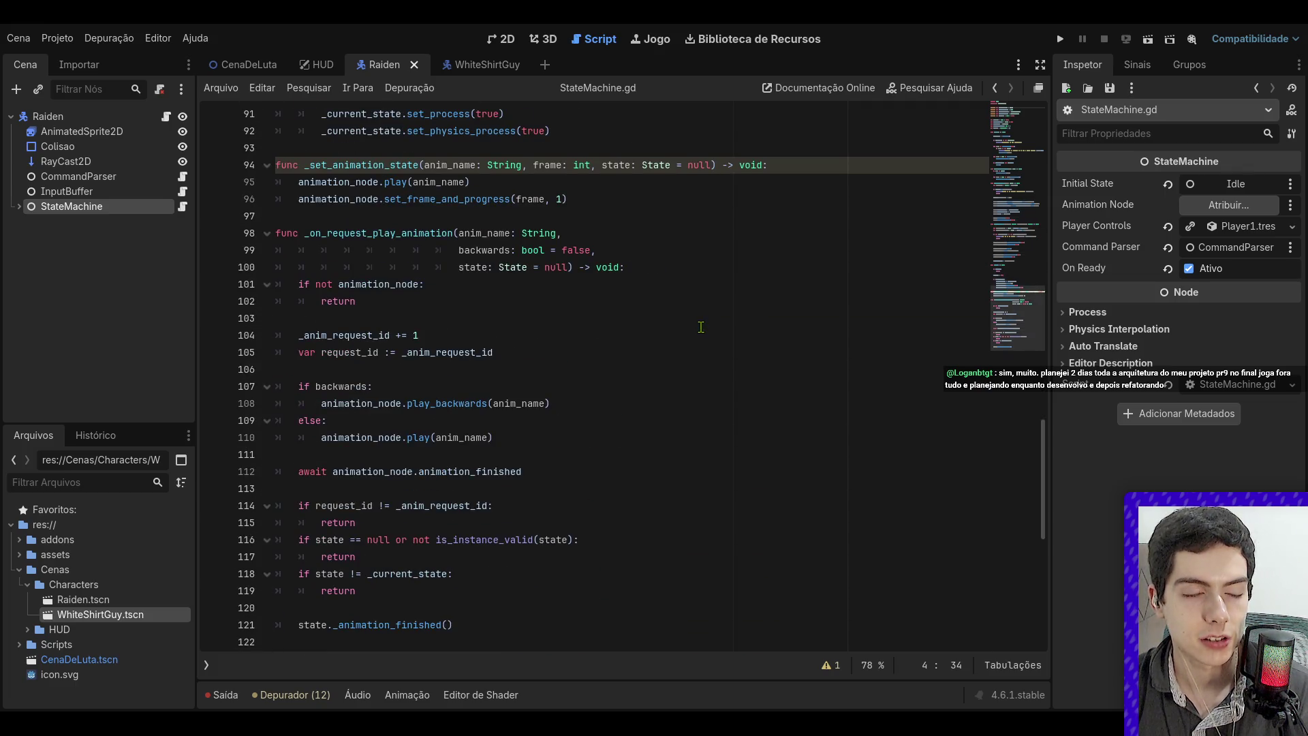
{"action": "left_click", "coordinate": [554, 179]}
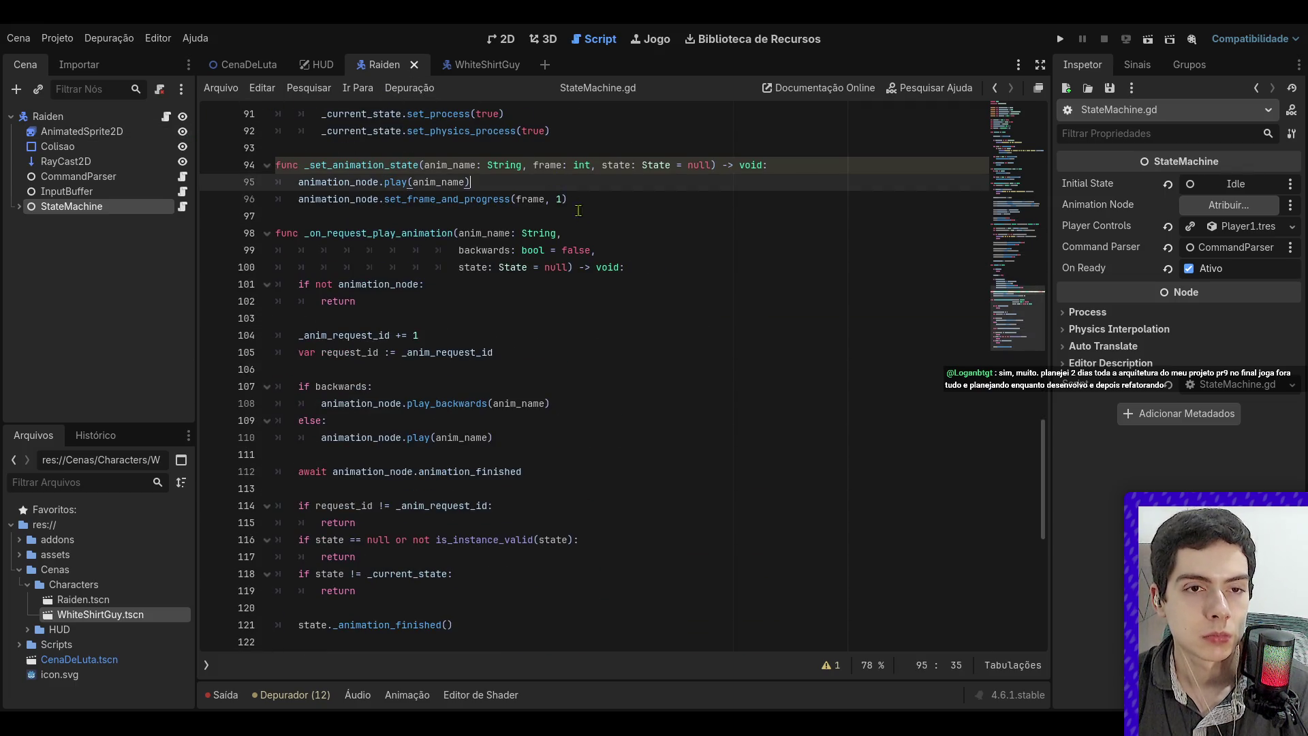
{"action": "scroll", "coordinate": [579, 238], "scroll_direction": "up", "scroll_amount": 9}
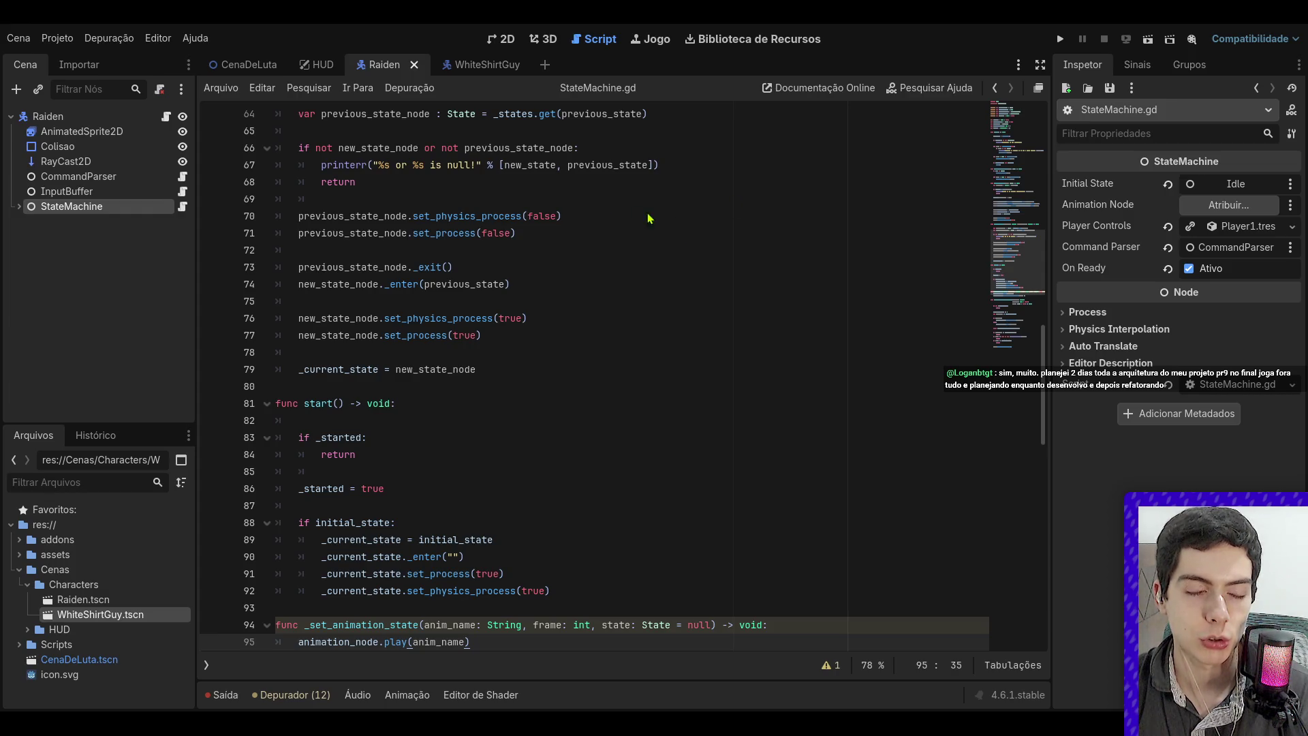
{"action": "left_click", "coordinate": [610, 221]}
{"action": "key", "text": "ctrl+s"}
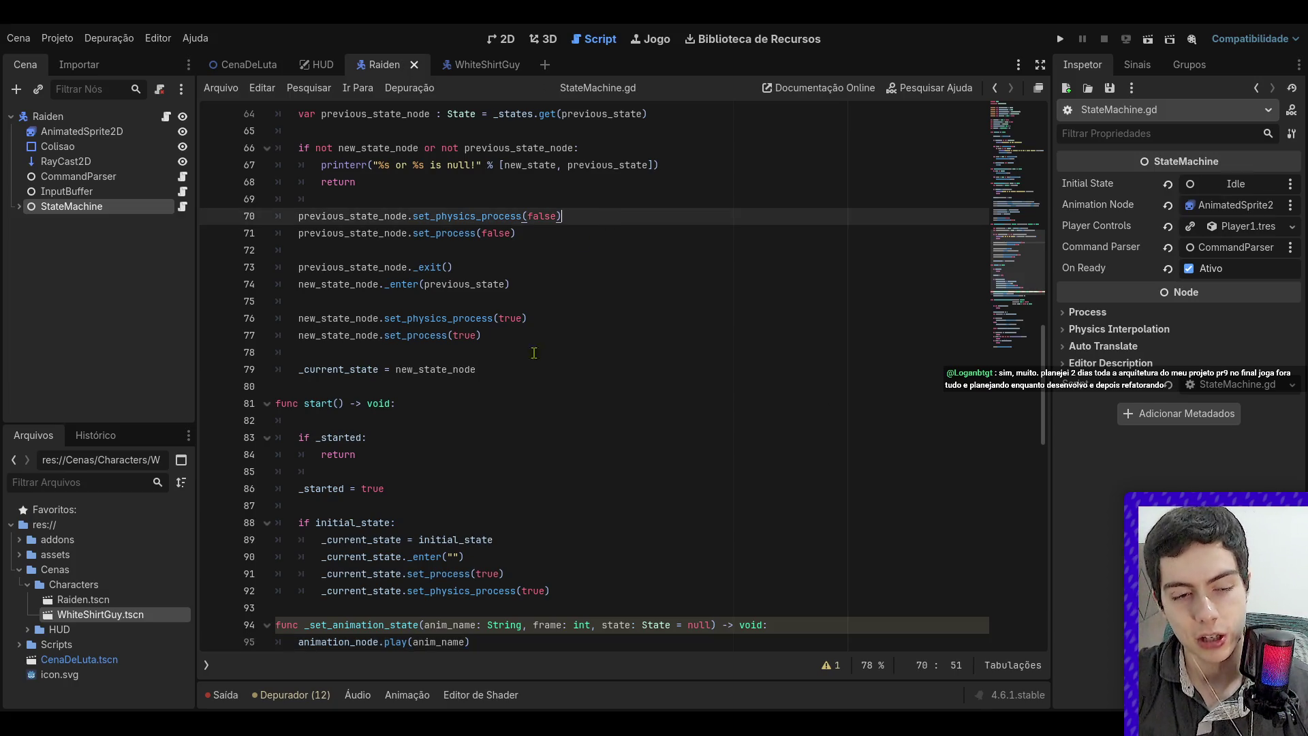
{"action": "scroll", "coordinate": [542, 319], "scroll_direction": "down", "scroll_amount": 5}
{"action": "left_click_drag", "start_coordinate": [572, 405], "coordinate": [298, 366]}
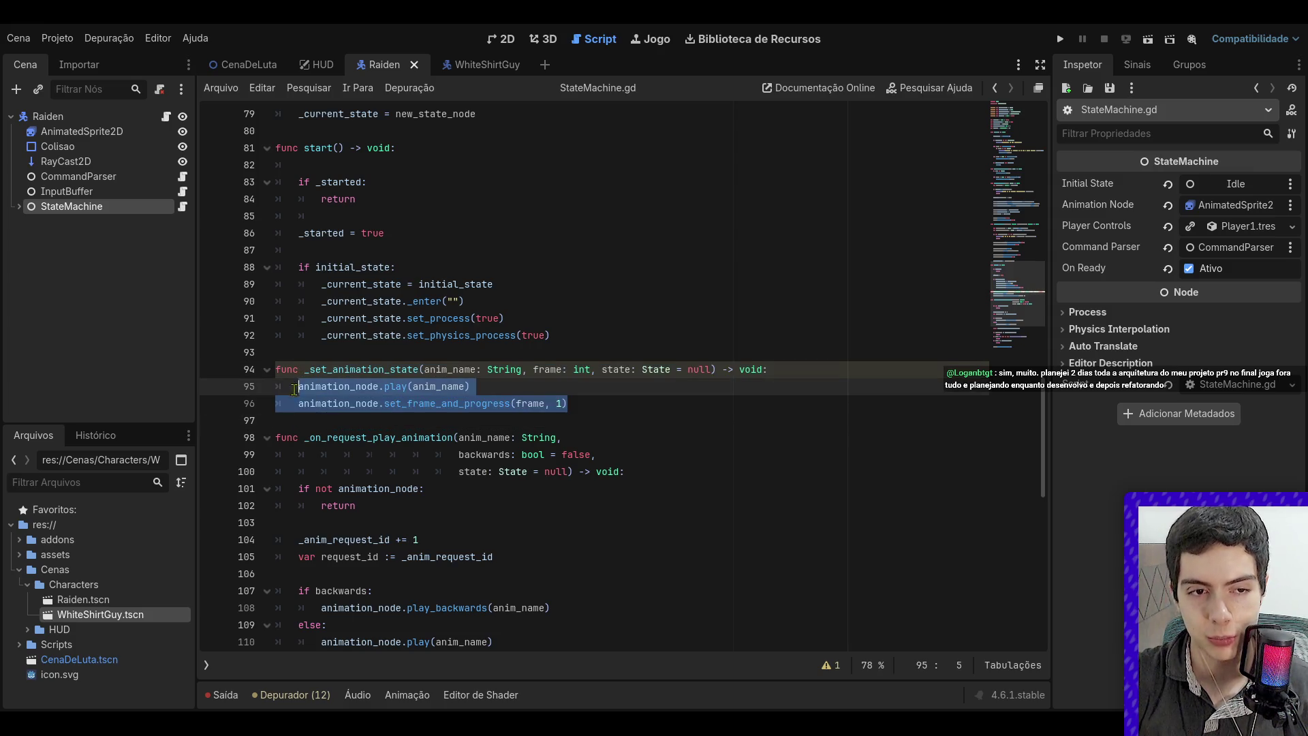
{"action": "left_click", "coordinate": [547, 406]}
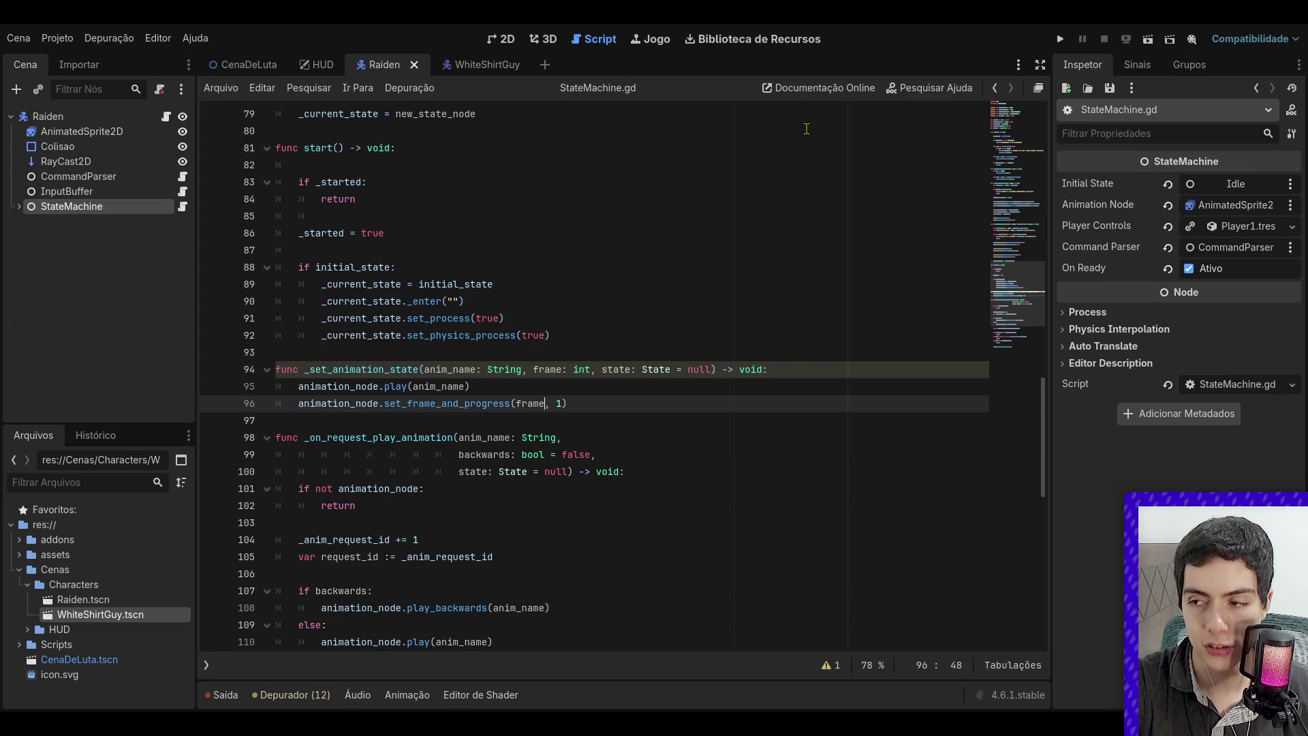
{"action": "scroll", "coordinate": [614, 280], "scroll_direction": "down", "scroll_amount": 3}
{"action": "scroll", "coordinate": [615, 280], "scroll_direction": "up", "scroll_amount": 3}
{"action": "left_click", "coordinate": [615, 283]}
{"action": "scroll", "coordinate": [615, 280], "scroll_direction": "down", "scroll_amount": 5}
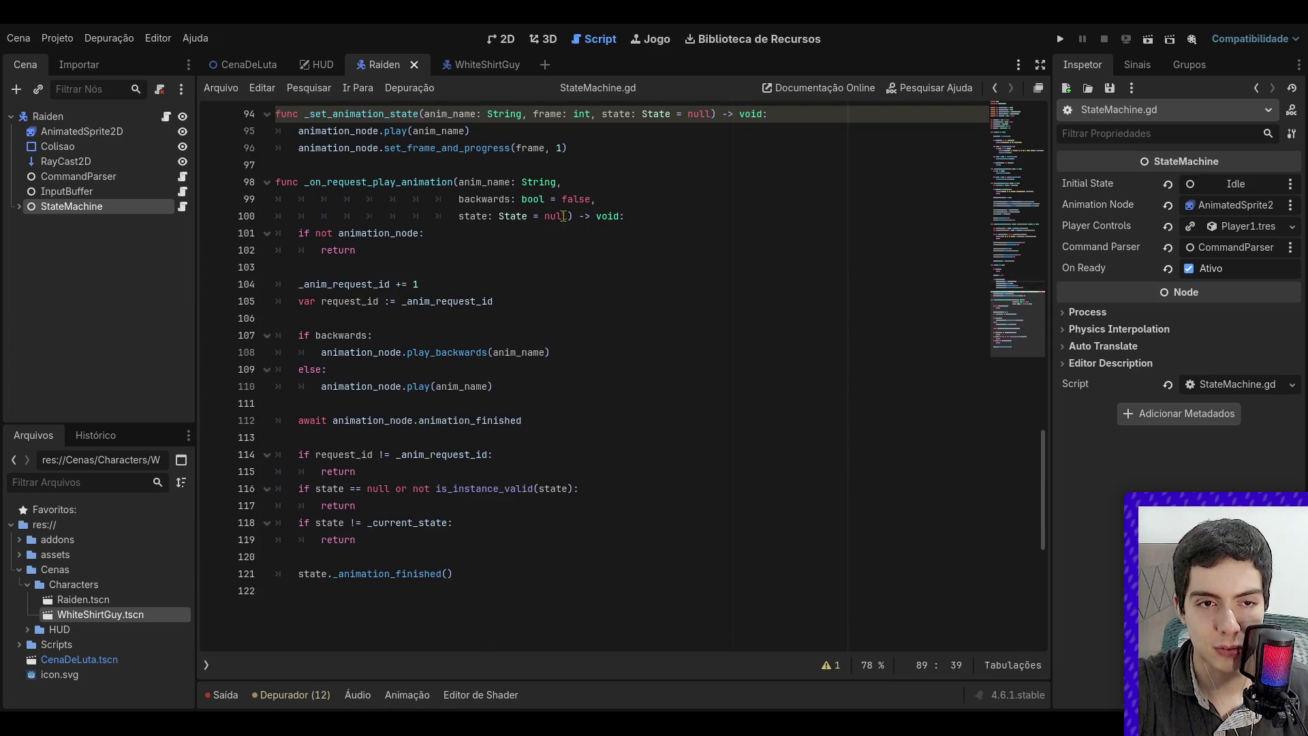
{"action": "scroll", "coordinate": [563, 217], "scroll_direction": "up", "scroll_amount": 2}
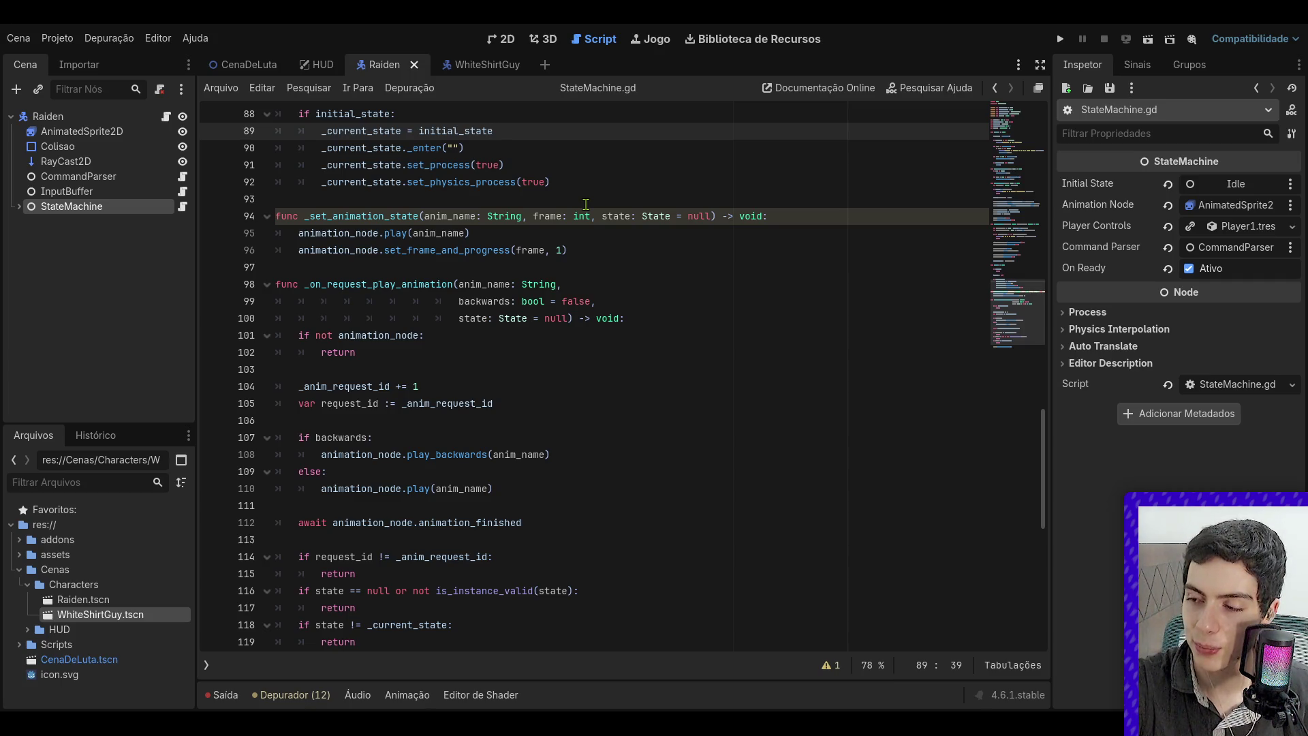
{"action": "left_click", "coordinate": [574, 230]}
{"action": "scroll", "coordinate": [573, 230], "scroll_direction": "down", "scroll_amount": 4}
{"action": "scroll", "coordinate": [550, 295], "scroll_direction": "up", "scroll_amount": 8}
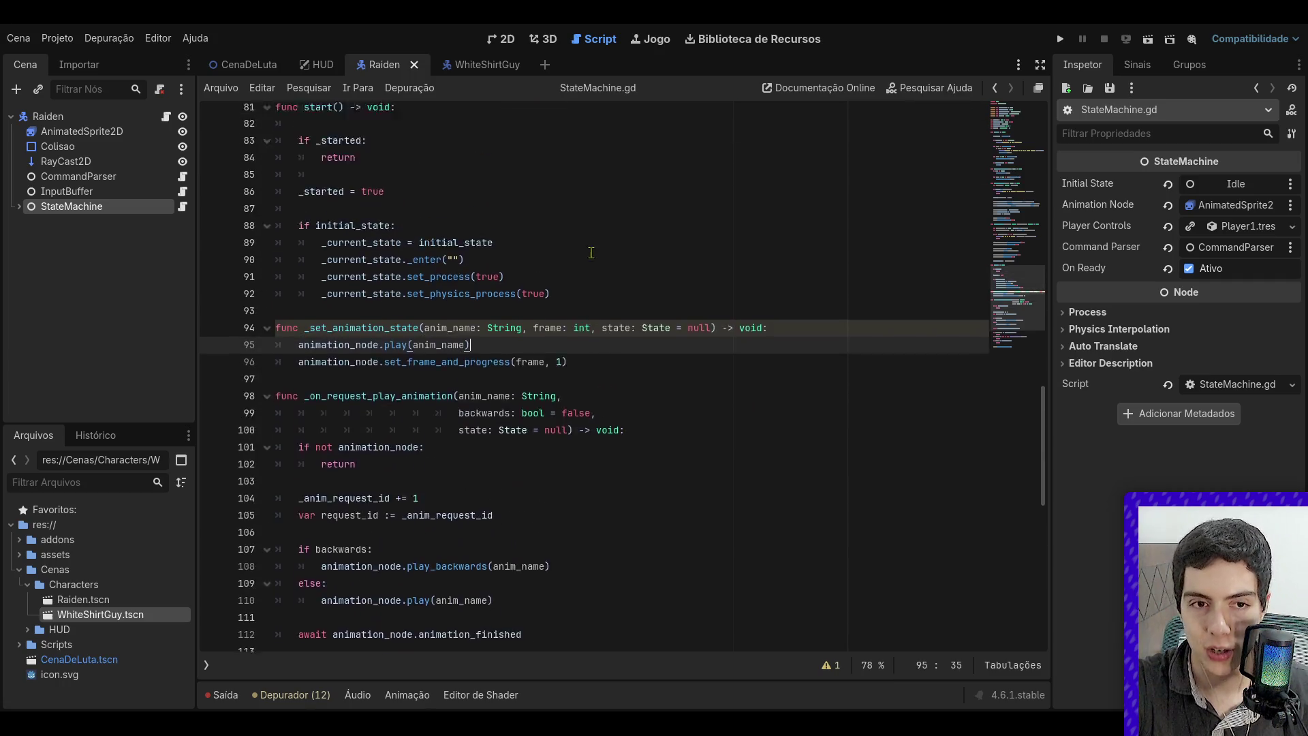
{"action": "left_click", "coordinate": [533, 420]}
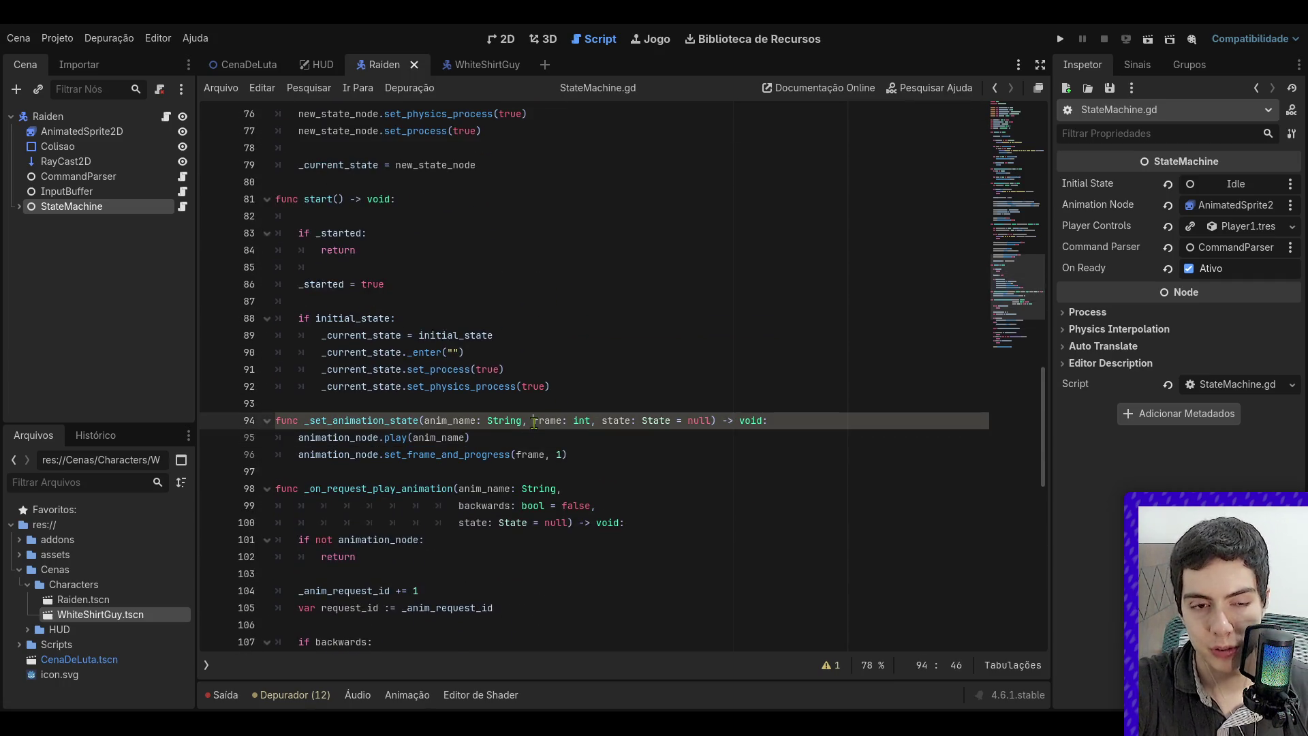
{"action": "scroll", "coordinate": [634, 430], "scroll_direction": "up", "scroll_amount": 20}
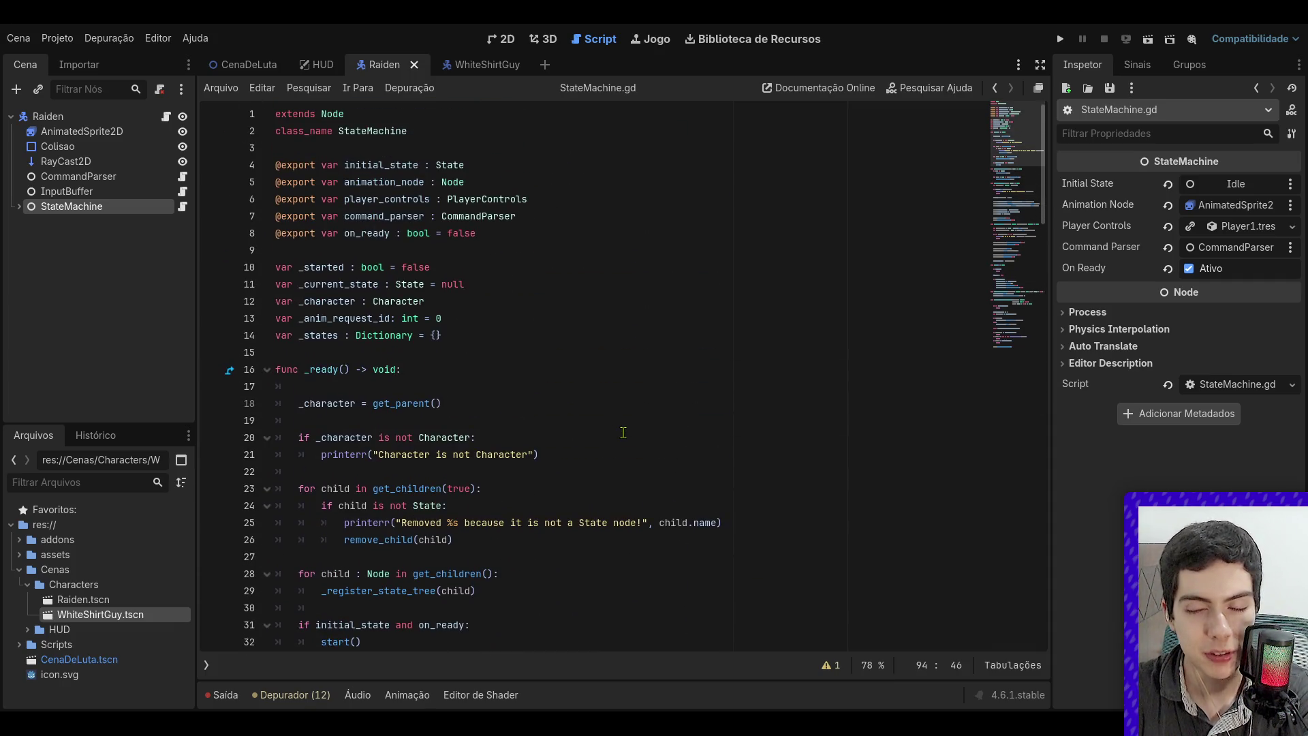
{"action": "left_click", "coordinate": [623, 432]}
{"action": "scroll", "coordinate": [623, 433], "scroll_direction": "down", "scroll_amount": 14}
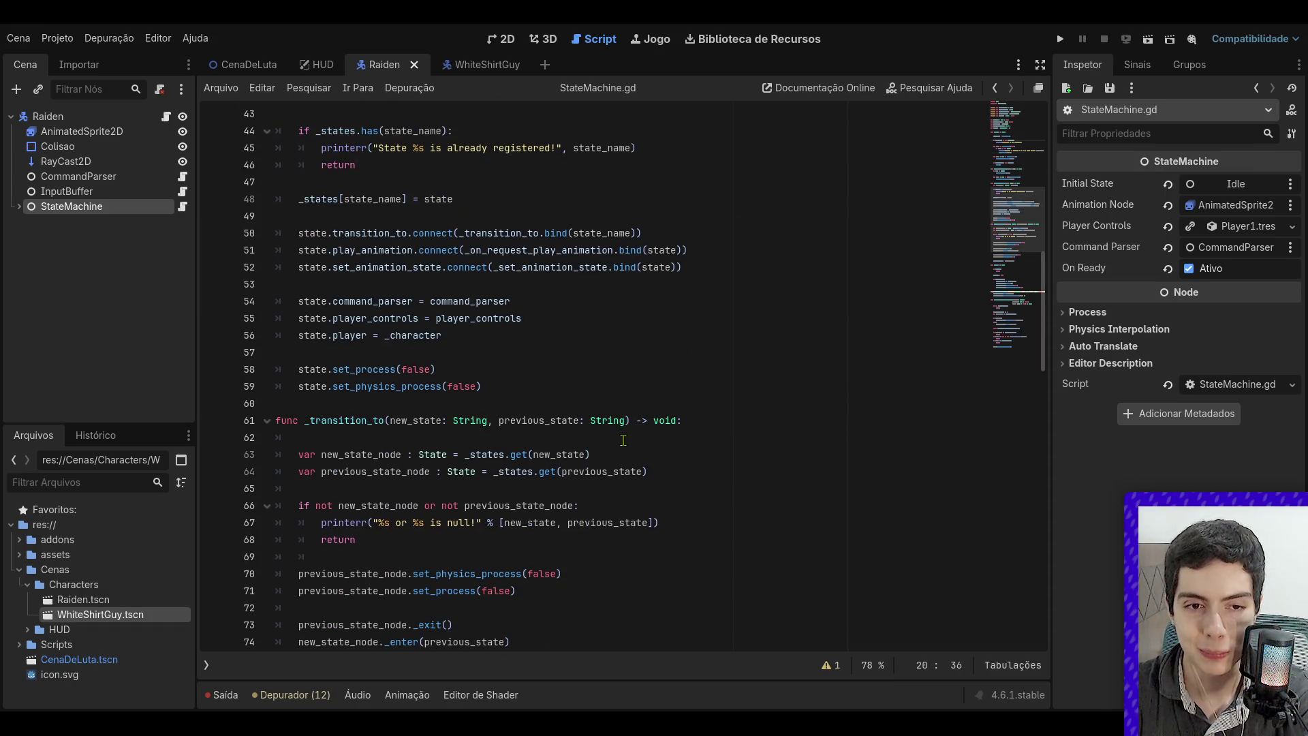
{"action": "scroll", "coordinate": [623, 439], "scroll_direction": "down", "scroll_amount": 15}
{"action": "scroll", "coordinate": [623, 440], "scroll_direction": "down", "scroll_amount": 4}
{"action": "scroll", "coordinate": [623, 440], "scroll_direction": "up", "scroll_amount": 12}
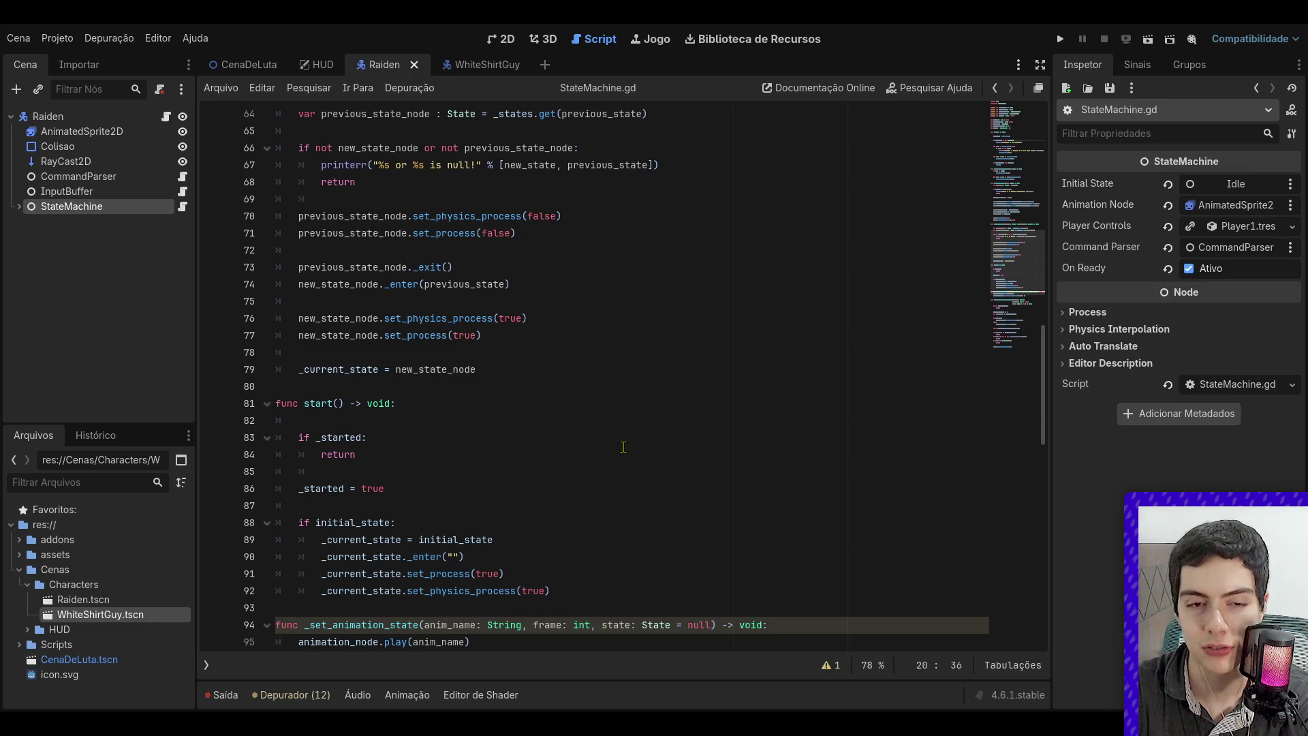
{"action": "scroll", "coordinate": [623, 446], "scroll_direction": "down", "scroll_amount": 9}
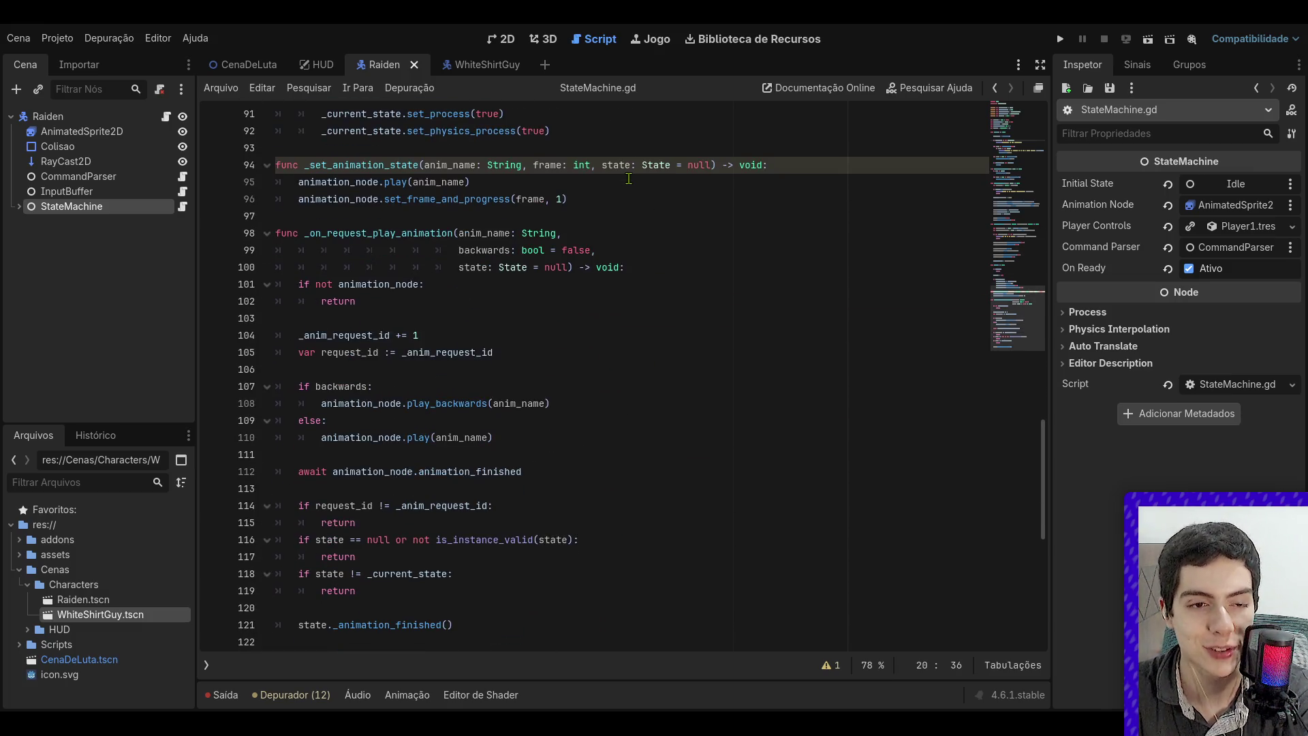
Run the CenaDeLuta fight scene with F6 from the 2D view, then stop it
{"action": "left_click", "coordinate": [503, 42]}
{"action": "left_click", "coordinate": [249, 61]}
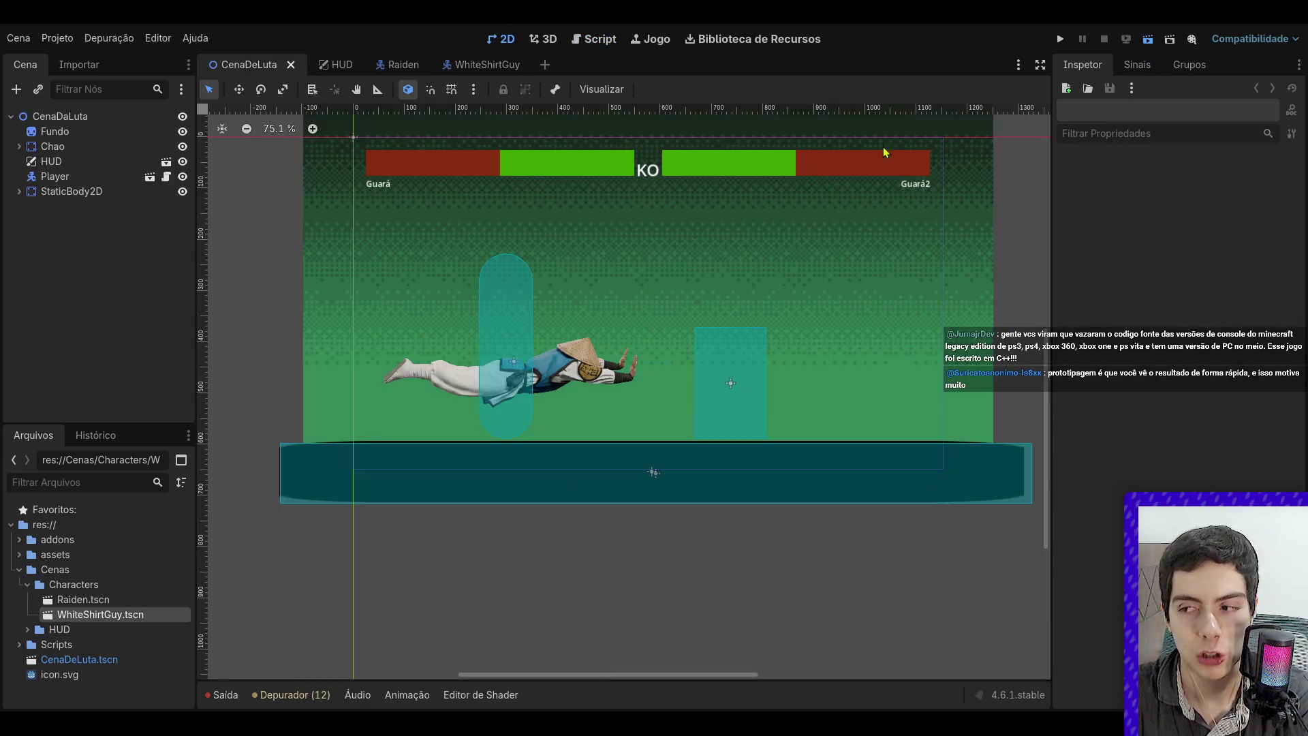
{"action": "key", "text": "F6"}
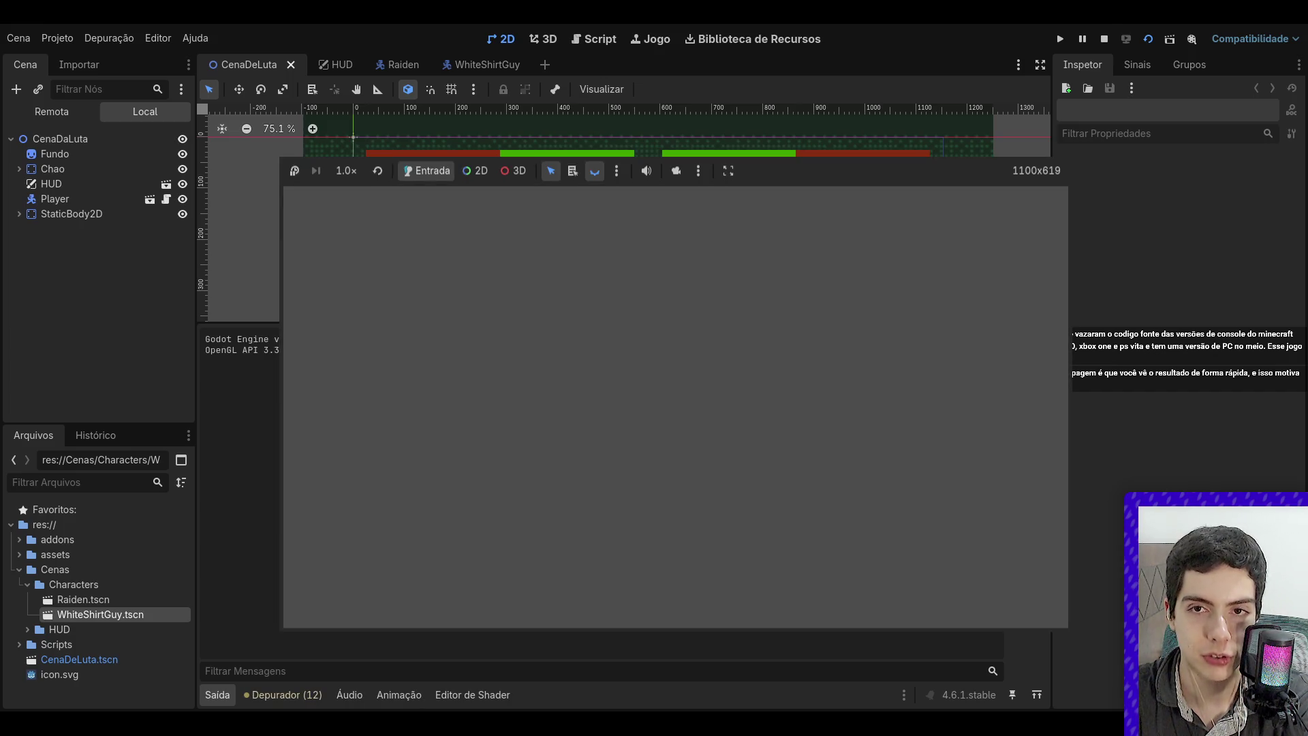
{"action": "left_click", "coordinate": [1104, 39]}
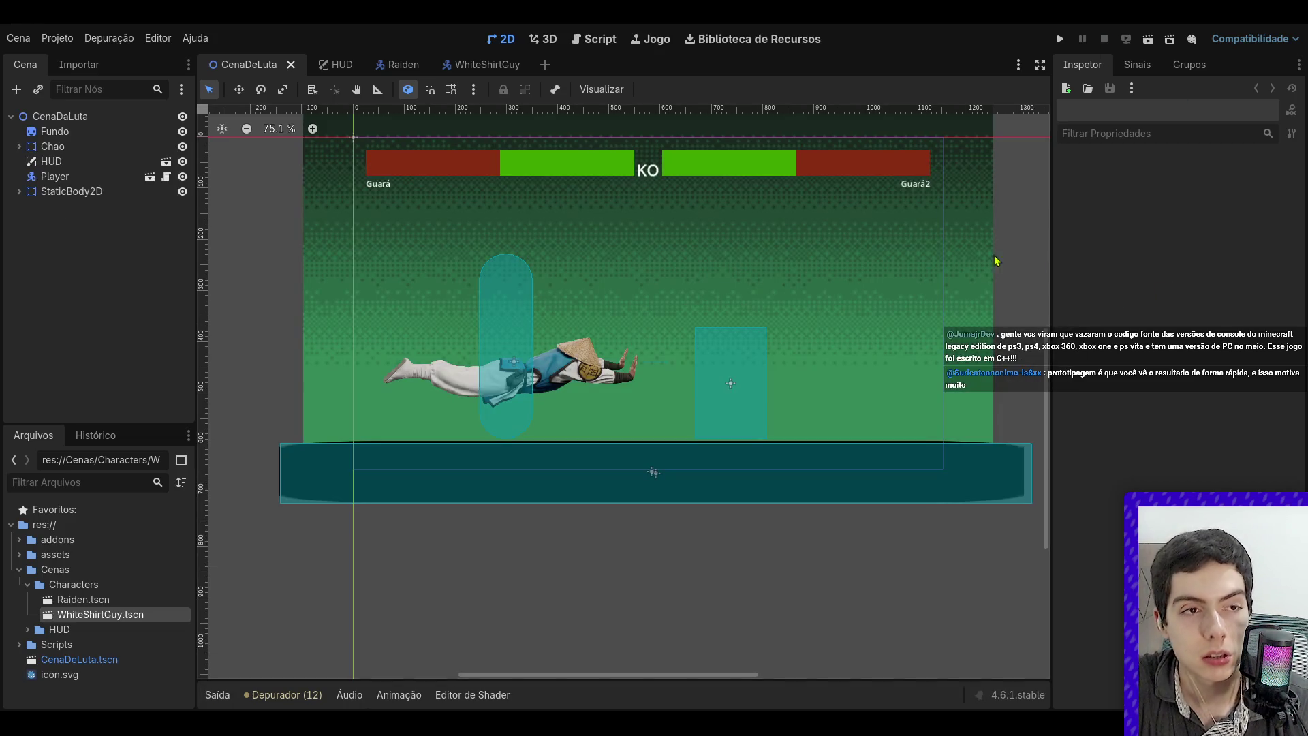
{"action": "scroll", "coordinate": [886, 272], "scroll_direction": "down", "scroll_amount": 1}
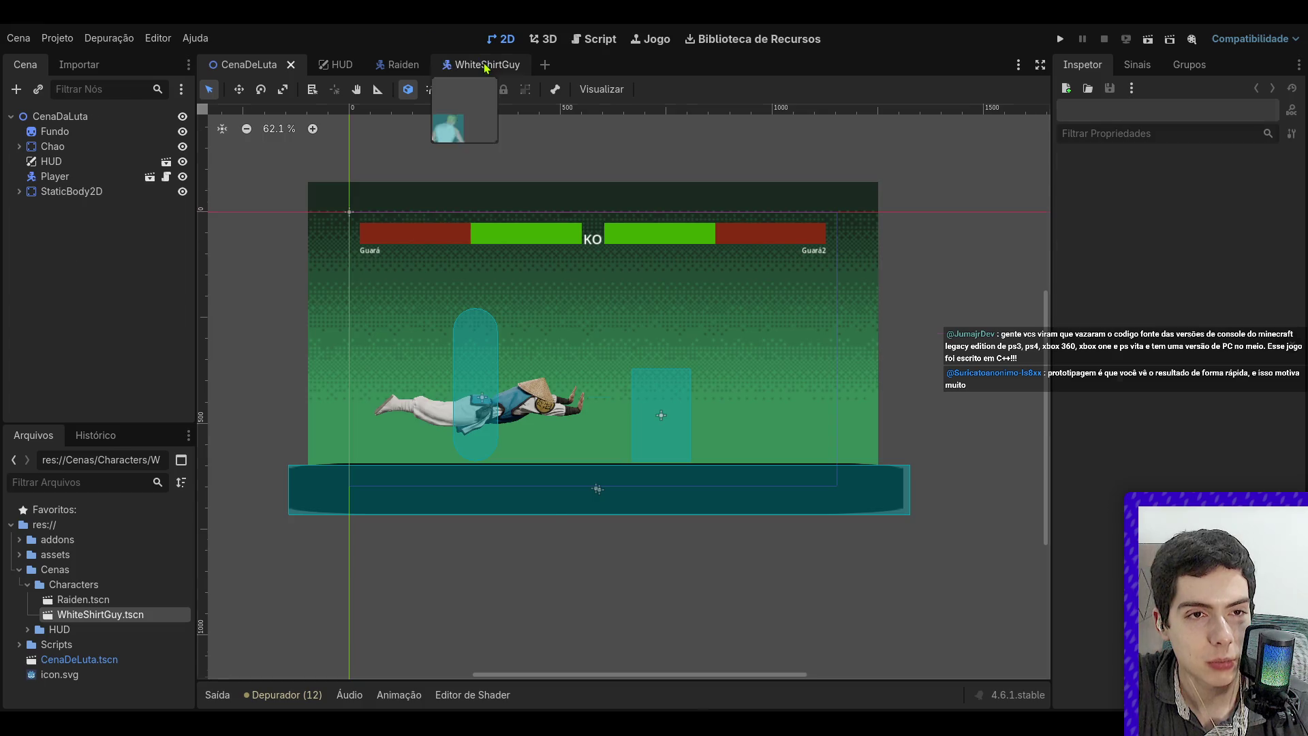
Add a Node2D child named Hitbox under Raiden's root node
{"action": "left_click", "coordinate": [486, 64]}
{"action": "left_click", "coordinate": [372, 65]}
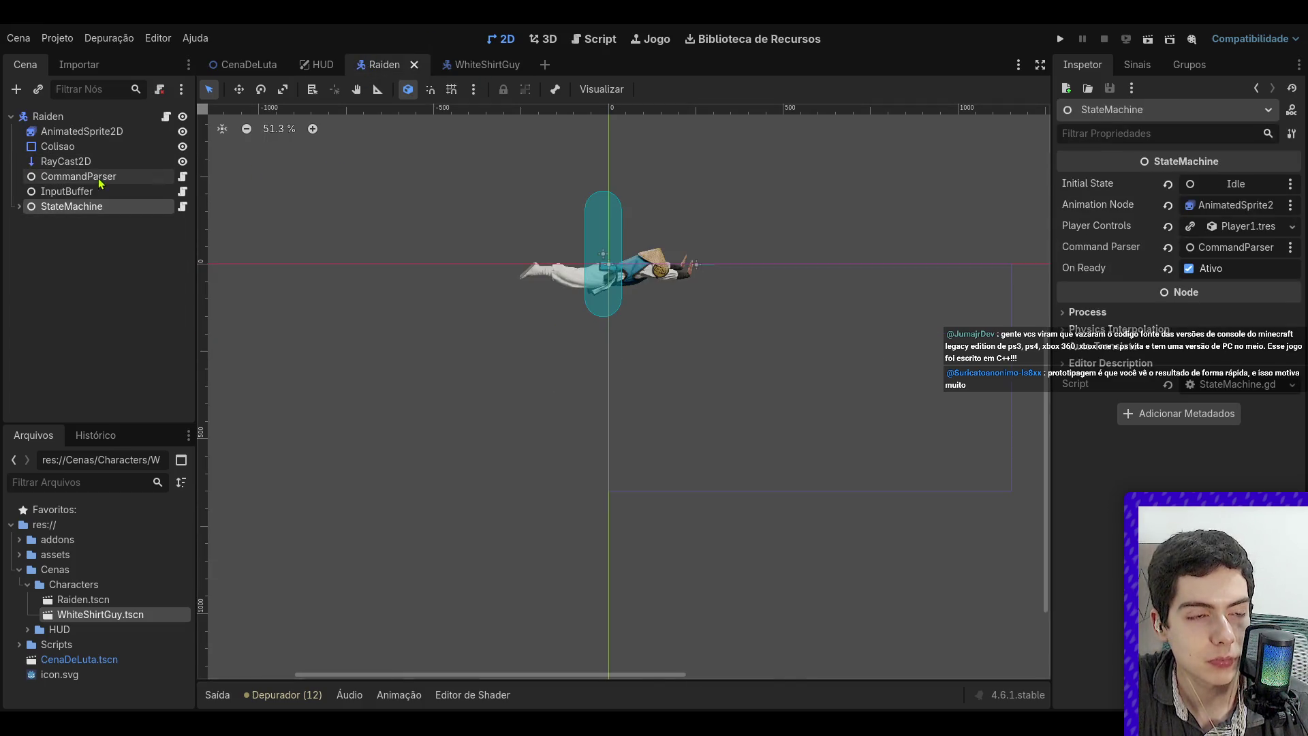
{"action": "left_click", "coordinate": [48, 116]}
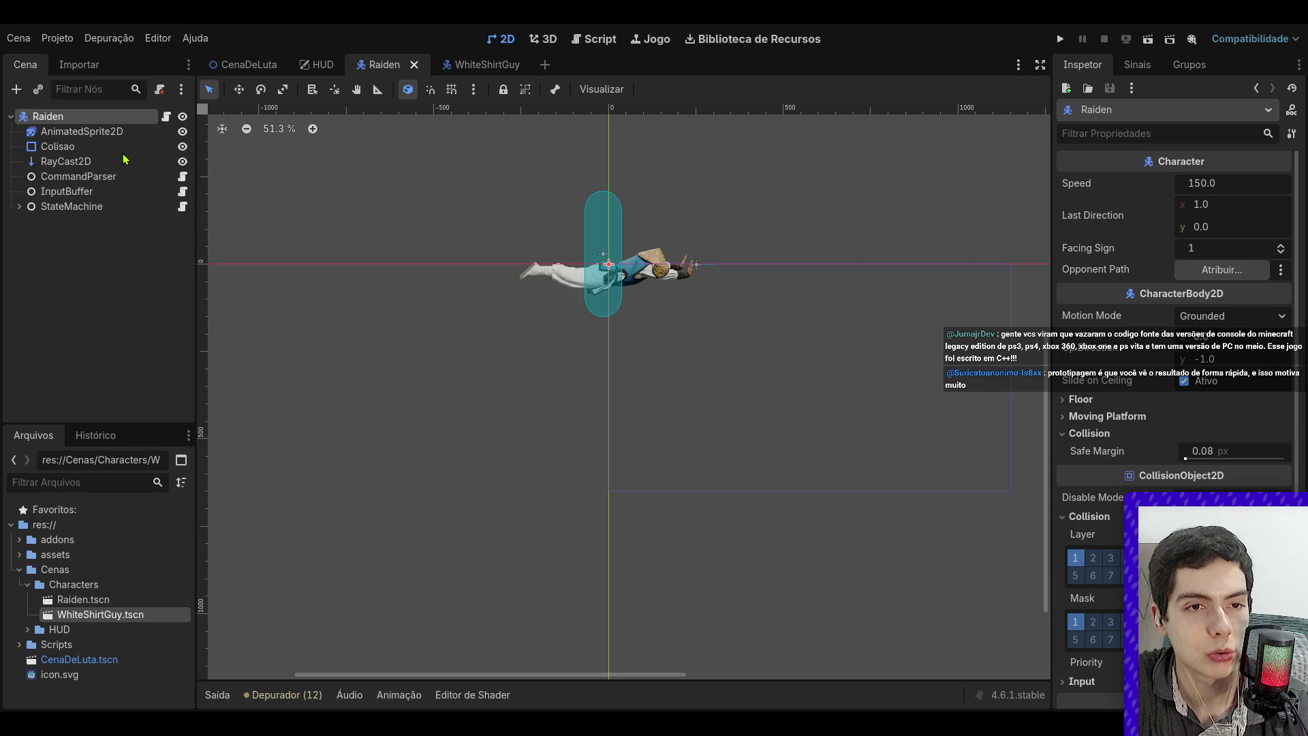
{"action": "key", "text": "ctrl+a"}
{"action": "key", "text": "Return"}
{"action": "left_click", "coordinate": [117, 242]}
{"action": "left_click", "coordinate": [116, 224]}
{"action": "key", "text": "Delete"}
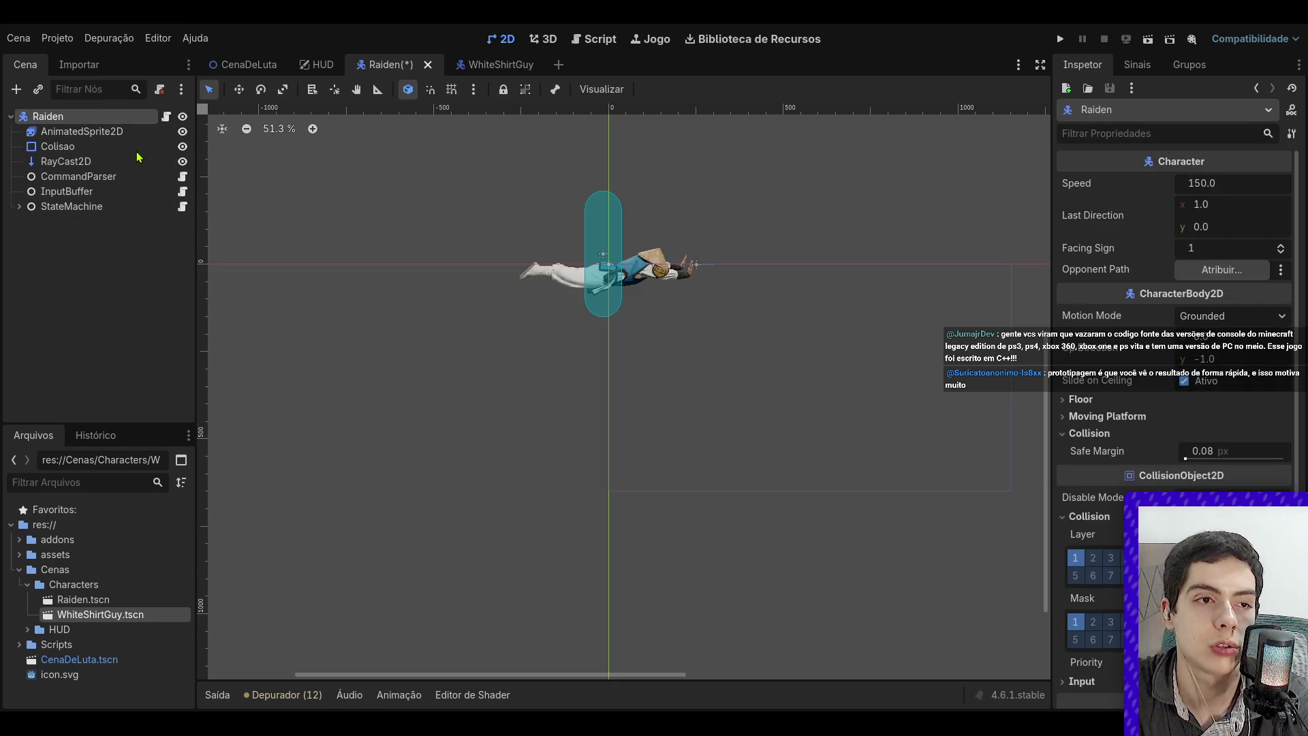
{"action": "key", "text": "ctrl+z"}
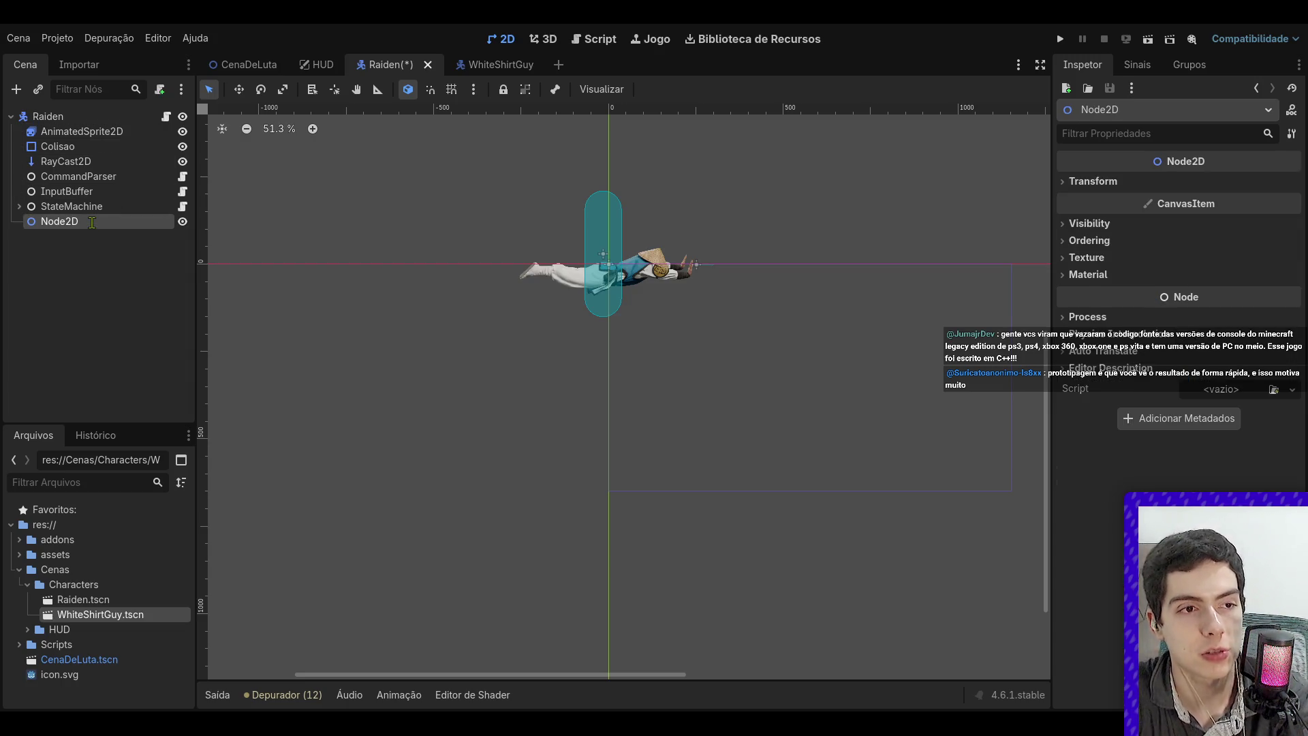
{"action": "type", "text": "Hitbox"}
{"action": "key", "text": "Return"}
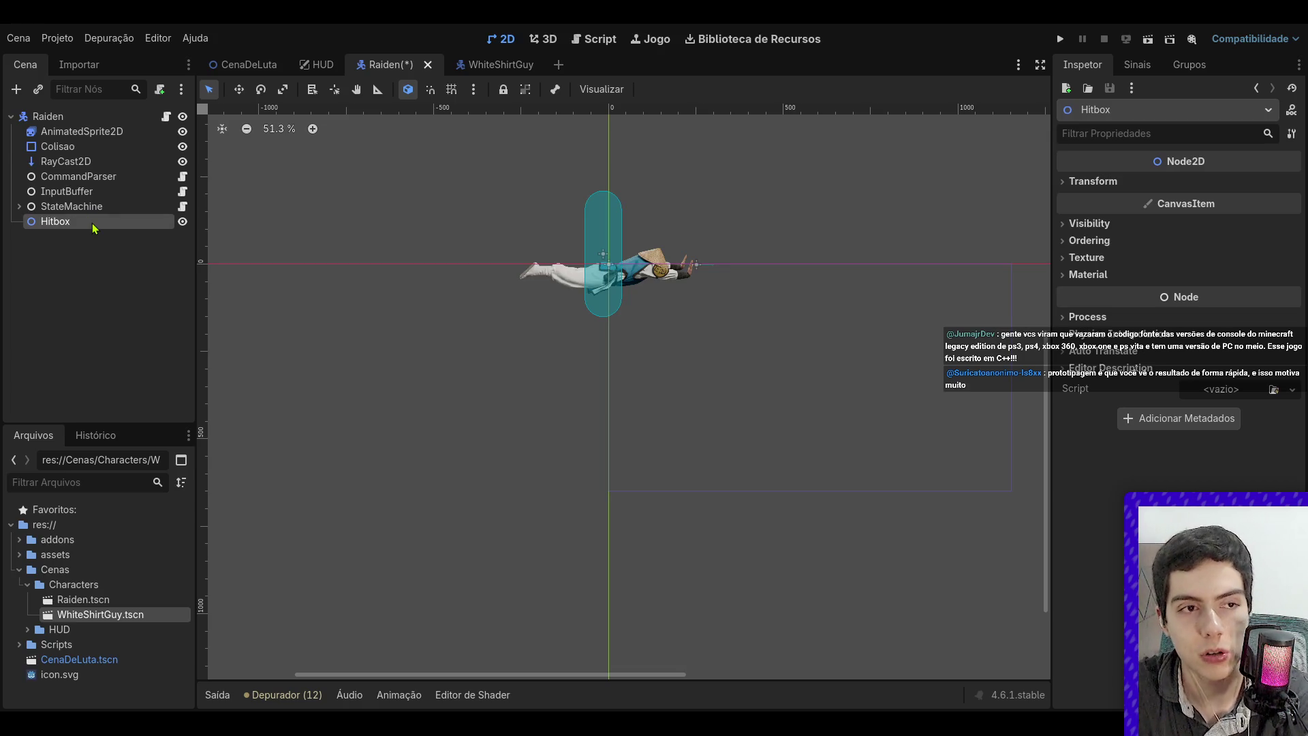
{"action": "left_click", "coordinate": [82, 131]}
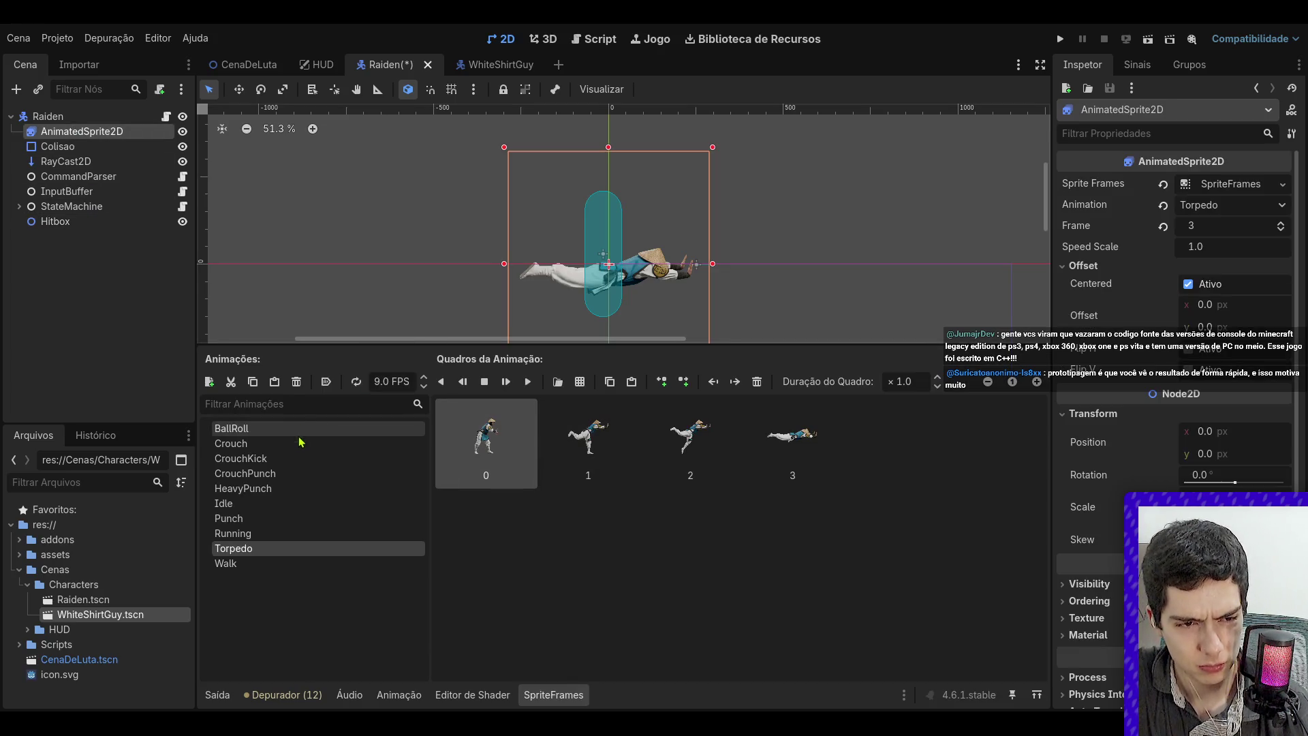
Switch Raiden's sprite to the Idle animation and zoom in on his pose within the capsule collision
{"action": "left_click", "coordinate": [257, 566]}
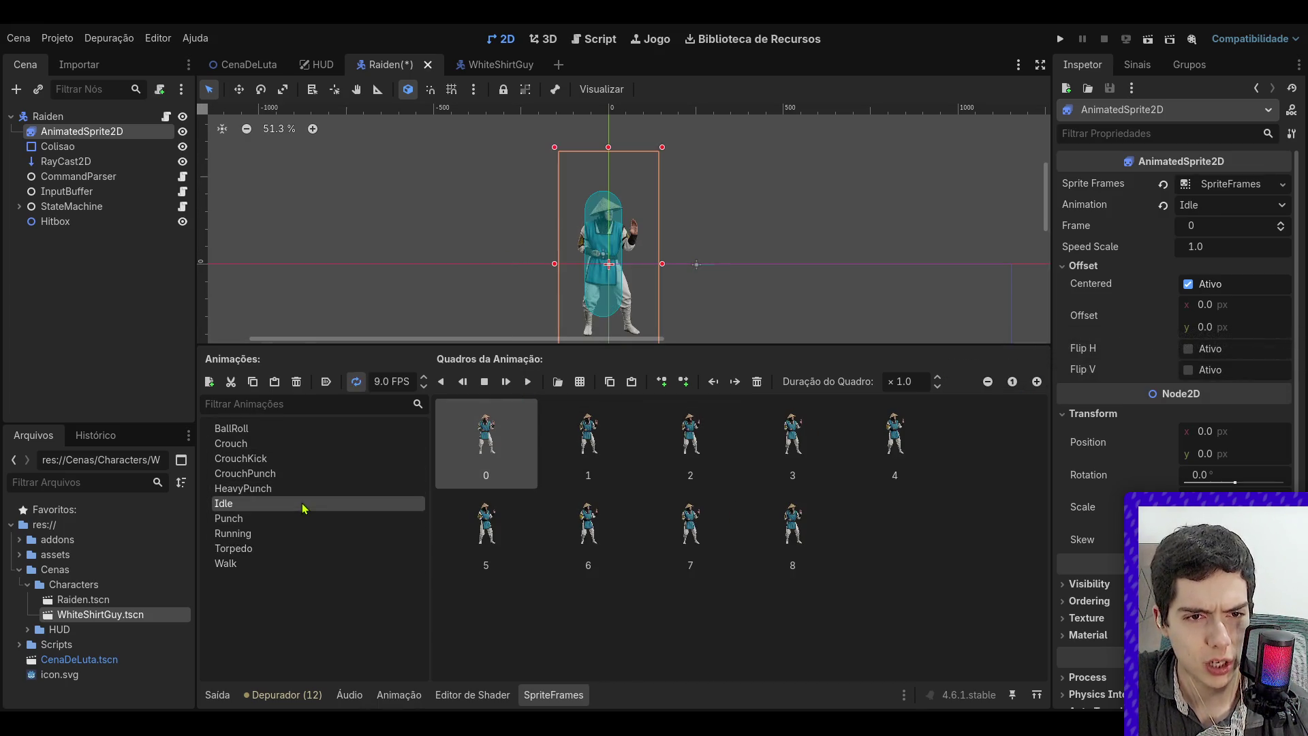
{"action": "scroll", "coordinate": [437, 239], "scroll_direction": "down", "scroll_amount": 3}
{"action": "left_click", "coordinate": [481, 197]}
{"action": "scroll", "coordinate": [480, 197], "scroll_direction": "up", "scroll_amount": 4}
{"action": "scroll", "coordinate": [480, 197], "scroll_direction": "down", "scroll_amount": 2}
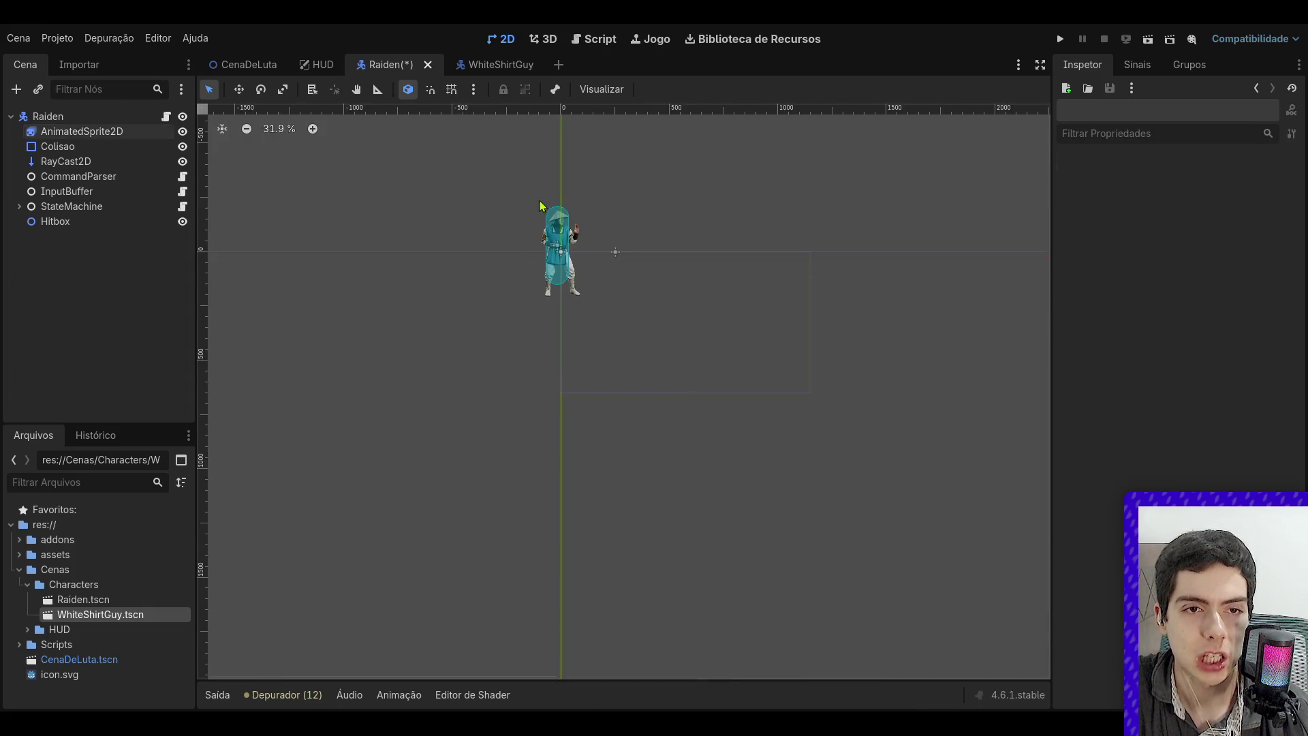
{"action": "scroll", "coordinate": [479, 250], "scroll_direction": "up", "scroll_amount": 5}
{"action": "scroll", "coordinate": [616, 274], "scroll_direction": "down", "scroll_amount": 3}
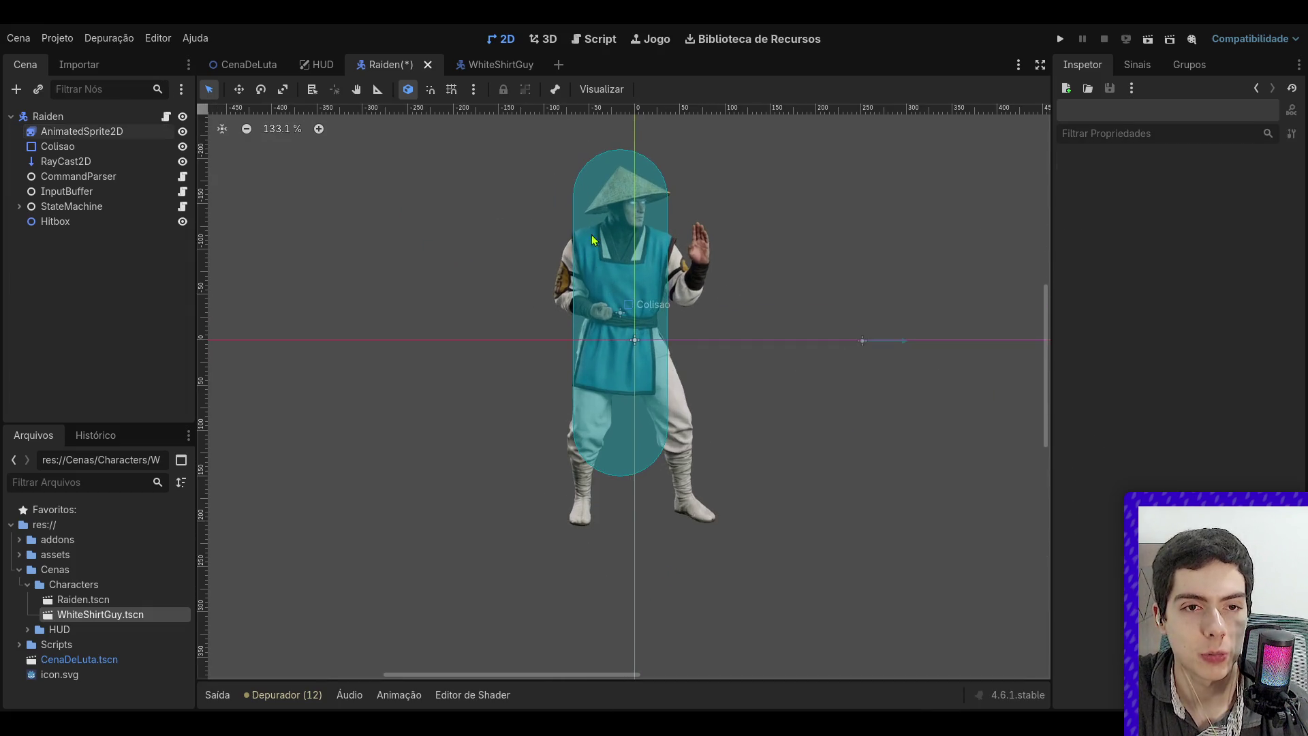
{"action": "left_click", "coordinate": [245, 64]}
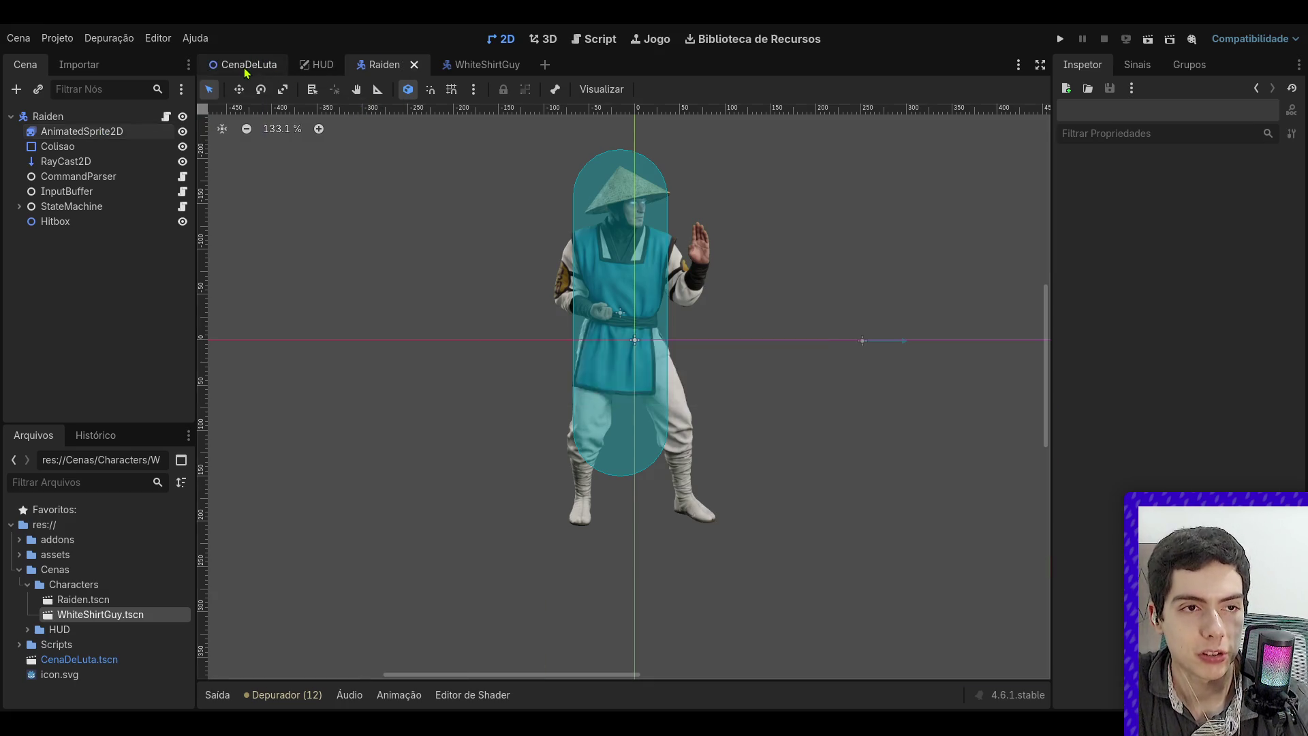
Delete the StaticBody2D node from the CenaDeLuta fight scene
{"action": "left_click", "coordinate": [69, 193]}
{"action": "key", "text": "Up"}
{"action": "key", "text": "Down"}
{"action": "key", "text": "Delete"}
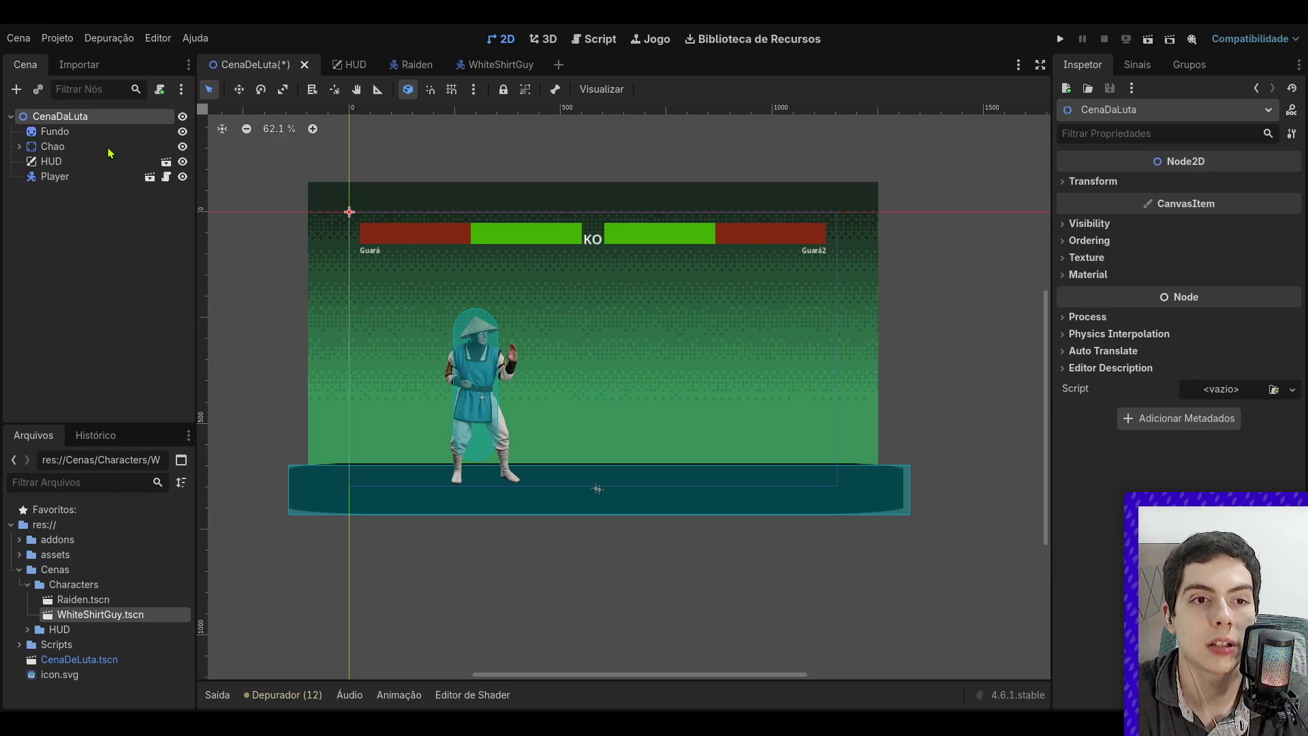
Drop a WhiteShirtGuy.tscn instance onto the arena floor and save the fight scene
{"action": "mouse_move", "coordinate": [109, 153]}
{"action": "left_mouse_down"}
{"action": "mouse_move", "coordinate": [624, 333]}
{"action": "mouse_move", "coordinate": [721, 402]}
{"action": "mouse_move", "coordinate": [724, 421]}
{"action": "left_mouse_up"}
{"action": "key", "text": "ctrl+s"}
{"action": "key", "text": "ctrl+s"}
{"action": "left_click", "coordinate": [477, 65]}
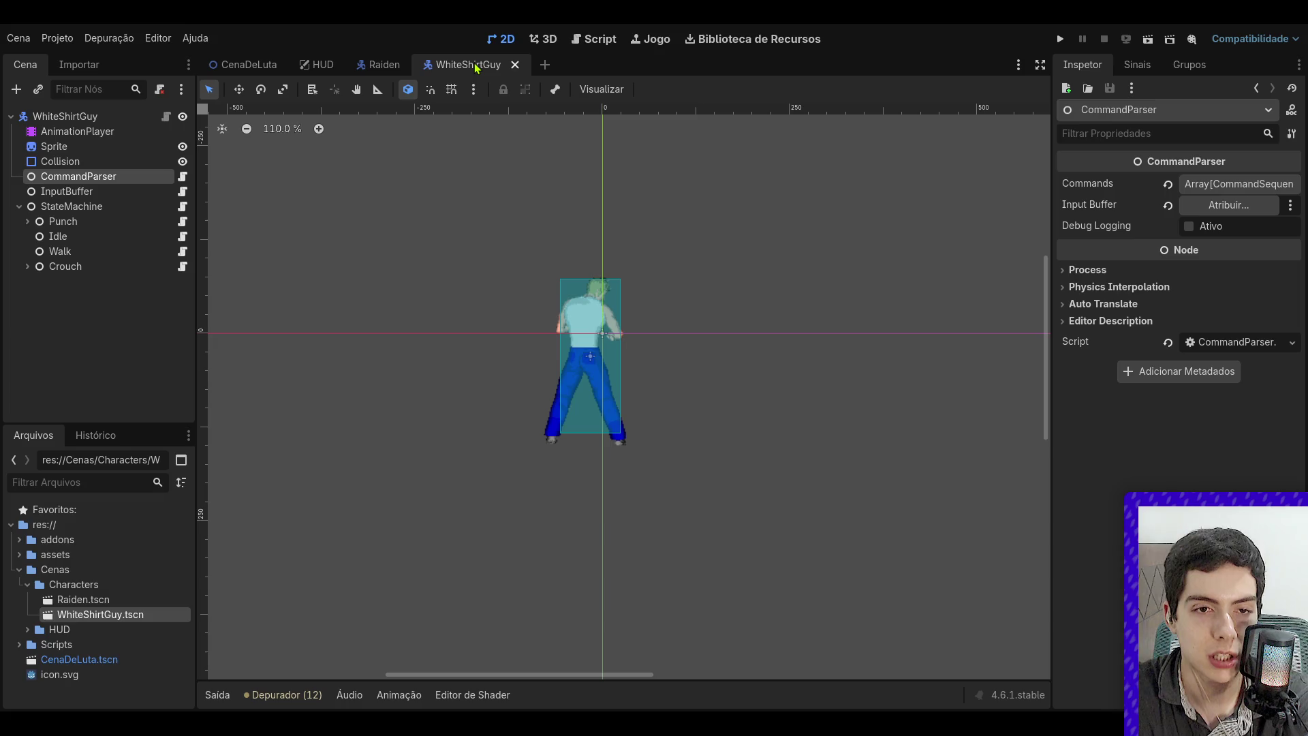
Set WhiteShirtGuy's Sprite scale to 2, compare with Raiden in the fight scene, then settle on 2.5
{"action": "left_click", "coordinate": [96, 146]}
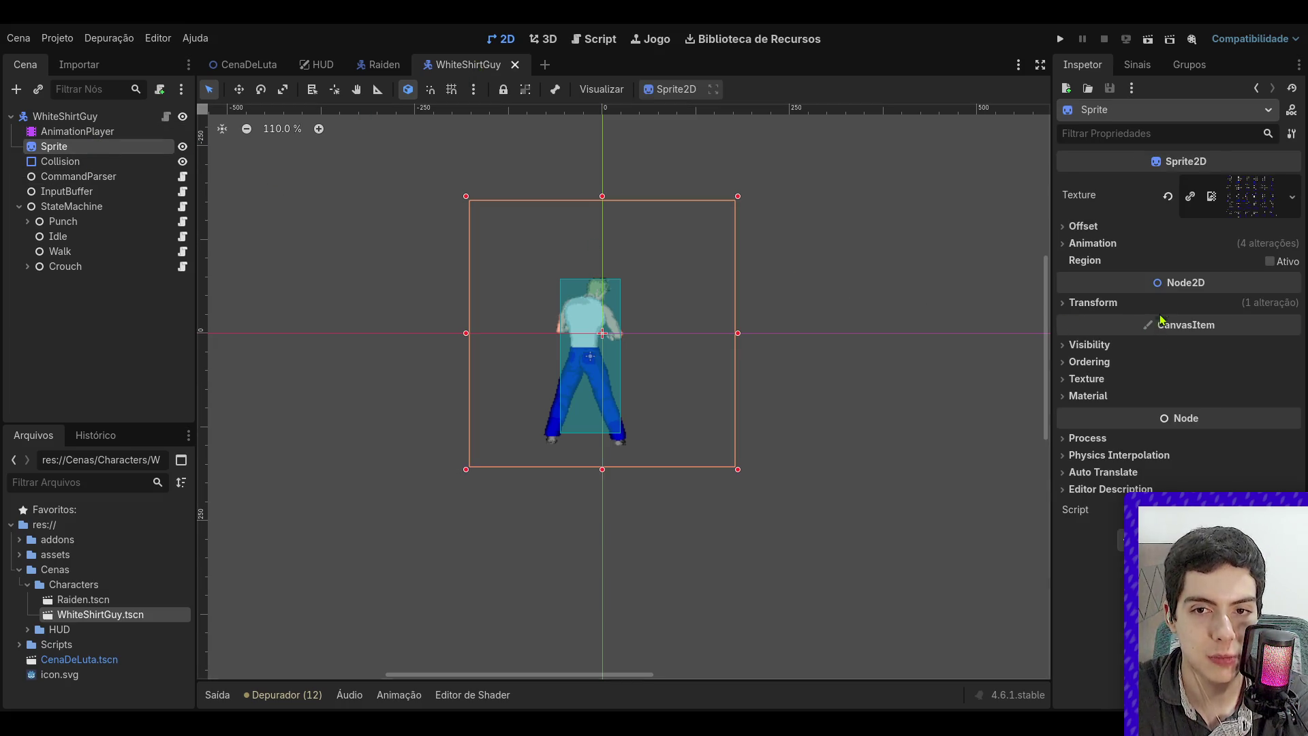
{"action": "left_click", "coordinate": [1225, 388]}
{"action": "type", "text": "2"}
{"action": "key", "text": "Return"}
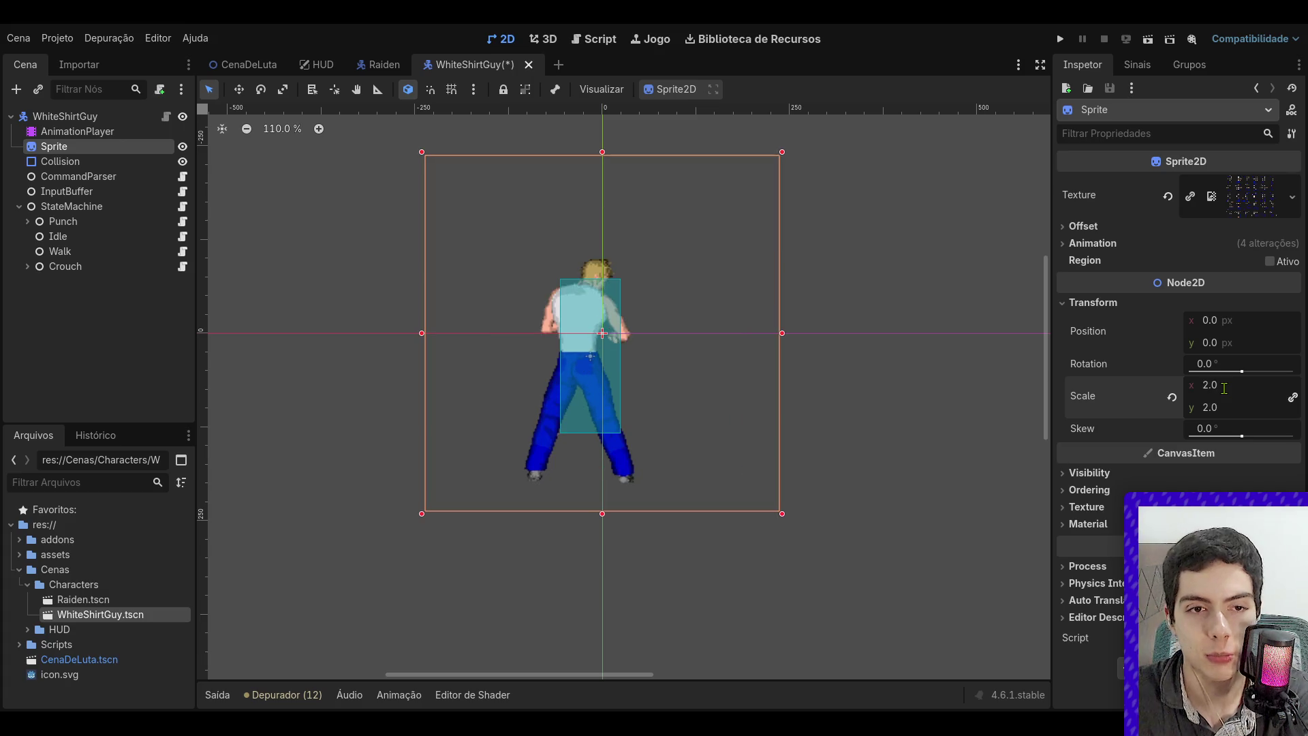
{"action": "left_click", "coordinate": [250, 66]}
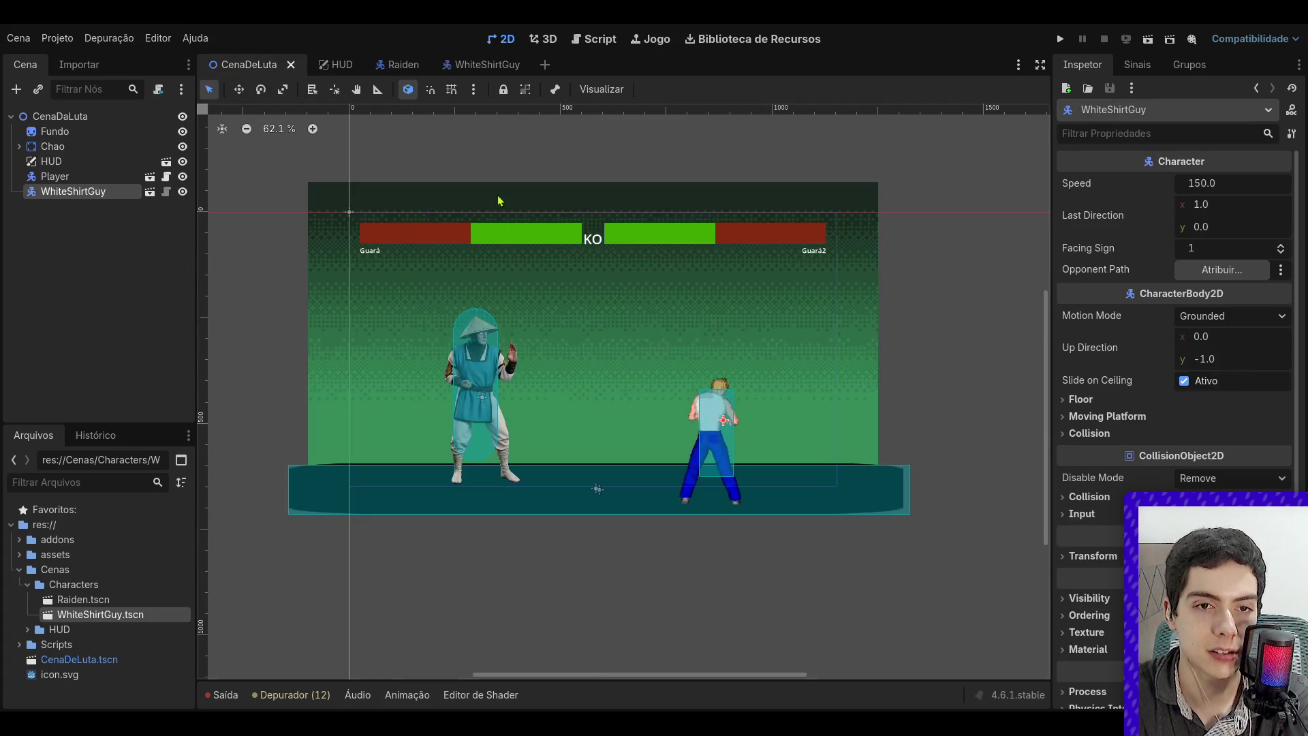
{"action": "left_click", "coordinate": [481, 74]}
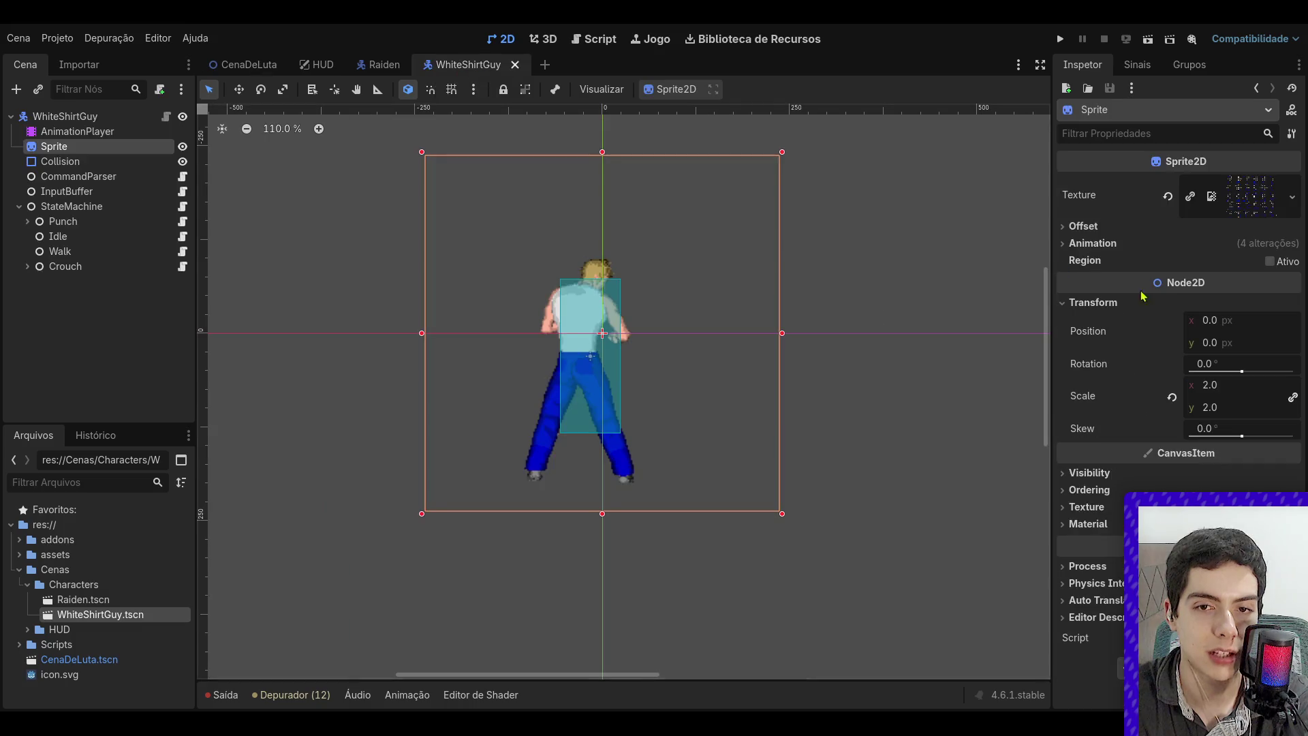
{"action": "left_click", "coordinate": [1225, 385]}
{"action": "type", "text": "2.5"}
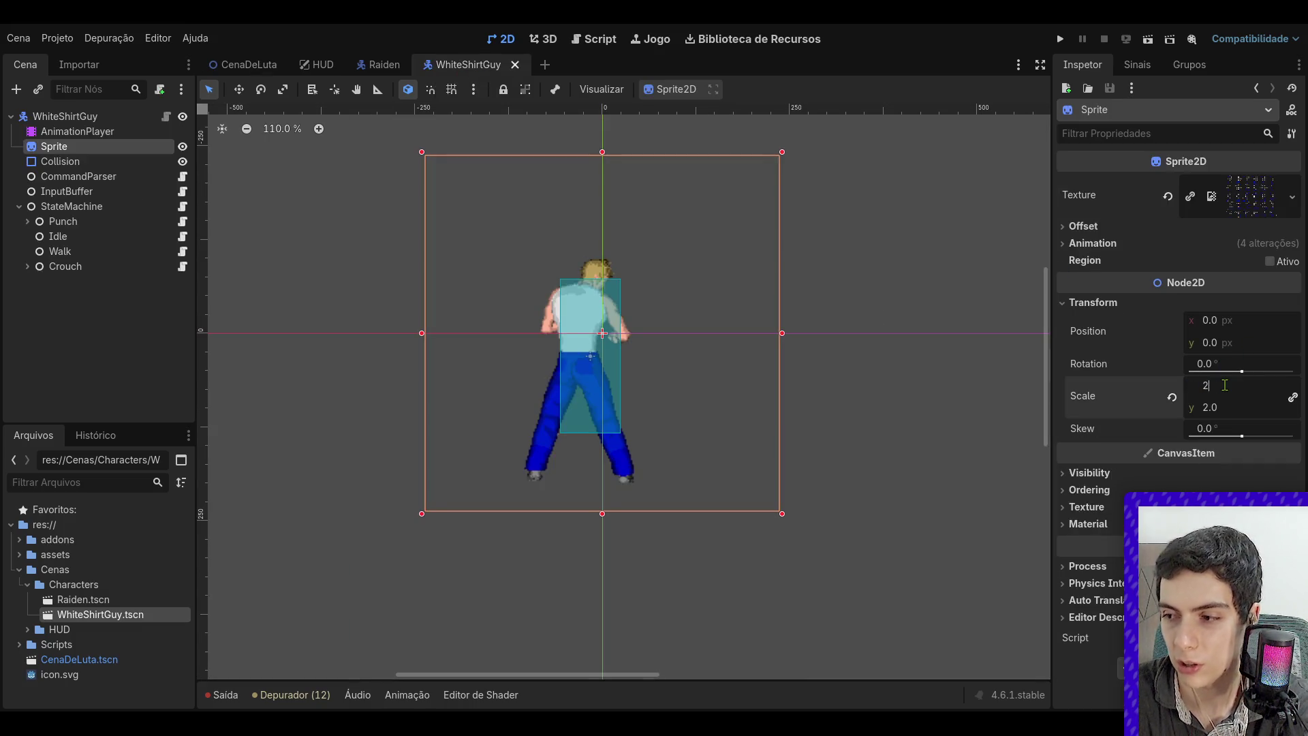
{"action": "key", "text": "Return"}
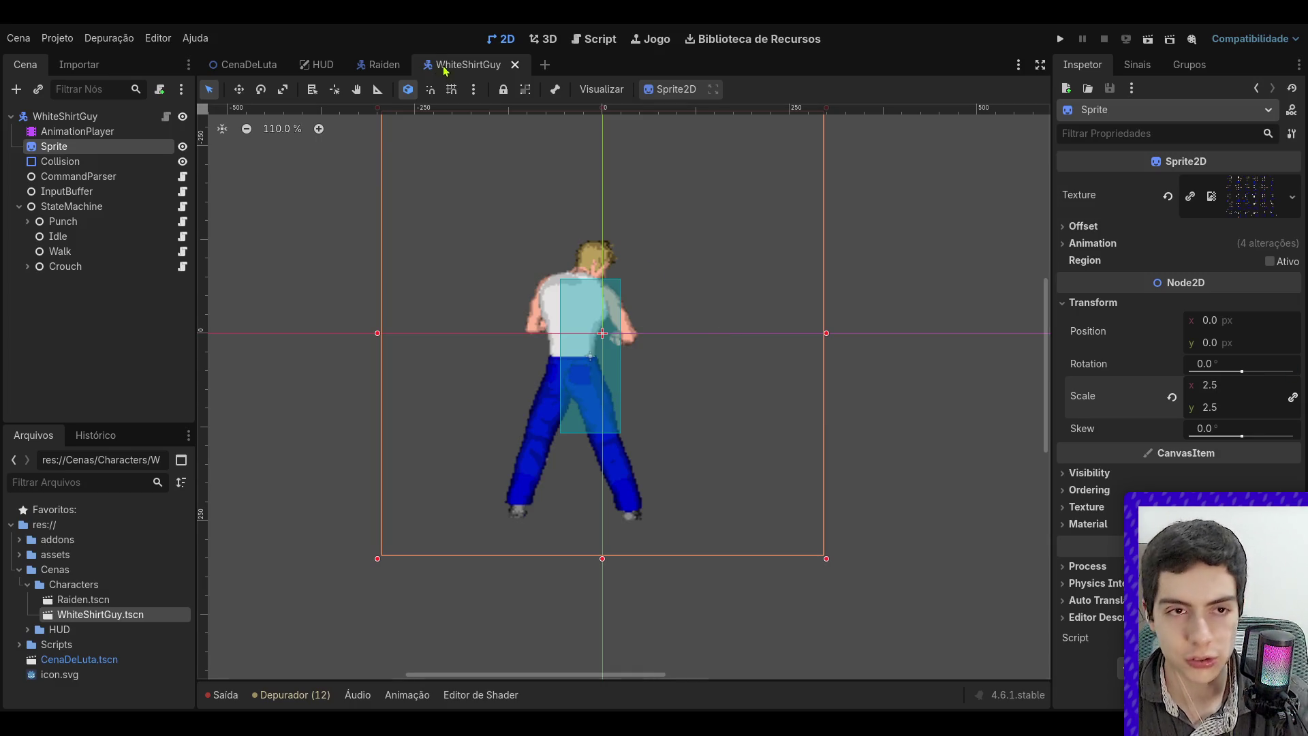
{"action": "scroll", "coordinate": [535, 247], "scroll_direction": "up", "scroll_amount": 7}
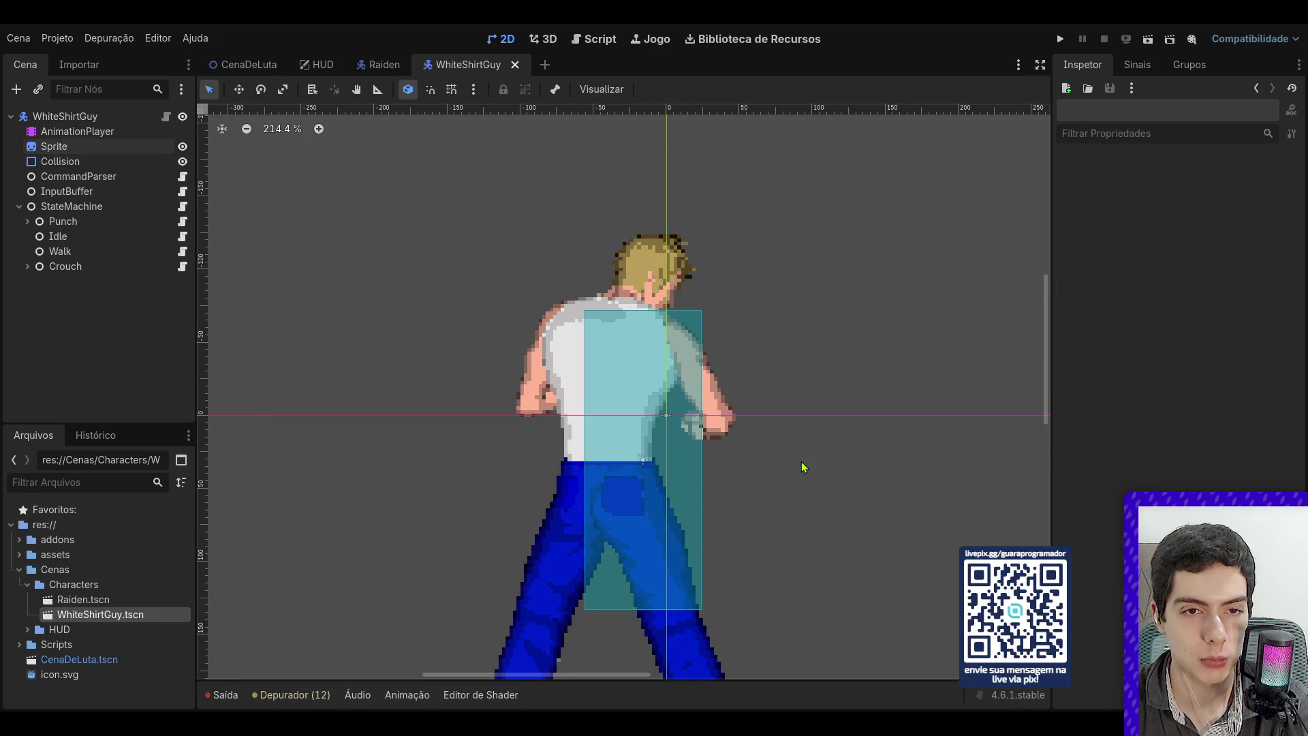
Stretch WhiteShirtGuy's collision rectangle up to his head, down to his feet and wider left, then save
{"action": "scroll", "coordinate": [802, 460], "scroll_direction": "down", "scroll_amount": 4}
{"action": "scroll", "coordinate": [791, 447], "scroll_direction": "up", "scroll_amount": 4}
{"action": "left_click", "coordinate": [704, 446]}
{"action": "scroll", "coordinate": [765, 440], "scroll_direction": "down", "scroll_amount": 3}
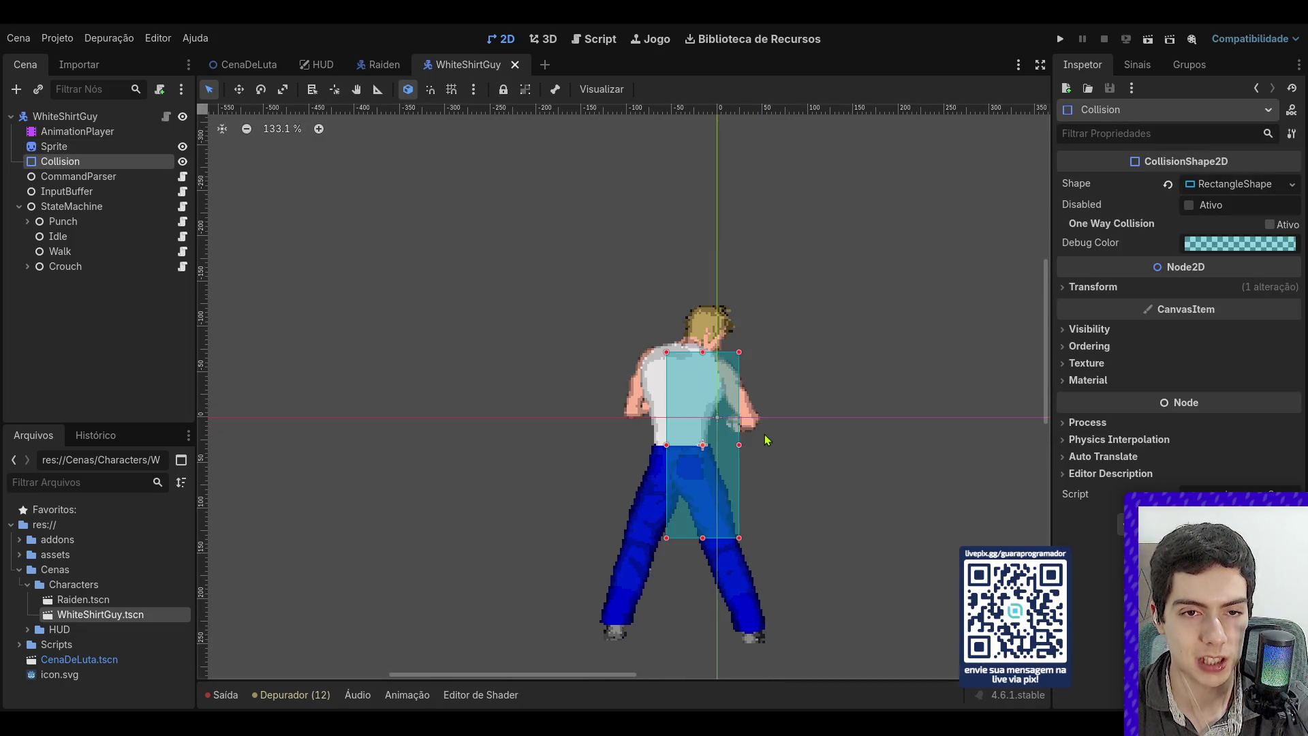
{"action": "scroll", "coordinate": [764, 439], "scroll_direction": "up", "scroll_amount": 3}
{"action": "scroll", "coordinate": [681, 382], "scroll_direction": "down", "scroll_amount": 1}
{"action": "left_click_drag", "start_coordinate": [596, 277], "coordinate": [530, 209]}
{"action": "scroll", "coordinate": [729, 558], "scroll_direction": "down", "scroll_amount": 4}
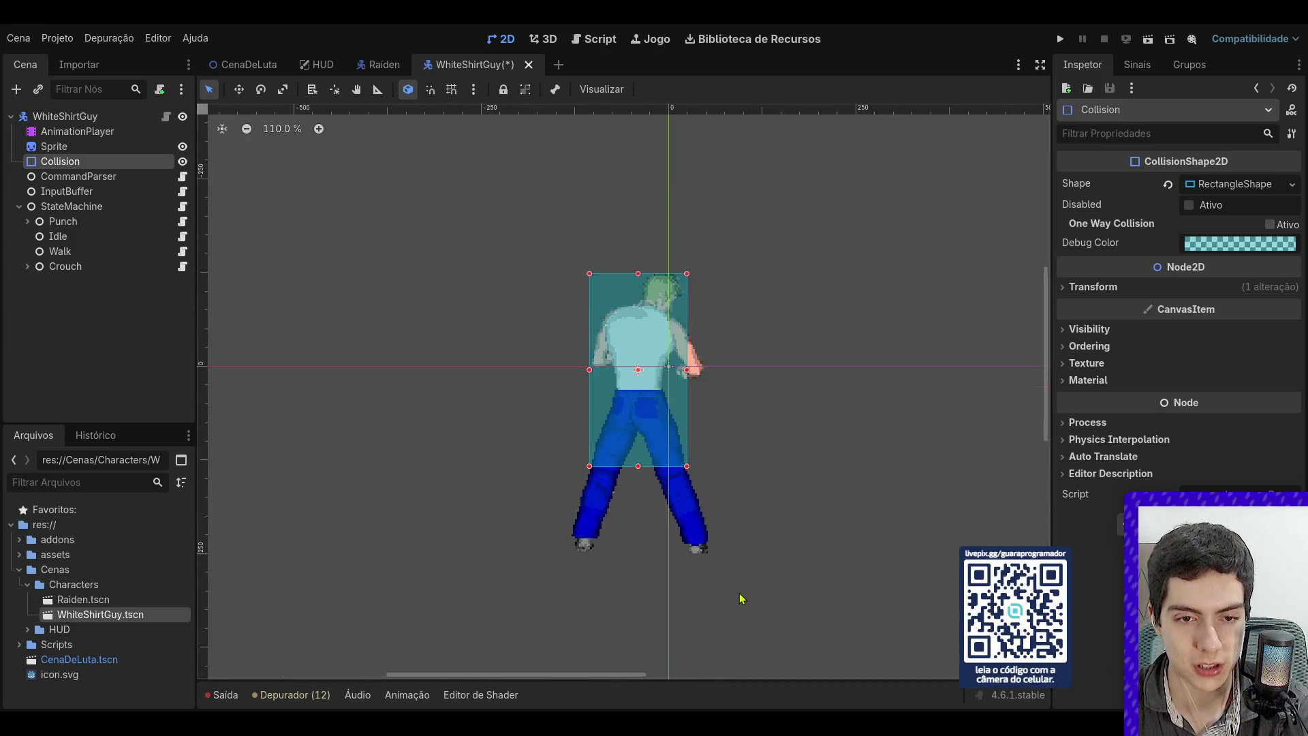
{"action": "scroll", "coordinate": [668, 439], "scroll_direction": "up", "scroll_amount": 3}
{"action": "mouse_move", "coordinate": [667, 414]}
{"action": "left_mouse_down"}
{"action": "mouse_move", "coordinate": [690, 539]}
{"action": "mouse_move", "coordinate": [693, 525]}
{"action": "left_mouse_up"}
{"action": "left_click_drag", "start_coordinate": [524, 524], "coordinate": [506, 521]}
{"action": "left_click", "coordinate": [444, 501]}
{"action": "key", "text": "ctrl+s"}
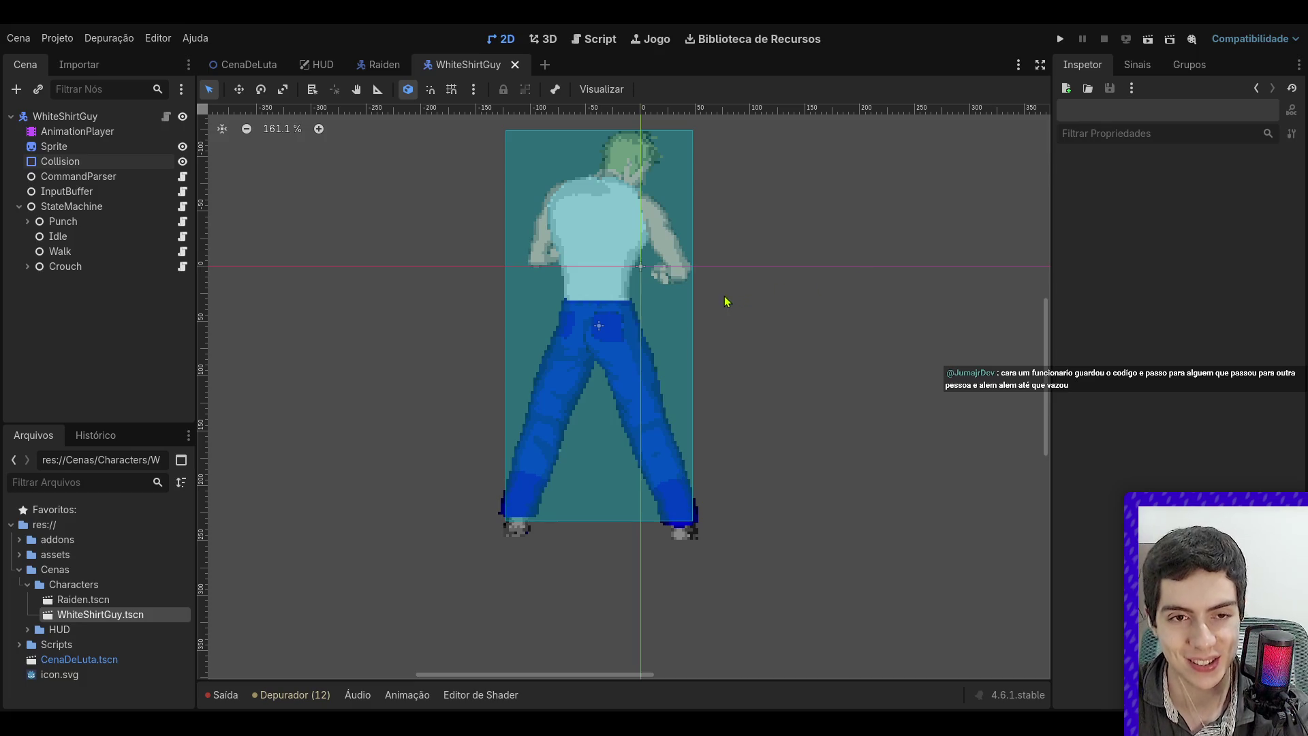
Pull the collision box's left edge in slightly, save, and raise WhiteShirtGuy onto the fight-scene floor
{"action": "left_click", "coordinate": [647, 348]}
{"action": "left_click_drag", "start_coordinate": [506, 325], "coordinate": [526, 334]}
{"action": "left_click", "coordinate": [836, 343]}
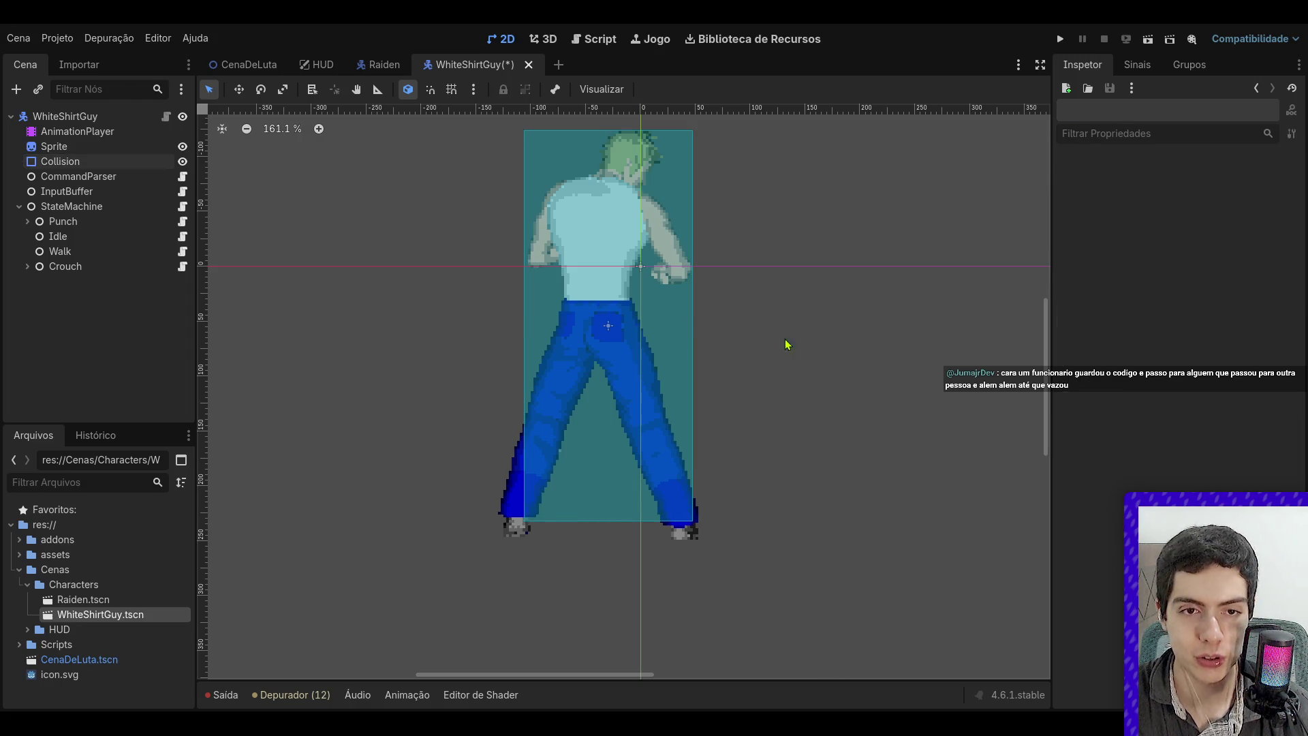
{"action": "scroll", "coordinate": [788, 345], "scroll_direction": "down", "scroll_amount": 1}
{"action": "key", "text": "ctrl+s"}
{"action": "scroll", "coordinate": [549, 212], "scroll_direction": "up", "scroll_amount": 2}
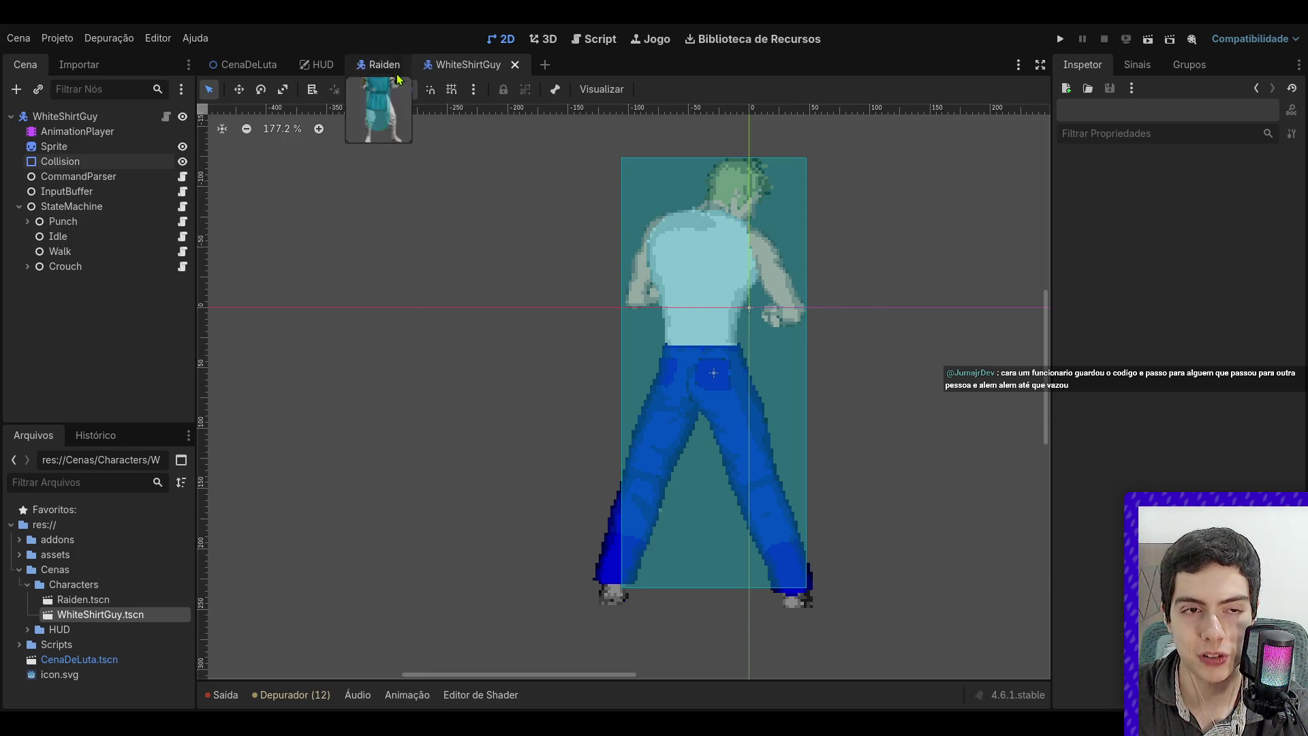
{"action": "left_click", "coordinate": [247, 65]}
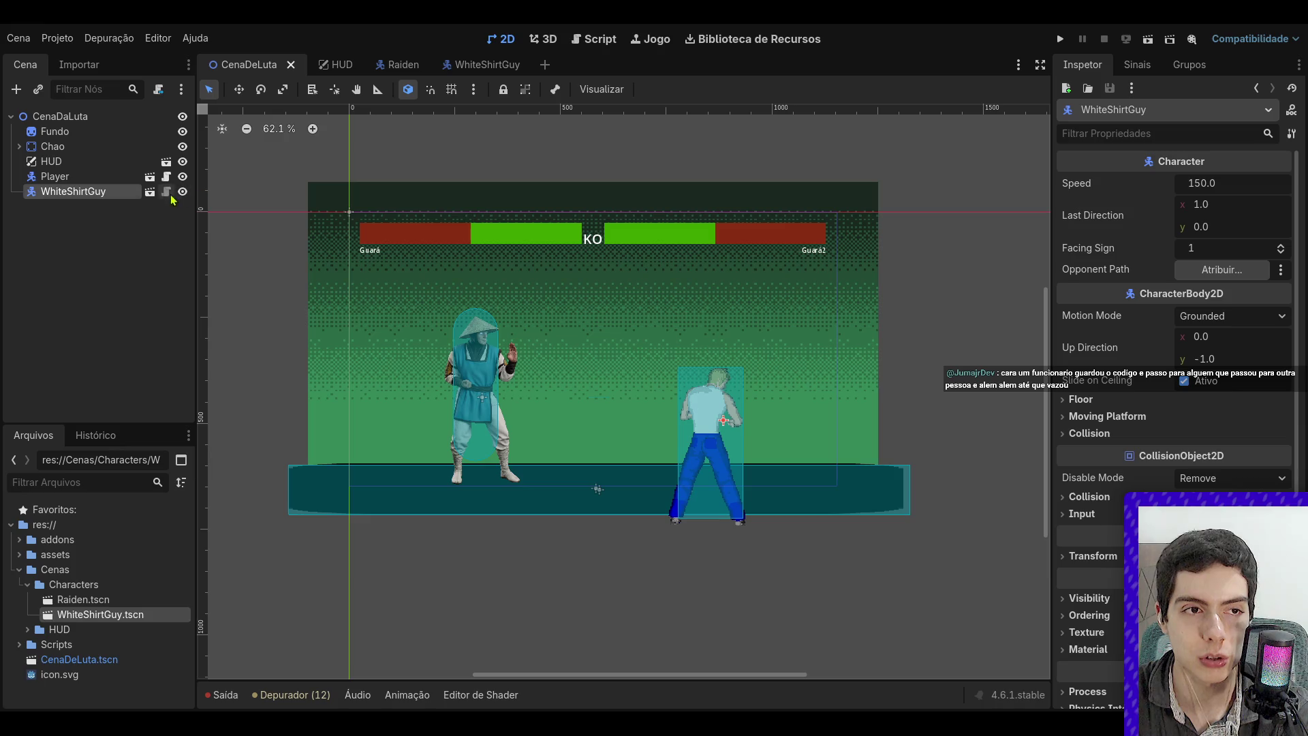
{"action": "left_click_drag", "start_coordinate": [728, 448], "coordinate": [733, 410]}
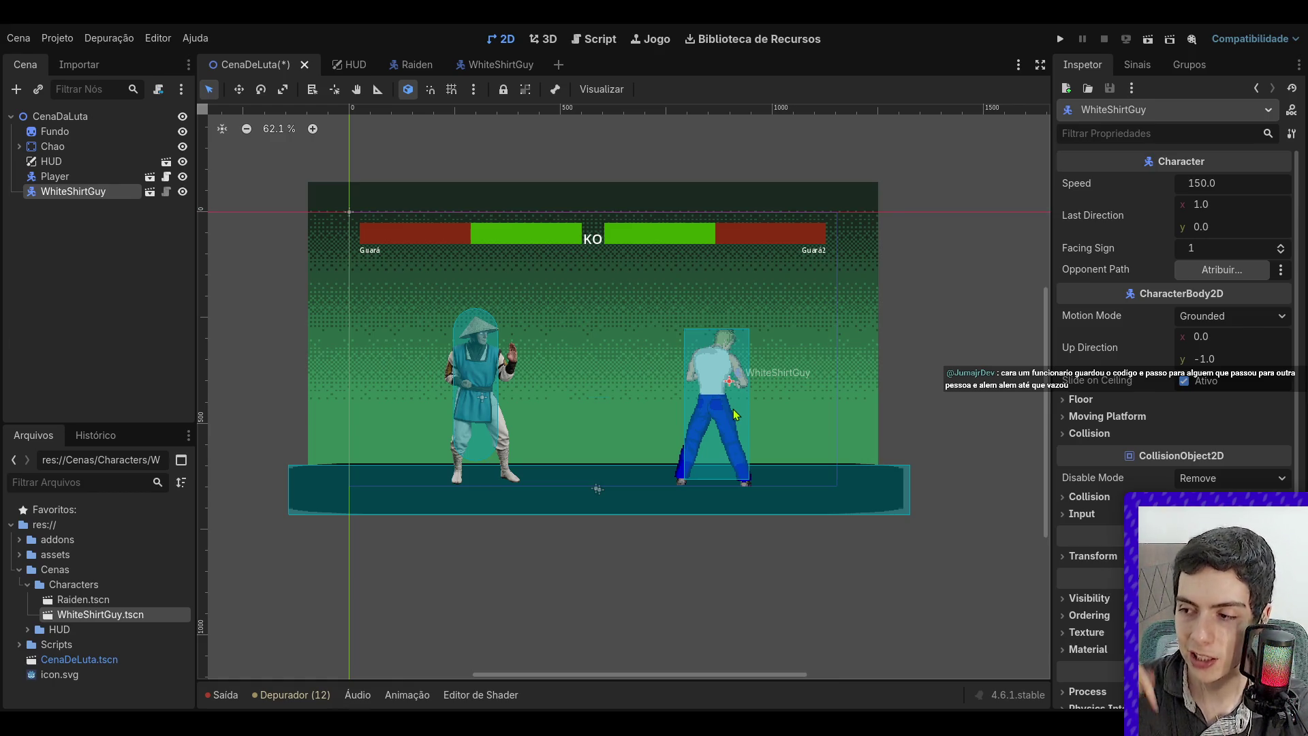
Save the fight scene and check WhiteShirtGuy's collision box in his own scene
{"action": "key", "text": "ctrl+s"}
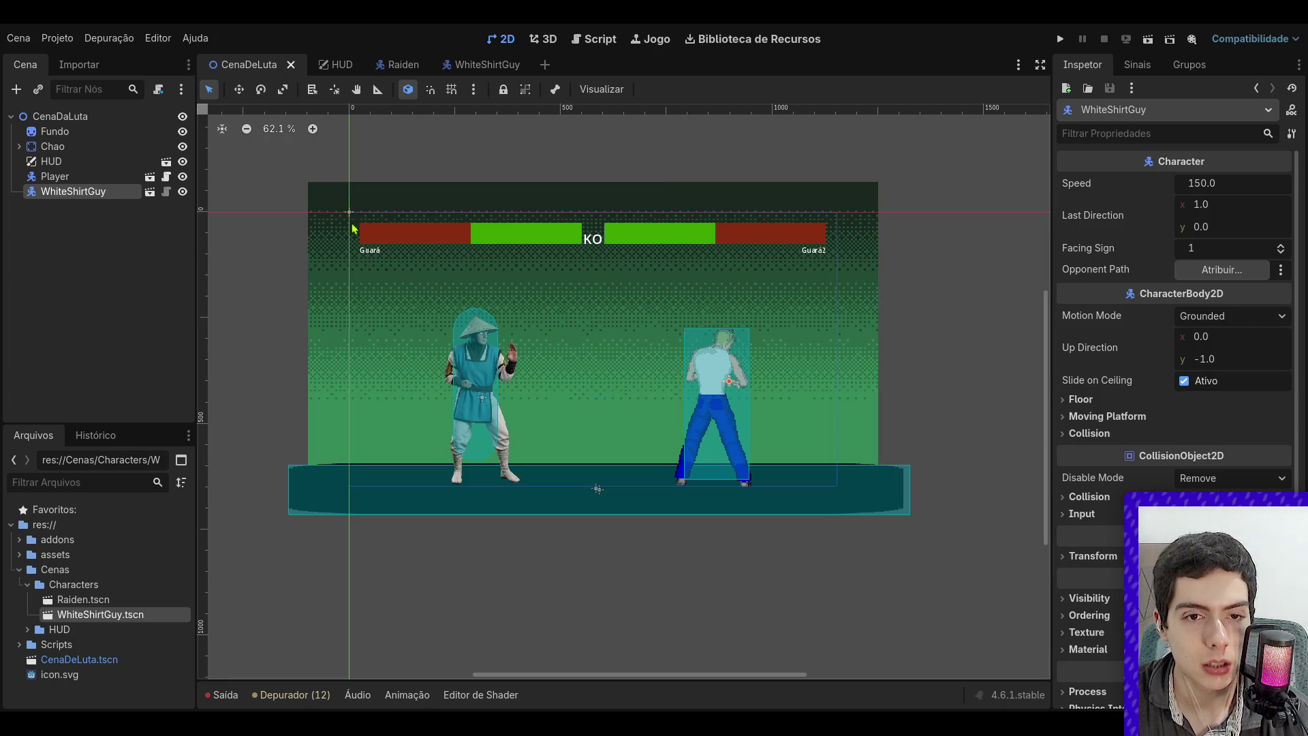
{"action": "left_click", "coordinate": [470, 68]}
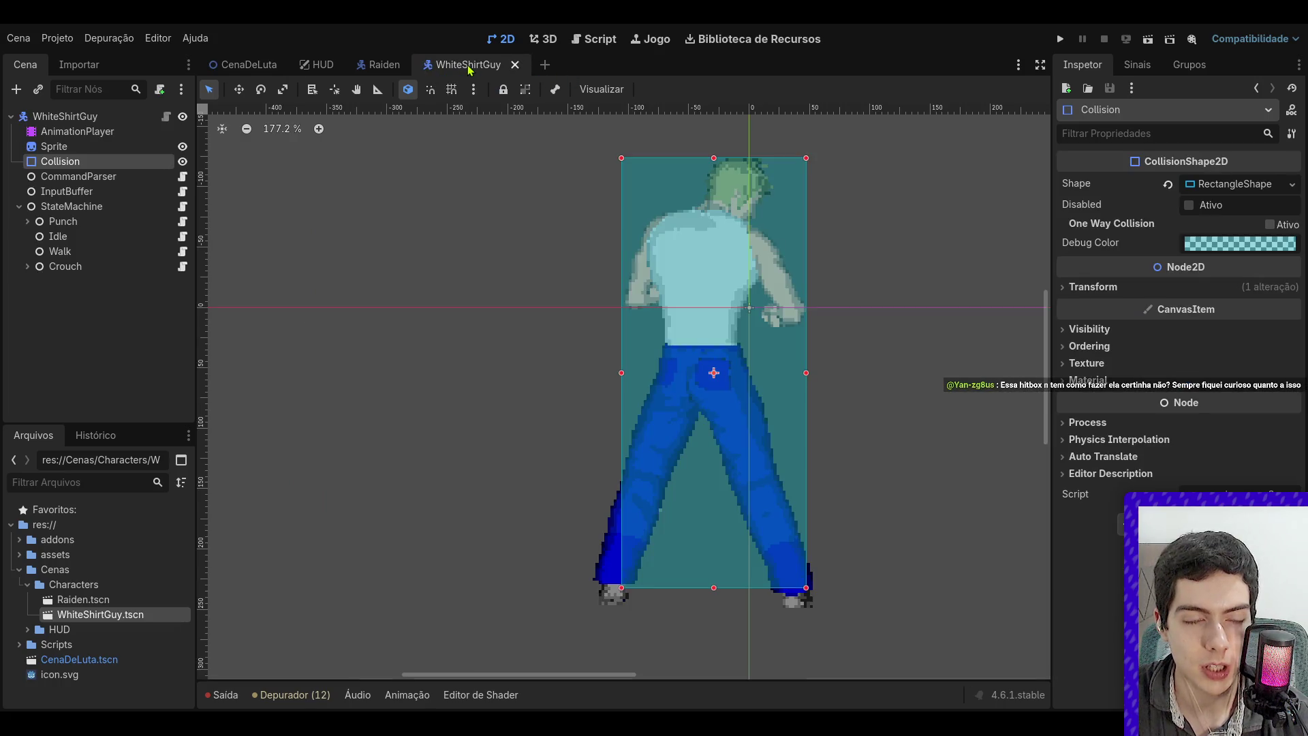
{"action": "scroll", "coordinate": [523, 243], "scroll_direction": "down", "scroll_amount": 4}
{"action": "scroll", "coordinate": [523, 243], "scroll_direction": "up", "scroll_amount": 1}
{"action": "left_click", "coordinate": [245, 68]}
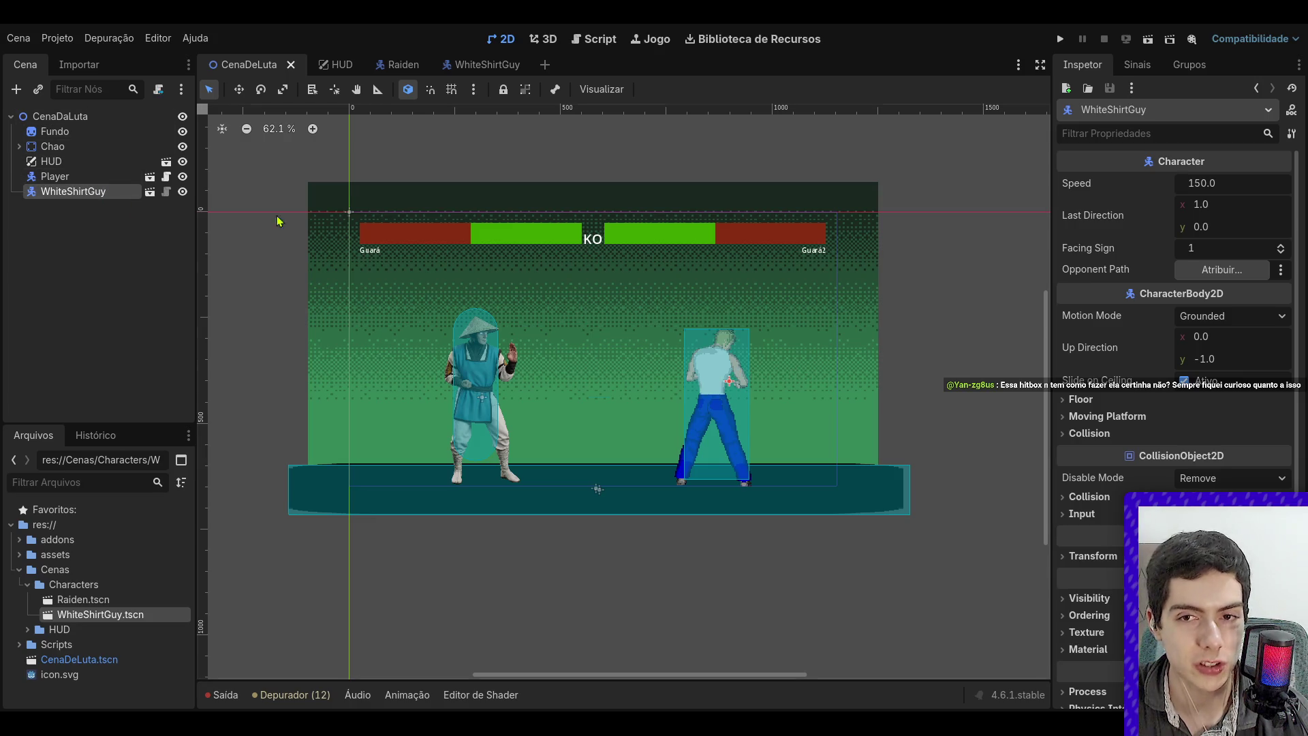
Try rotating the WhiteShirtGuy instance to -90 and then -270 degrees, undoing each
{"action": "left_click", "coordinate": [1093, 555]}
{"action": "scroll", "coordinate": [1093, 556], "scroll_direction": "down", "scroll_amount": 3}
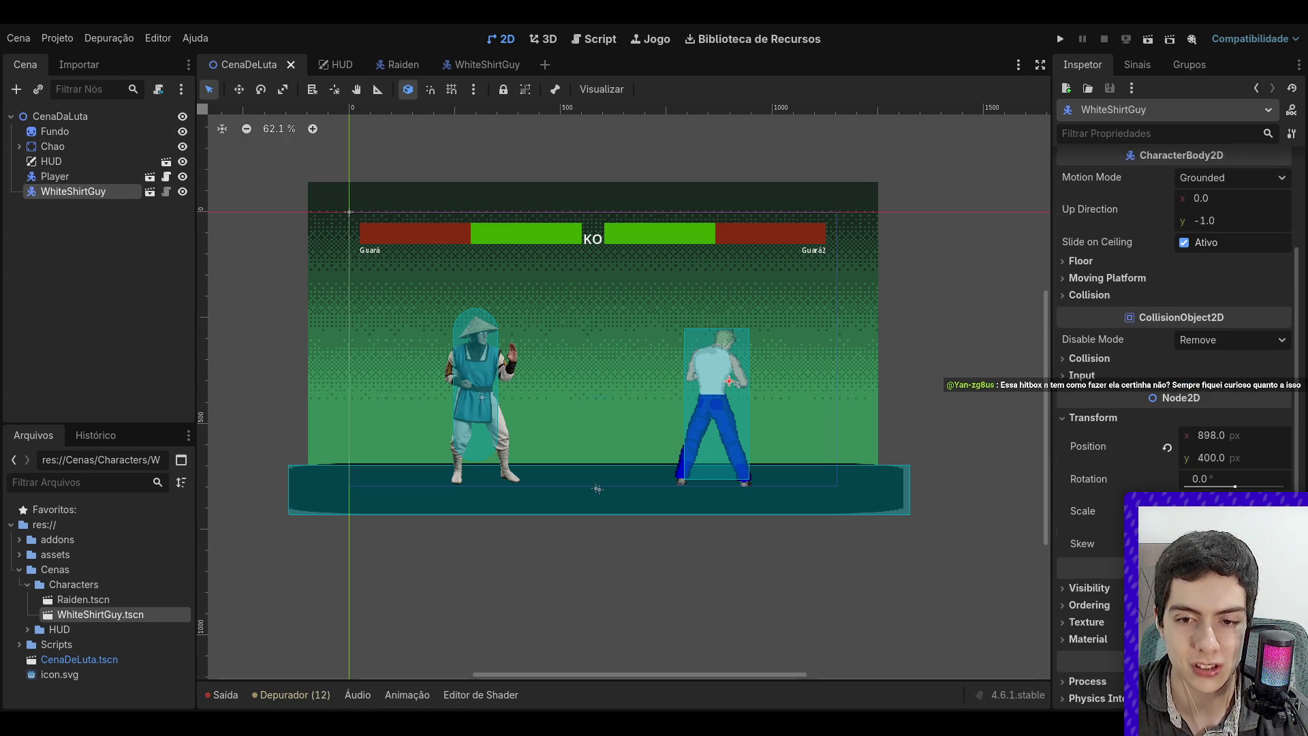
{"action": "left_click", "coordinate": [1241, 479]}
{"action": "type", "text": "-90"}
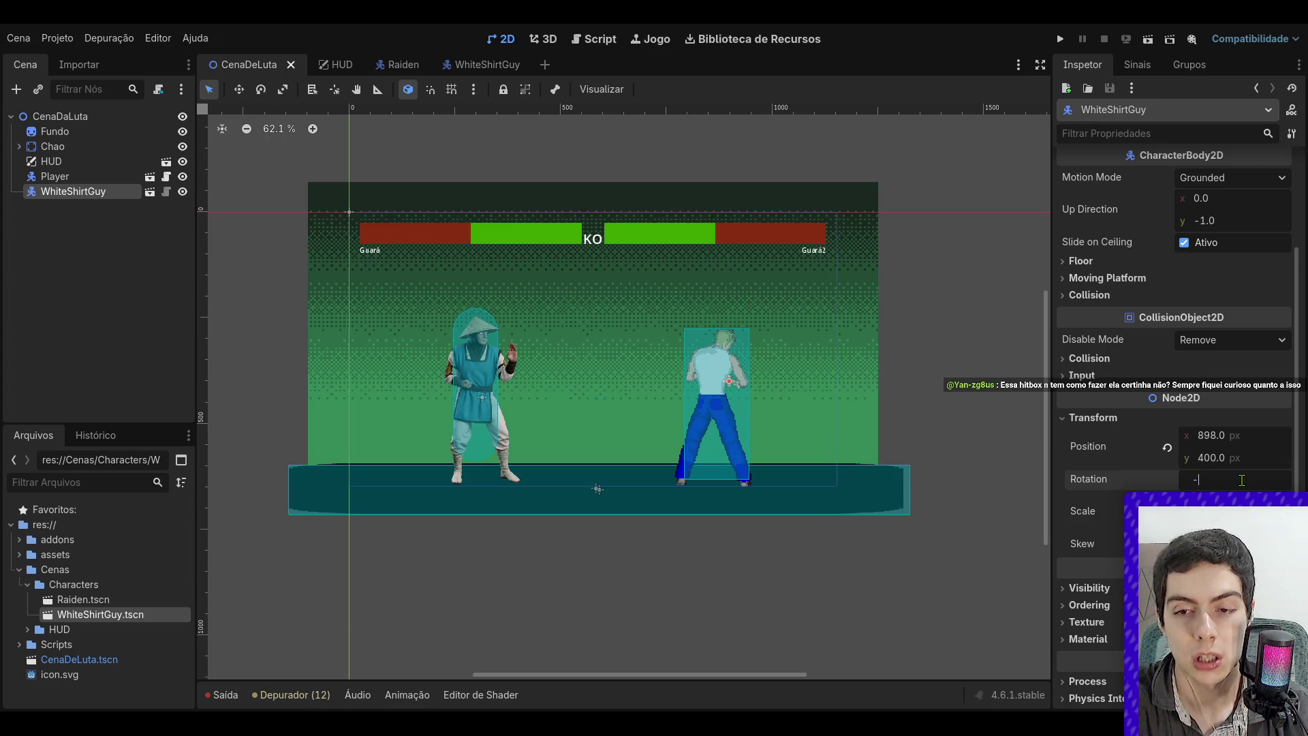
{"action": "key", "text": "Return"}
{"action": "key", "text": "ctrl+z"}
{"action": "left_click", "coordinate": [1242, 479]}
{"action": "type", "text": "-270"}
{"action": "key", "text": "Return"}
{"action": "key", "text": "ctrl+z"}
Try a 270-degree rotation and a slider spin, undoing back to rotation 0
{"action": "left_click", "coordinate": [1242, 480]}
{"action": "type", "text": "270"}
{"action": "key", "text": "Return"}
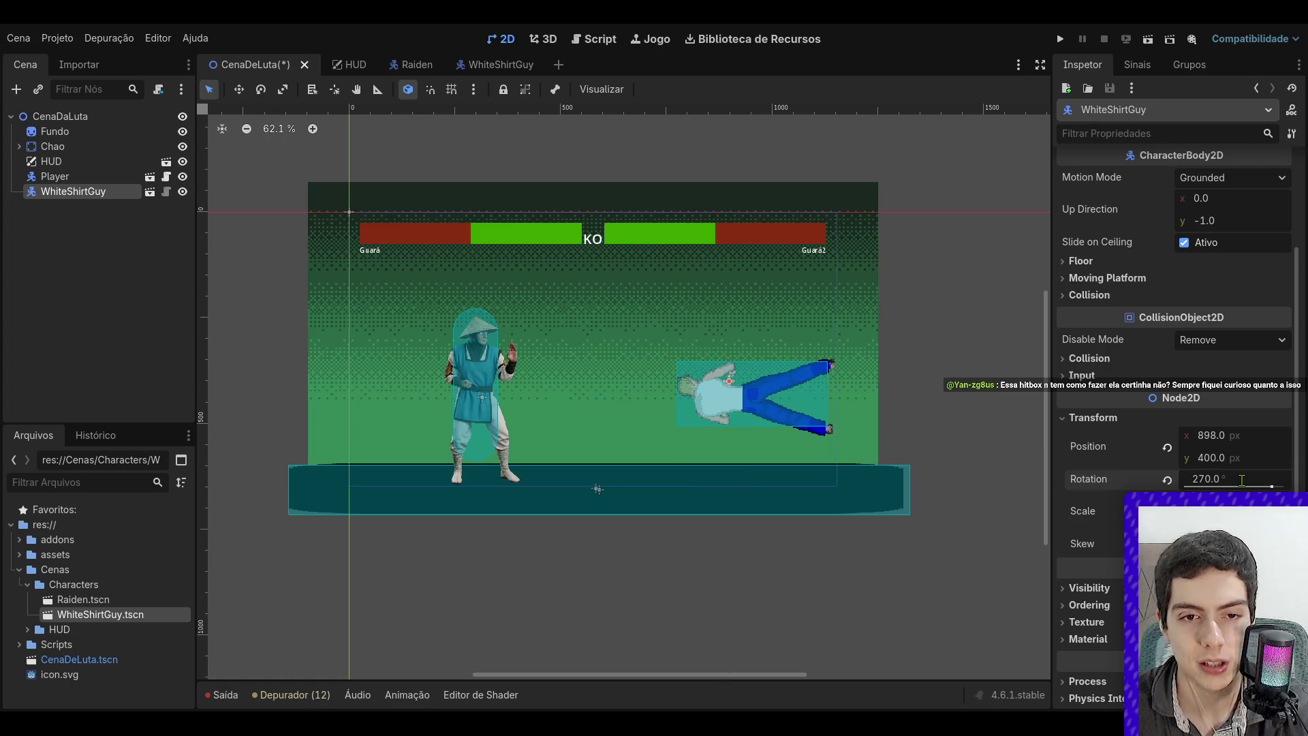
{"action": "key", "text": "ctrl+z"}
{"action": "left_click_drag", "start_coordinate": [1235, 486], "coordinate": [1186, 486]}
{"action": "key", "text": "ctrl+z"}
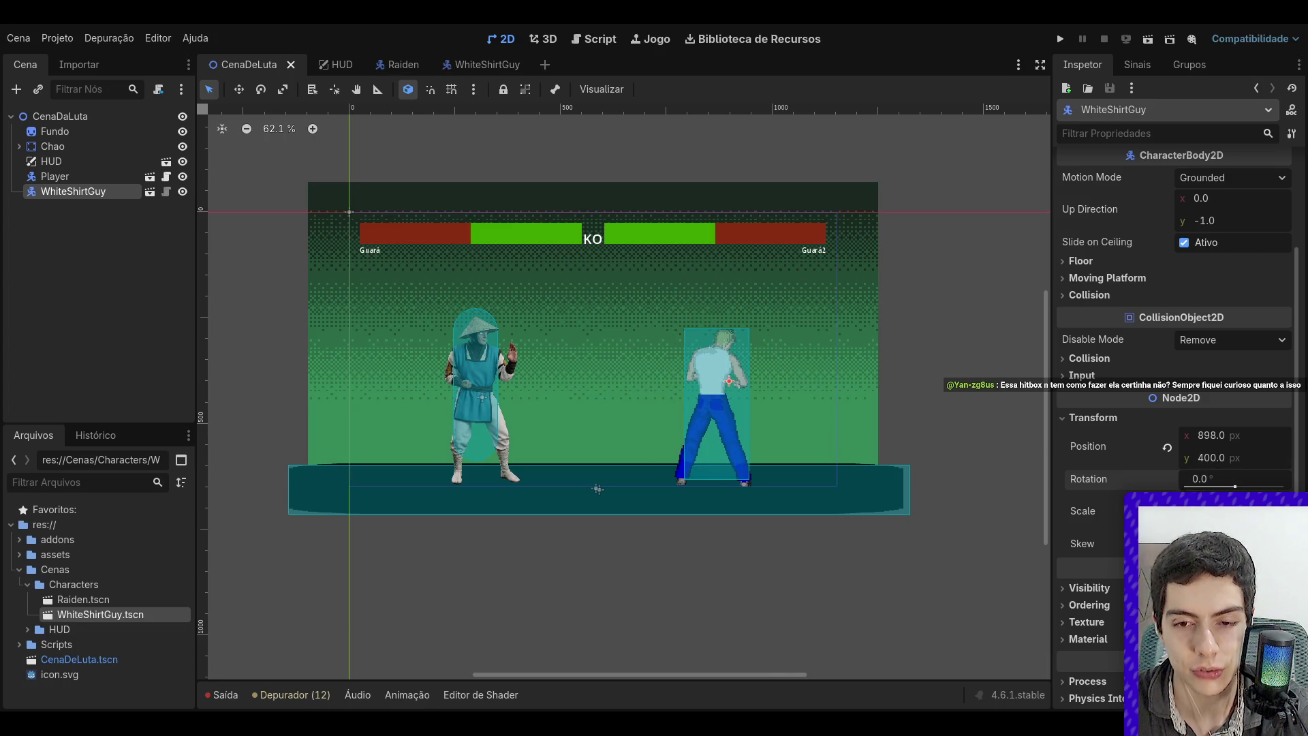
{"action": "left_click", "coordinate": [482, 64]}
Inspect WhiteShirtGuy's root node, expanding its collision layer and transform properties
{"action": "left_click", "coordinate": [151, 130]}
{"action": "left_click", "coordinate": [151, 147]}
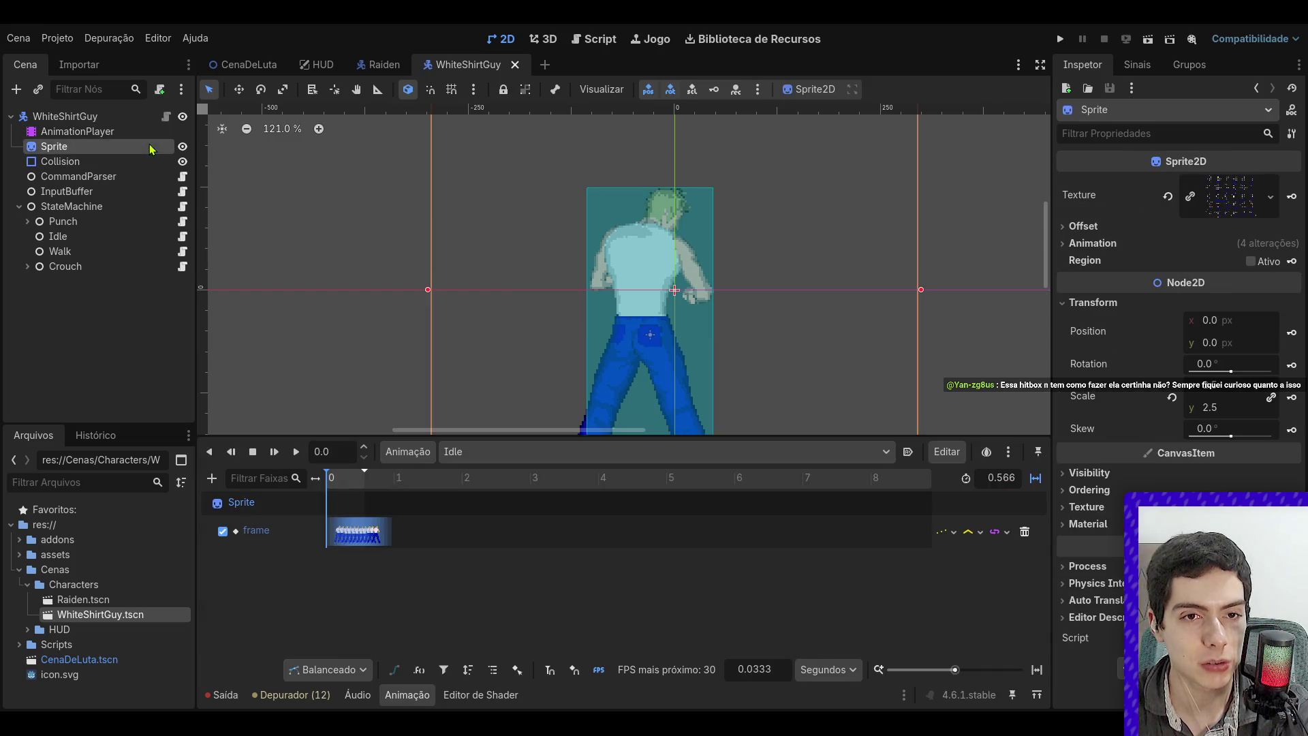
{"action": "scroll", "coordinate": [754, 210], "scroll_direction": "down", "scroll_amount": 6}
{"action": "scroll", "coordinate": [754, 262], "scroll_direction": "up", "scroll_amount": 1}
{"action": "left_click", "coordinate": [753, 262]}
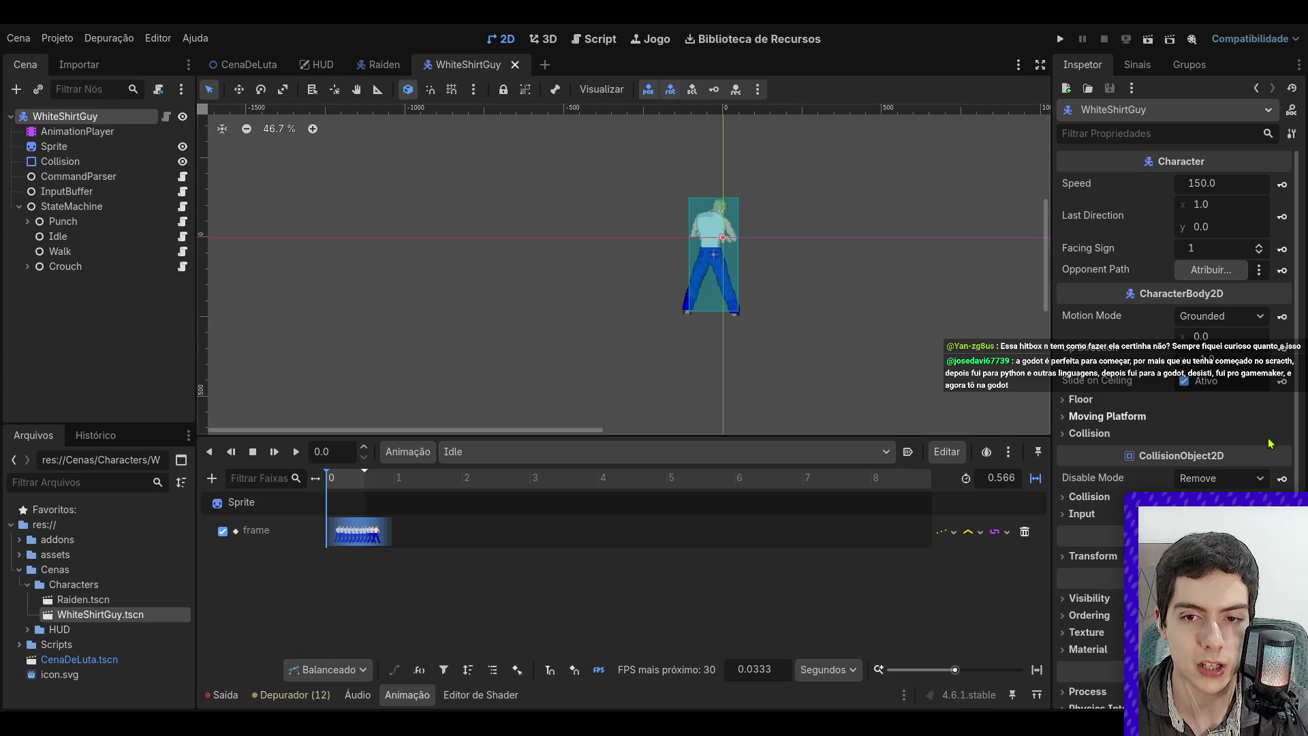
{"action": "left_click", "coordinate": [1089, 497]}
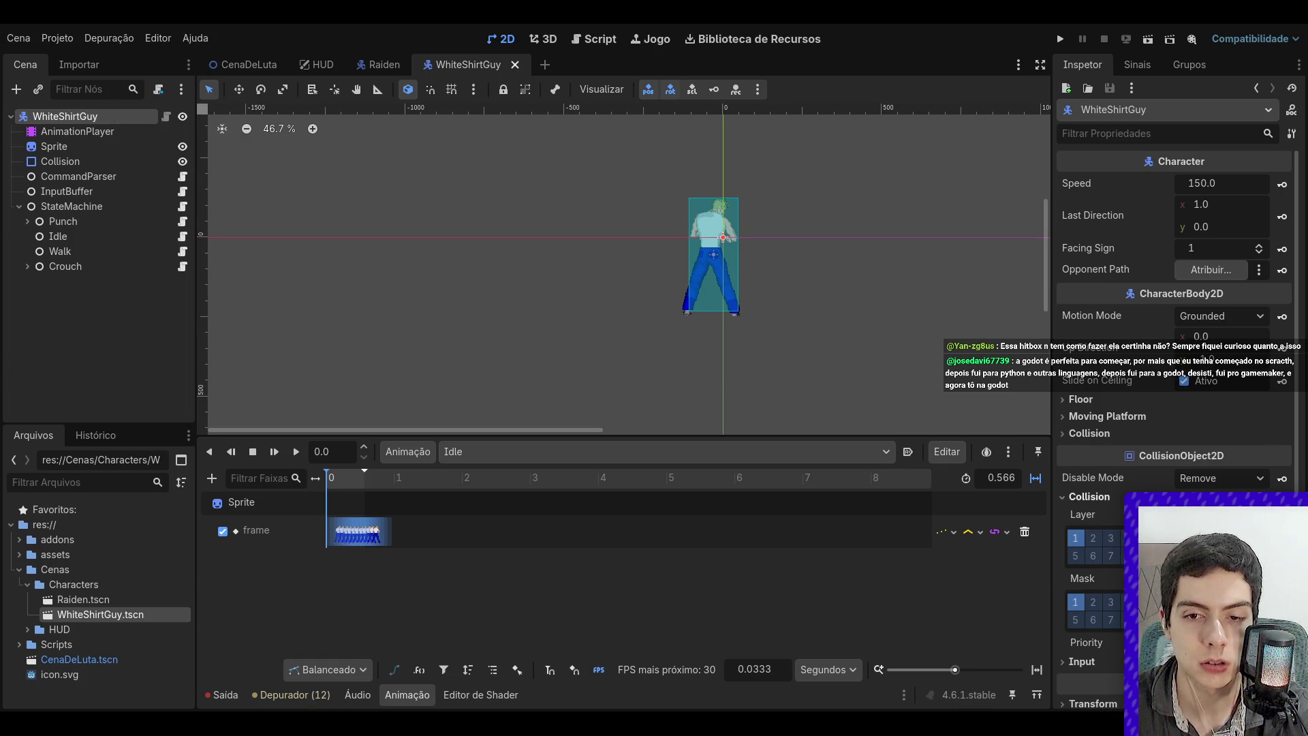
{"action": "scroll", "coordinate": [1158, 409], "scroll_direction": "down", "scroll_amount": 4}
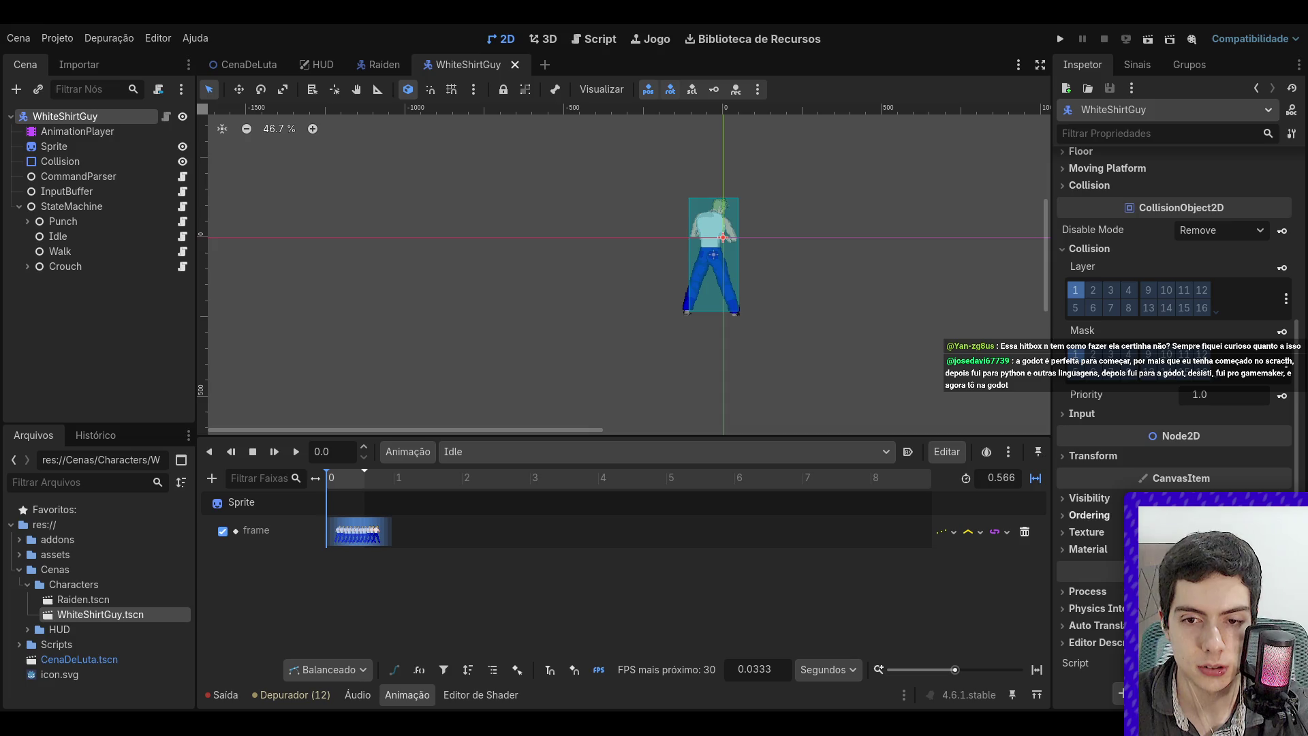
{"action": "left_click", "coordinate": [1145, 456]}
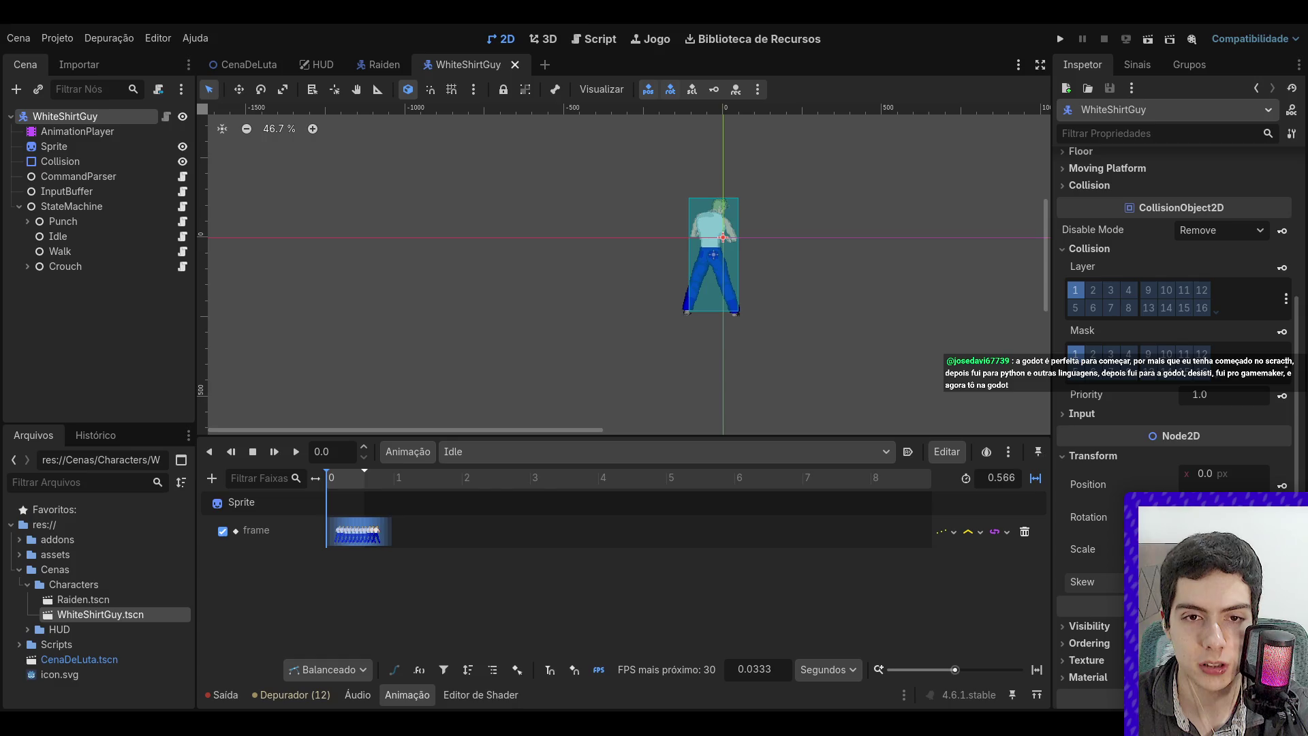
{"action": "scroll", "coordinate": [1172, 477], "scroll_direction": "down", "scroll_amount": 2}
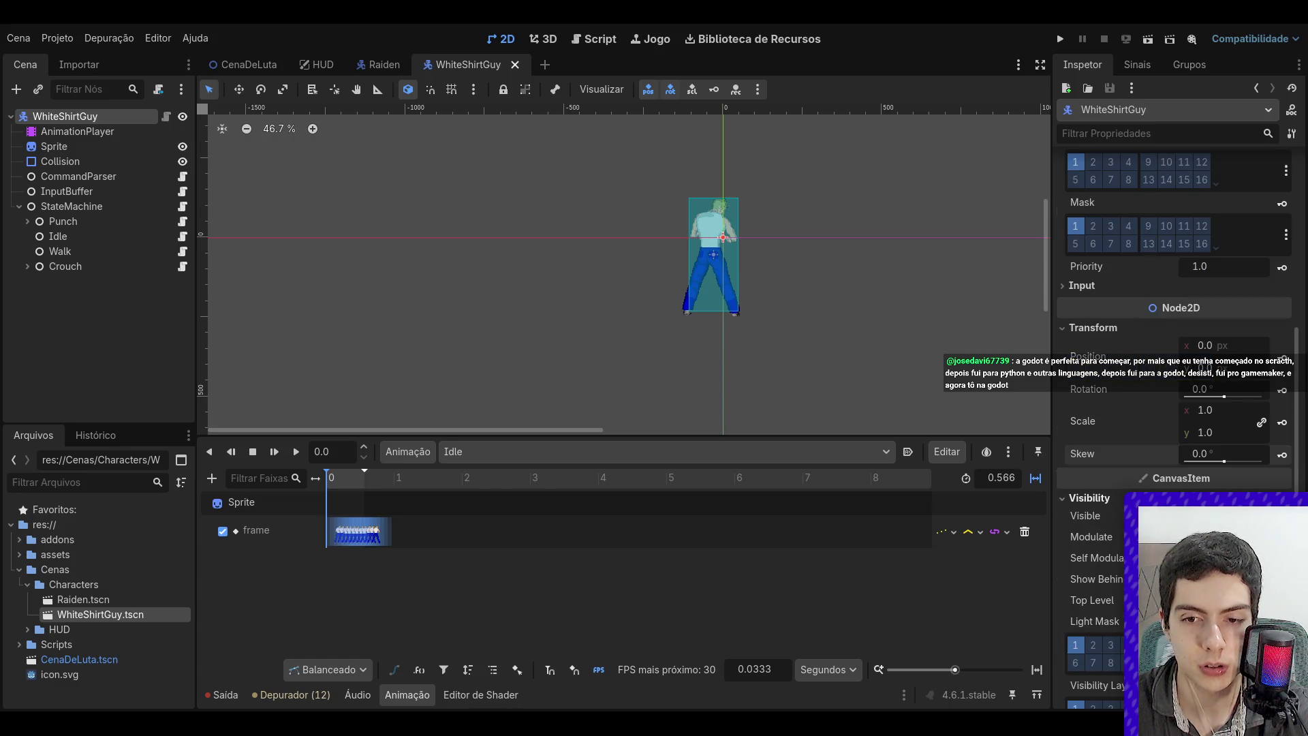
{"action": "left_click", "coordinate": [1089, 498]}
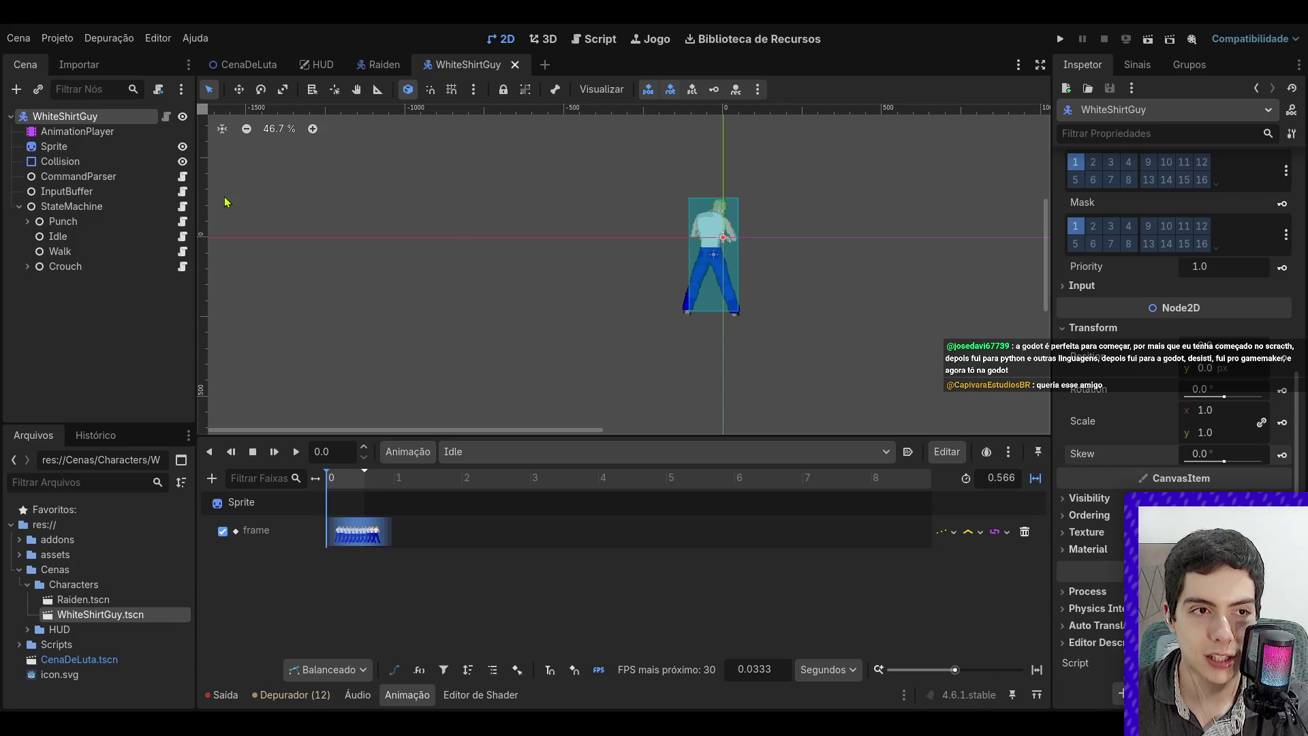
Select the Sprite and expand its Offset section to reveal the flip options
{"action": "left_click", "coordinate": [75, 146]}
{"action": "left_click_drag", "start_coordinate": [1231, 372], "coordinate": [1231, 372]}
{"action": "left_click", "coordinate": [1139, 228]}
{"action": "left_click", "coordinate": [1139, 228]}
{"action": "left_click", "coordinate": [1140, 244]}
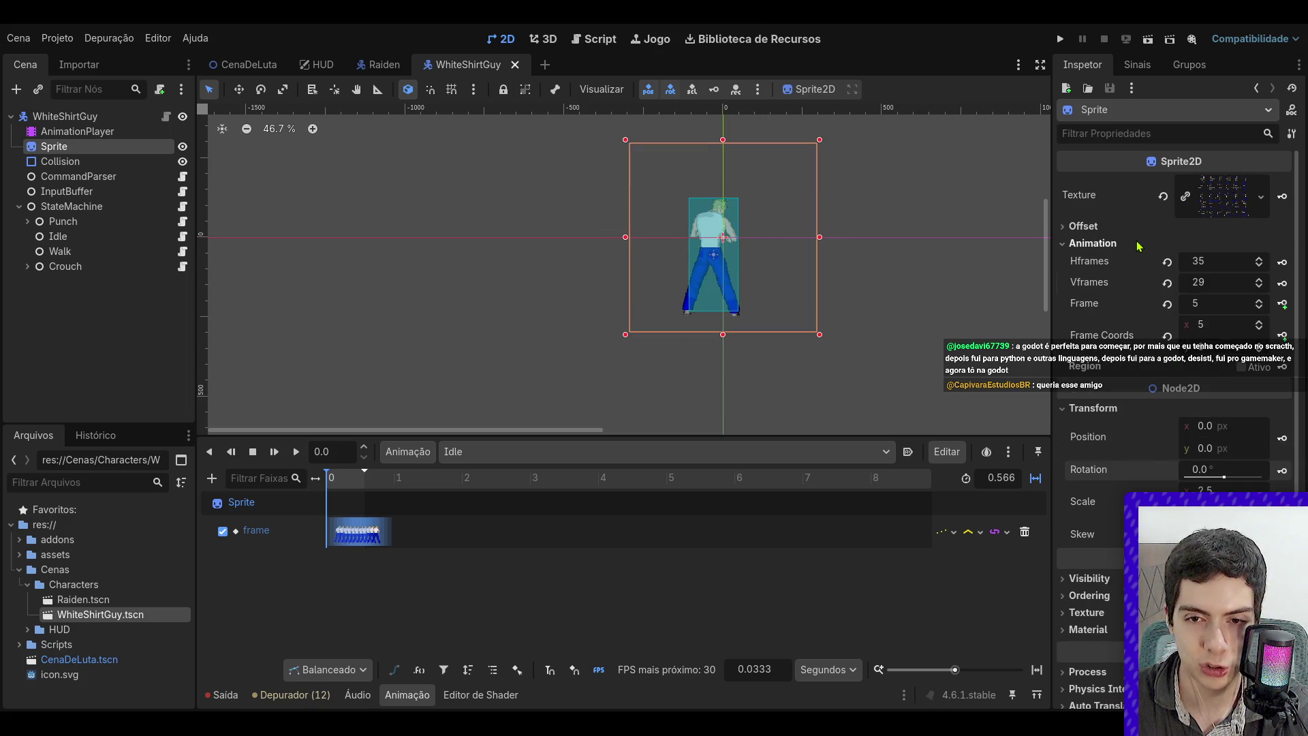
{"action": "left_click", "coordinate": [1139, 244]}
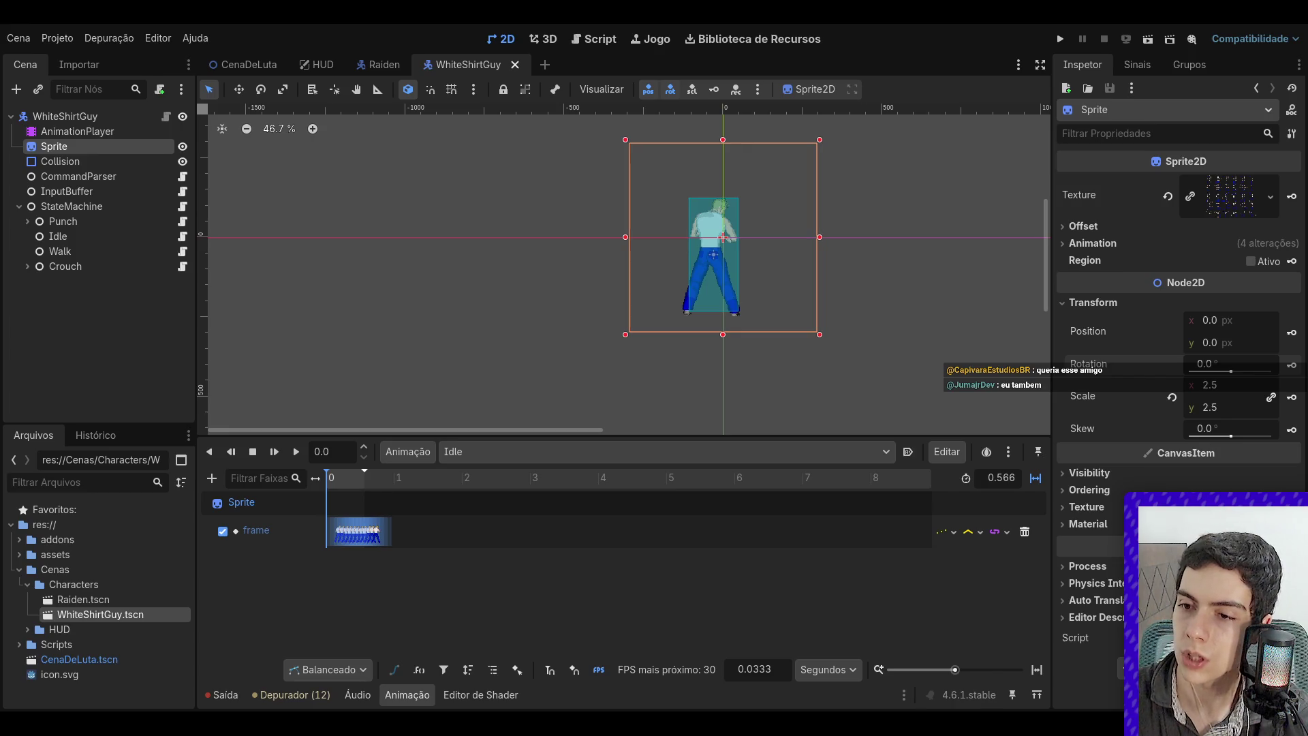
{"action": "left_click", "coordinate": [1127, 227]}
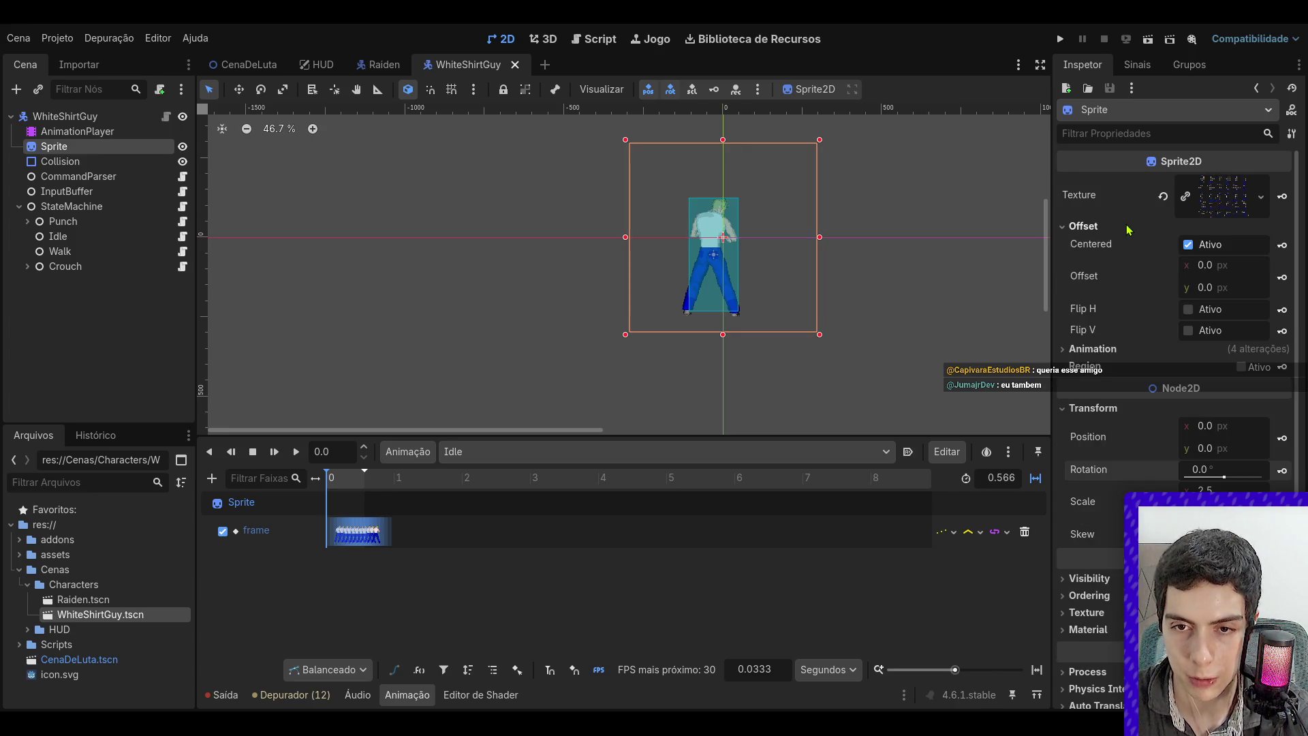
Toggle Flip H repeatedly to compare the mirrored sprite with the collision box, leaving it unflipped and saved
{"action": "left_click", "coordinate": [1191, 311]}
{"action": "left_click", "coordinate": [1193, 312]}
{"action": "key", "text": "ctrl+s"}
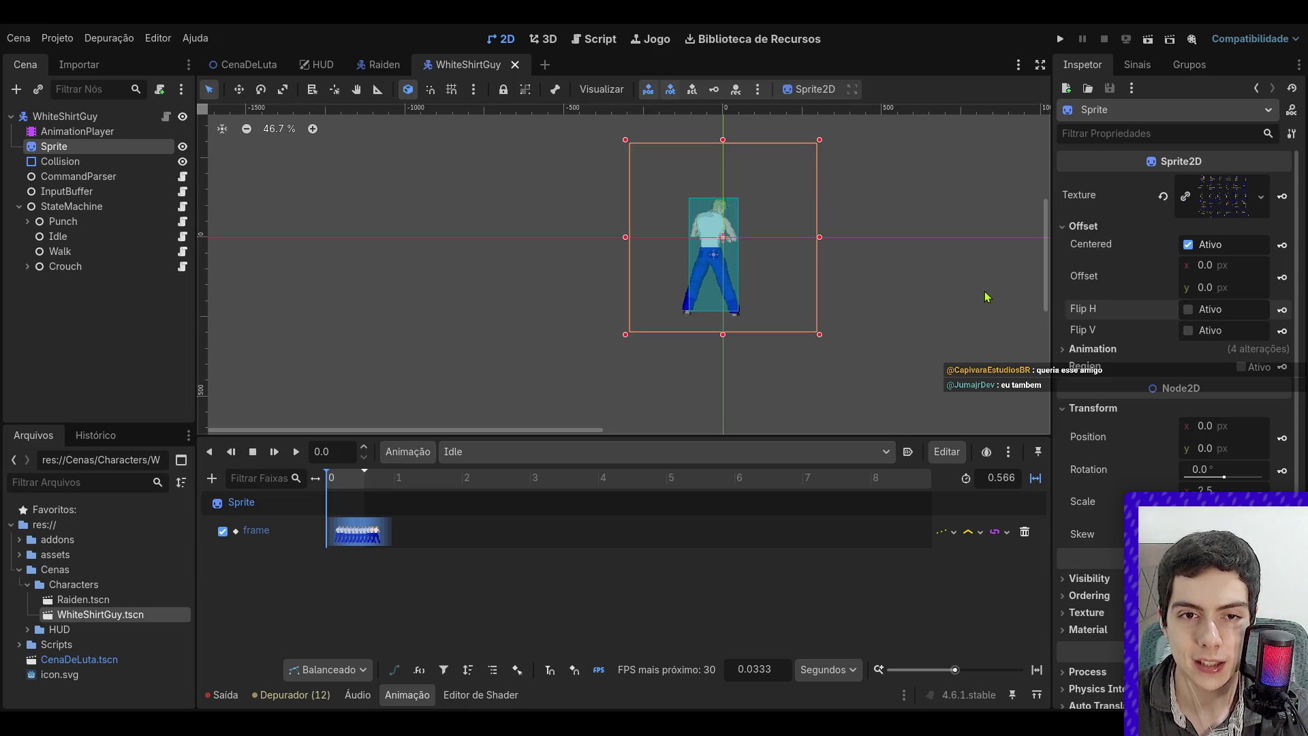
{"action": "left_click", "coordinate": [1190, 311]}
{"action": "left_click", "coordinate": [1190, 312]}
{"action": "left_click", "coordinate": [1189, 312]}
{"action": "left_click", "coordinate": [1189, 311]}
{"action": "left_click", "coordinate": [1189, 312]}
{"action": "left_click", "coordinate": [1189, 311]}
{"action": "left_click", "coordinate": [1189, 311]}
{"action": "left_click", "coordinate": [1189, 311]}
{"action": "left_click", "coordinate": [1189, 311]}
{"action": "left_click", "coordinate": [1189, 311]}
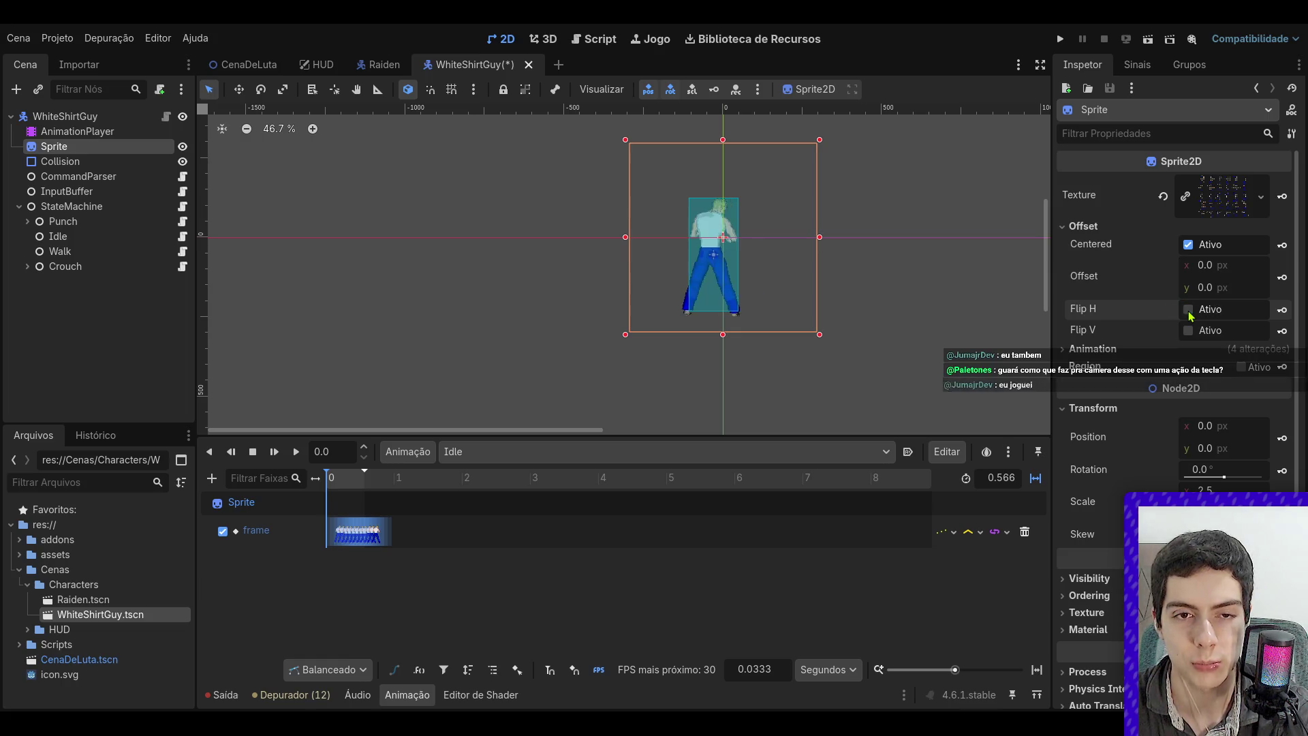
{"action": "left_click", "coordinate": [1189, 311]}
{"action": "left_click", "coordinate": [1189, 310]}
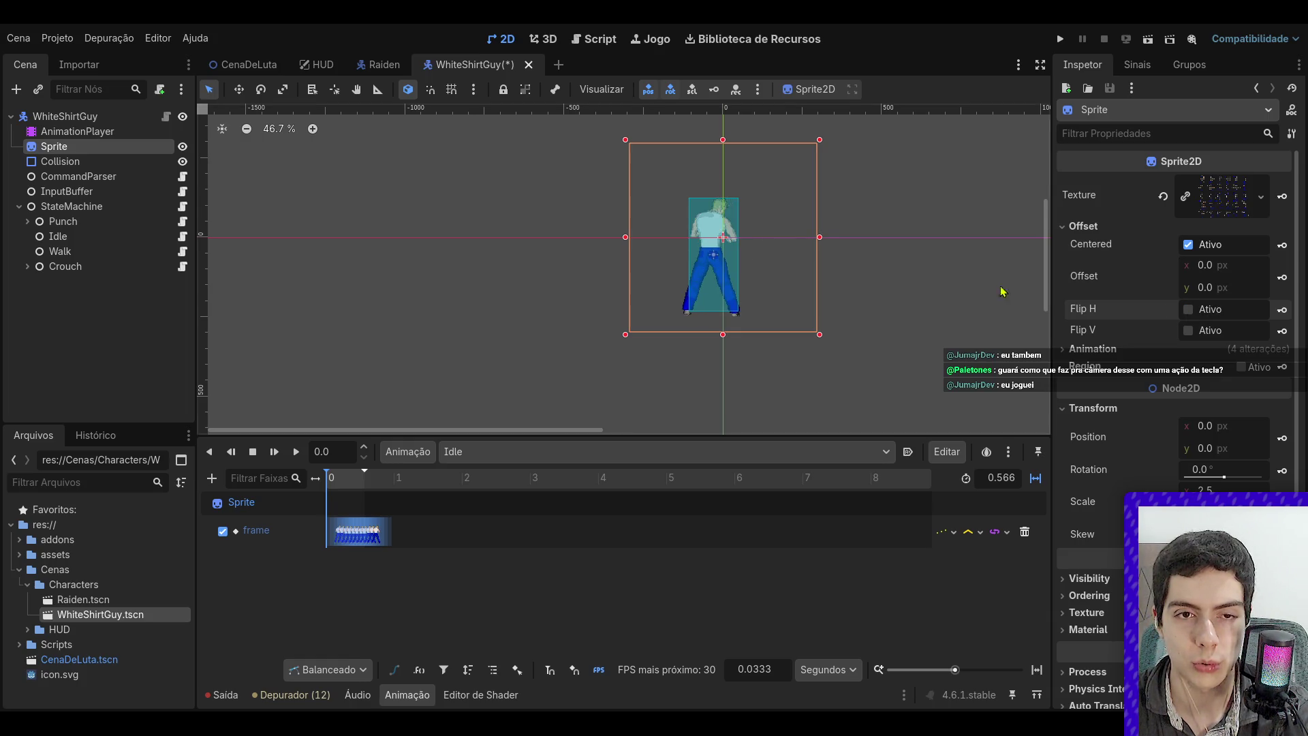
{"action": "scroll", "coordinate": [790, 239], "scroll_direction": "up", "scroll_amount": 5}
{"action": "left_click", "coordinate": [864, 266]}
{"action": "key", "text": "ctrl+s"}
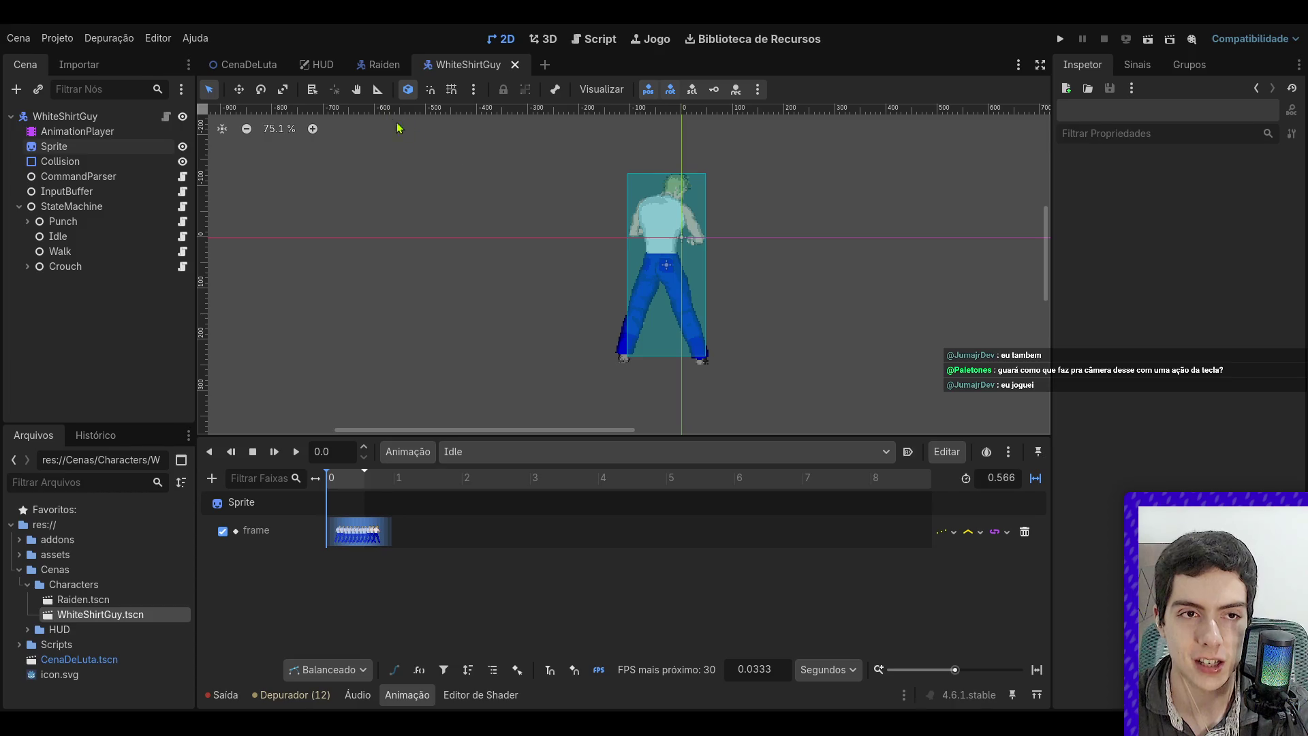
Toggle Flip H on Raiden's AnimatedSprite2D twice against his capsule, then collapse WhiteShirtGuy's StateMachine node
{"action": "left_click", "coordinate": [365, 66]}
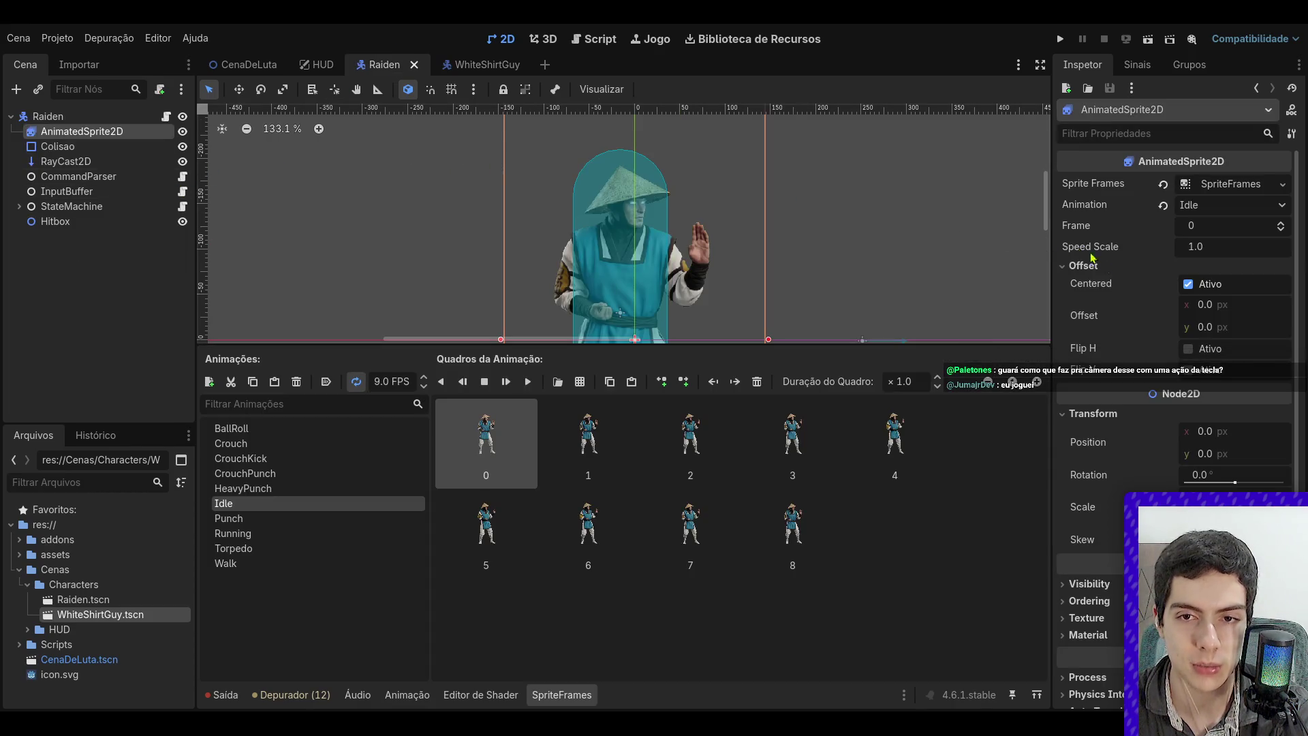
{"action": "left_click", "coordinate": [1189, 349]}
{"action": "left_click", "coordinate": [1189, 350]}
{"action": "left_click", "coordinate": [1189, 349]}
{"action": "left_click", "coordinate": [1189, 350]}
{"action": "scroll", "coordinate": [611, 121], "scroll_direction": "down", "scroll_amount": 6}
{"action": "scroll", "coordinate": [664, 151], "scroll_direction": "up", "scroll_amount": 1}
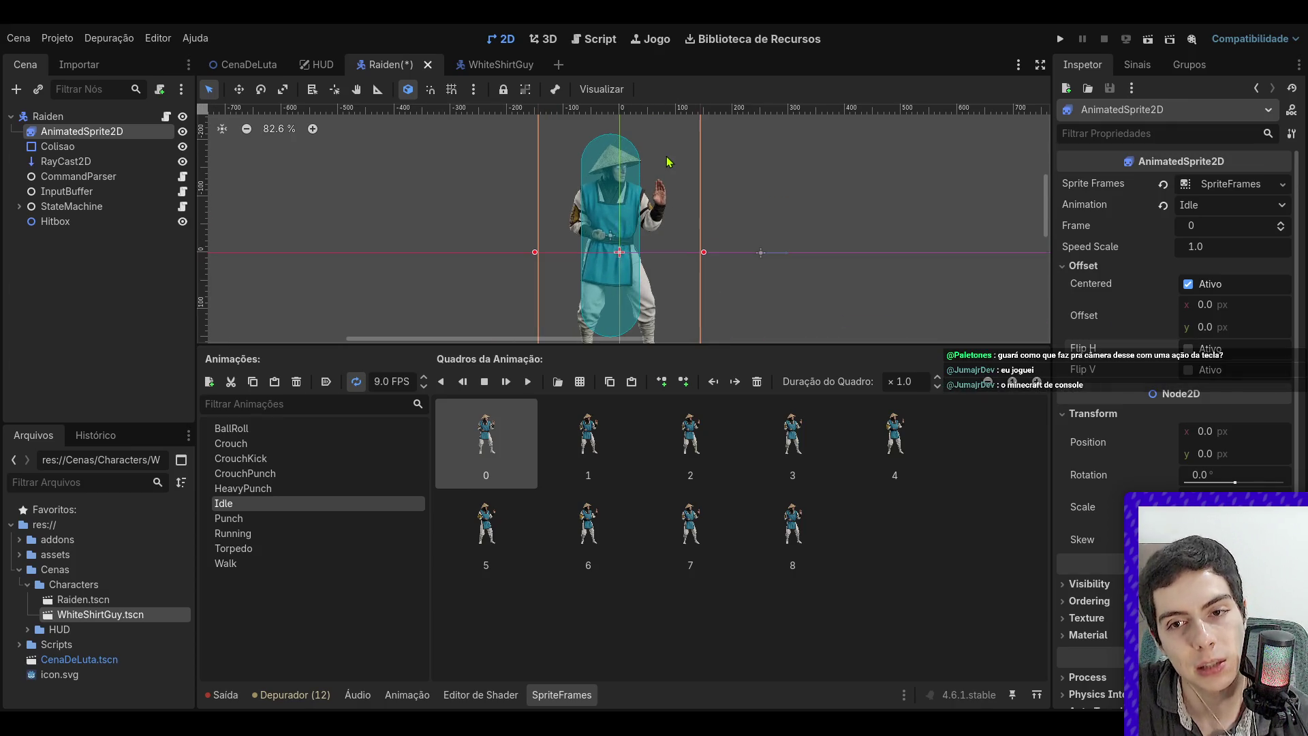
{"action": "left_click", "coordinate": [490, 65]}
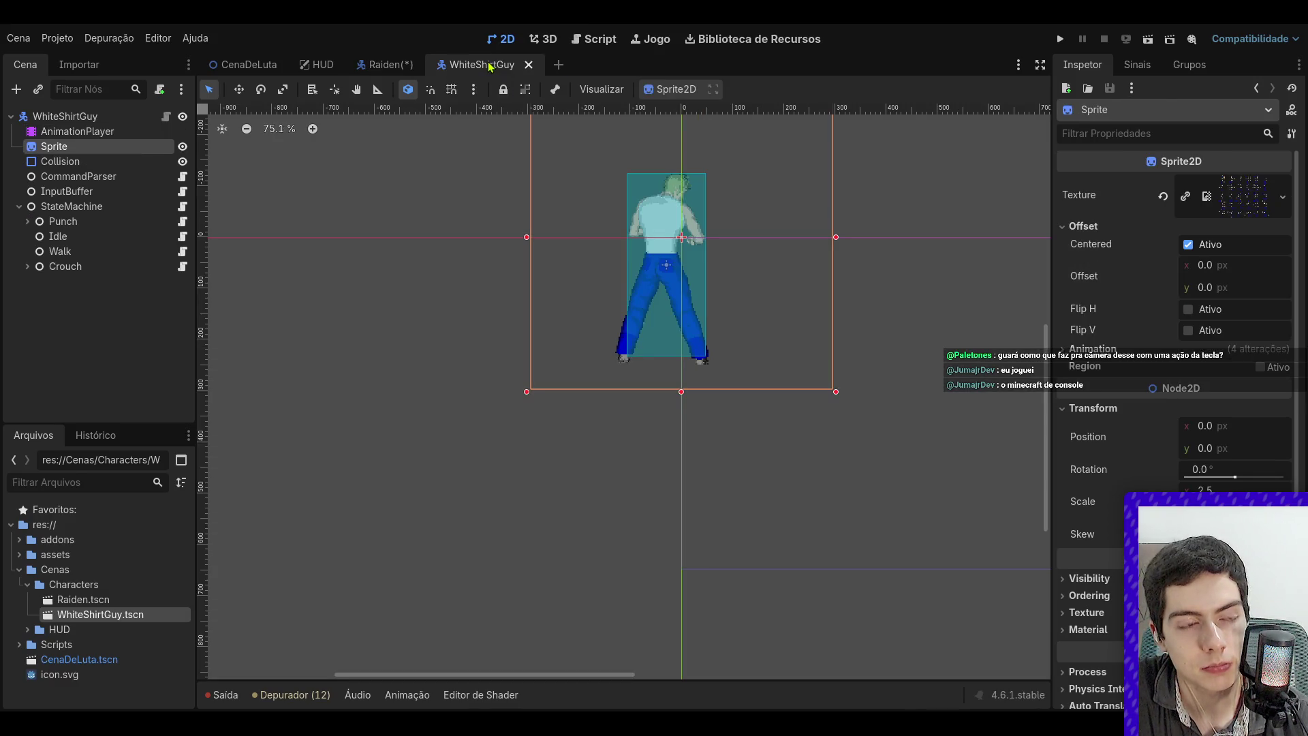
{"action": "left_click", "coordinate": [19, 207]}
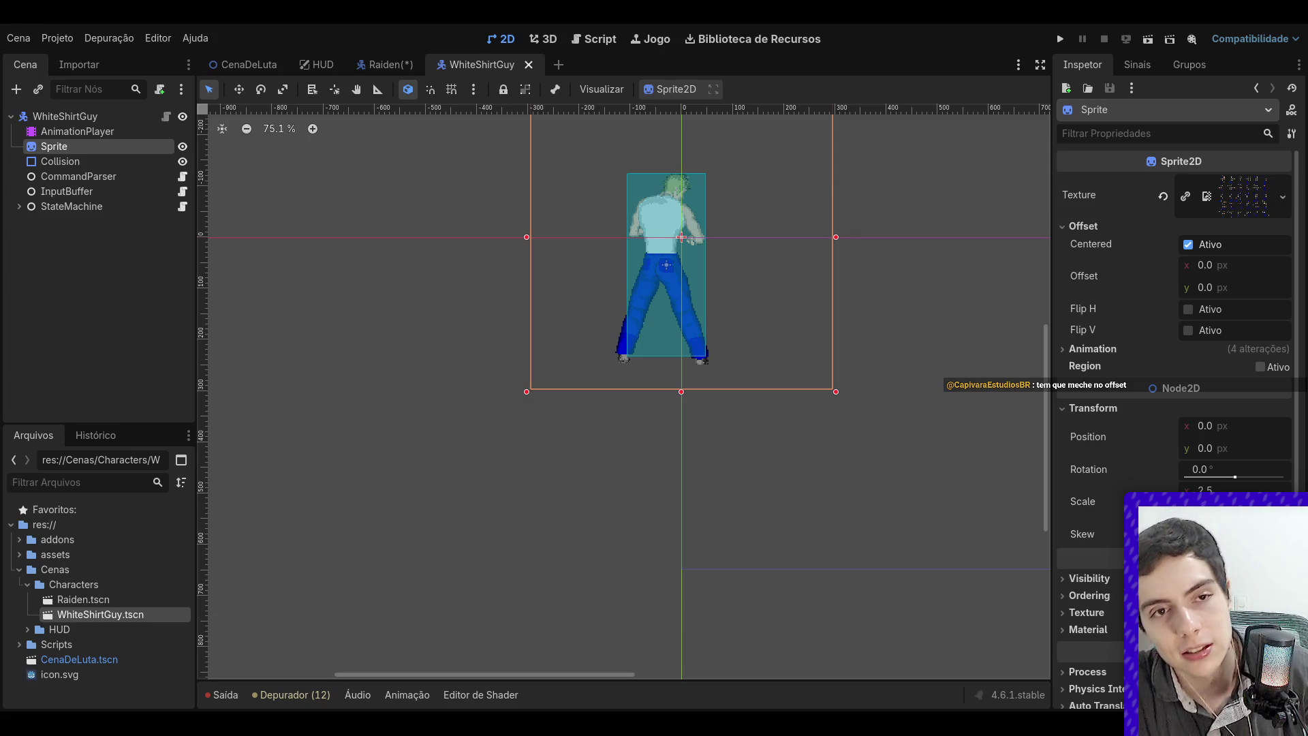
Check the Collision shape of WhiteShirtGuy in the viewport
{"action": "left_click", "coordinate": [952, 198]}
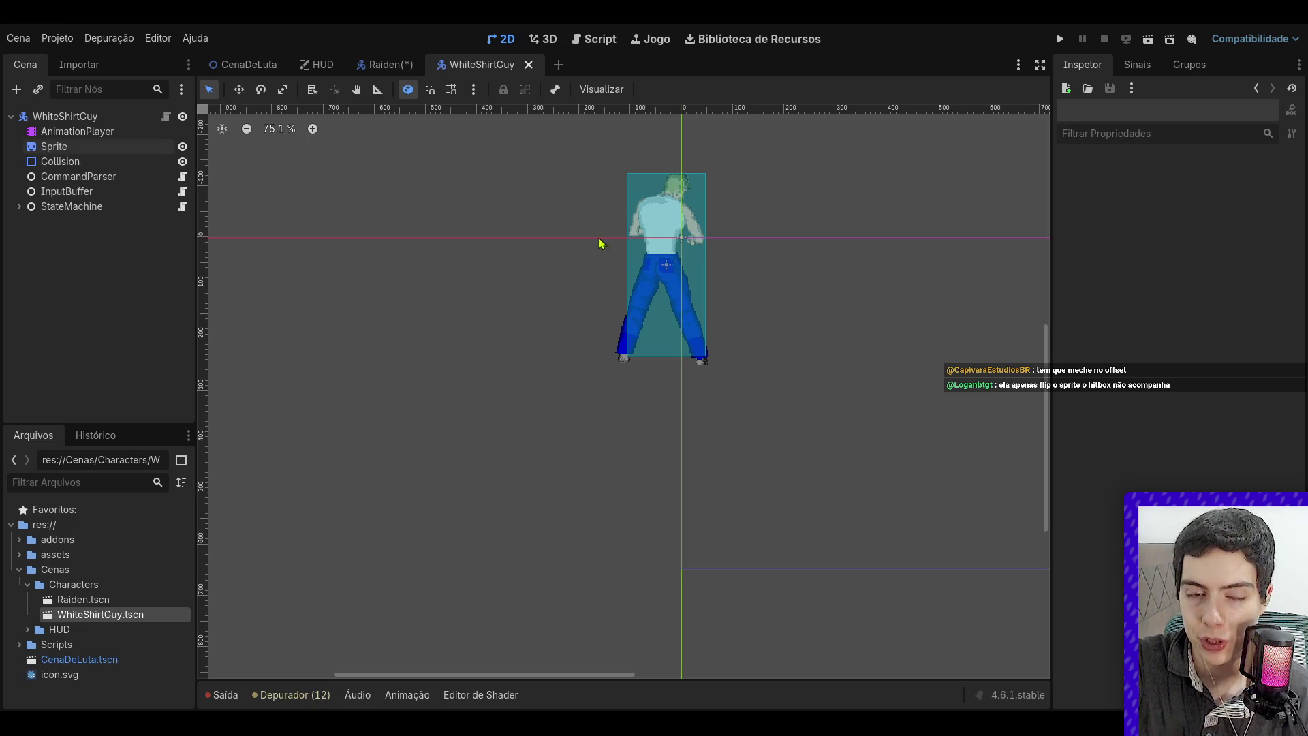
{"action": "scroll", "coordinate": [599, 240], "scroll_direction": "up", "scroll_amount": 4}
{"action": "scroll", "coordinate": [673, 205], "scroll_direction": "down", "scroll_amount": 2}
{"action": "scroll", "coordinate": [647, 198], "scroll_direction": "up", "scroll_amount": 5}
{"action": "left_click", "coordinate": [639, 156]}
{"action": "left_click", "coordinate": [518, 137]}
In the Raiden scene, hide the animation frames panel and inspect the Colisao capsule and root body
{"action": "left_click", "coordinate": [384, 64]}
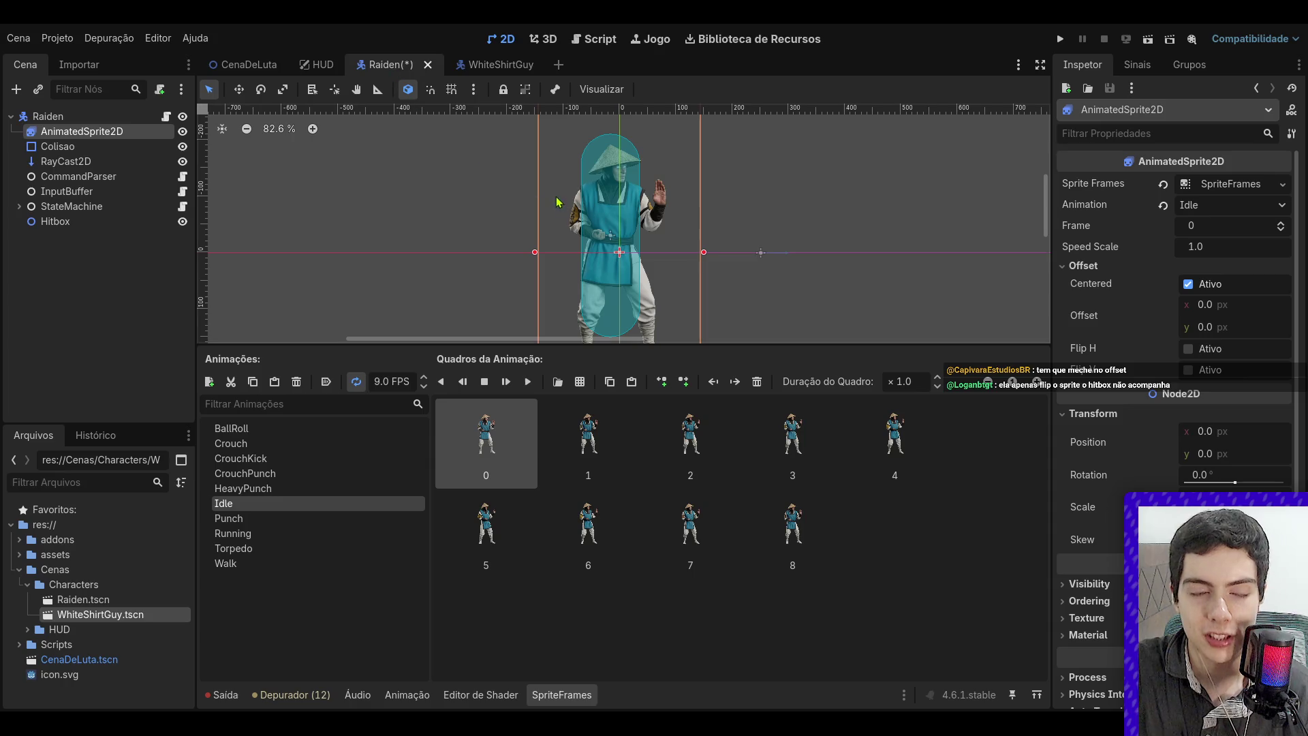
{"action": "scroll", "coordinate": [518, 246], "scroll_direction": "up", "scroll_amount": 2}
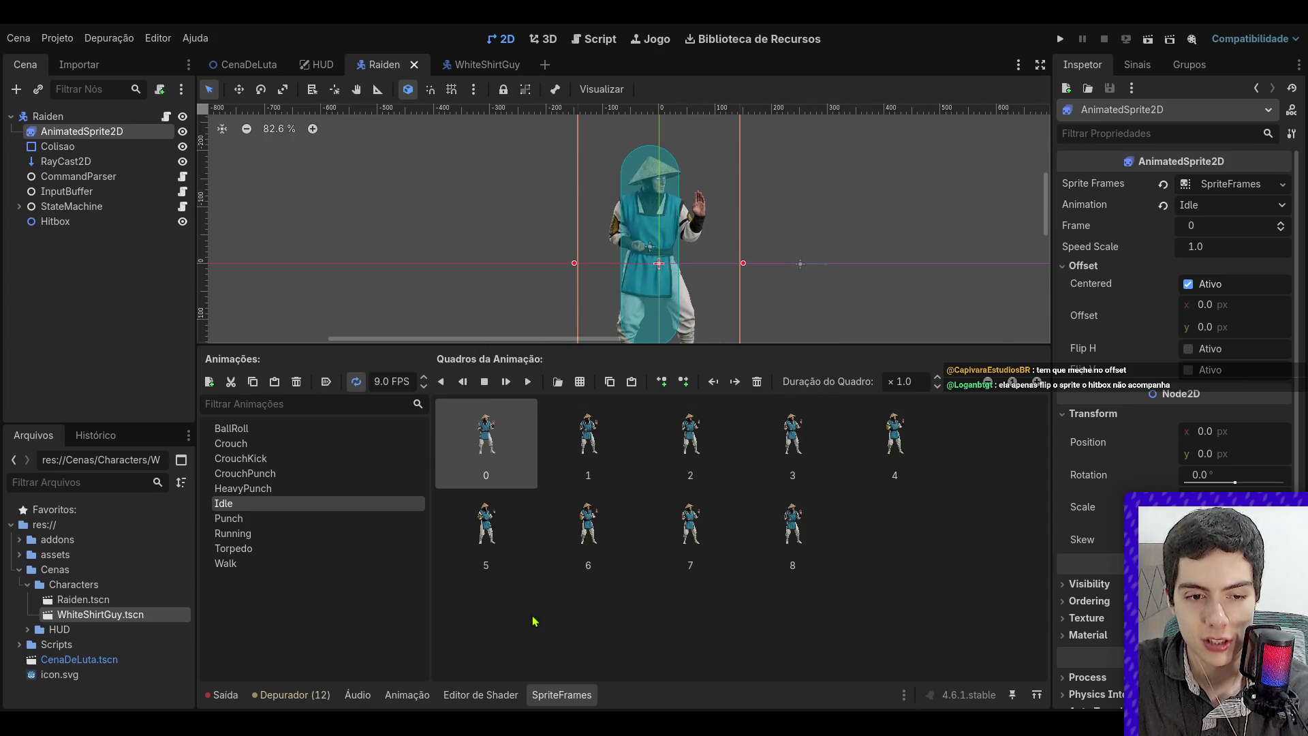
{"action": "left_click", "coordinate": [561, 695]}
{"action": "scroll", "coordinate": [593, 374], "scroll_direction": "up", "scroll_amount": 3}
{"action": "scroll", "coordinate": [613, 306], "scroll_direction": "down", "scroll_amount": 4}
{"action": "scroll", "coordinate": [621, 231], "scroll_direction": "up", "scroll_amount": 4}
{"action": "left_click", "coordinate": [622, 225]}
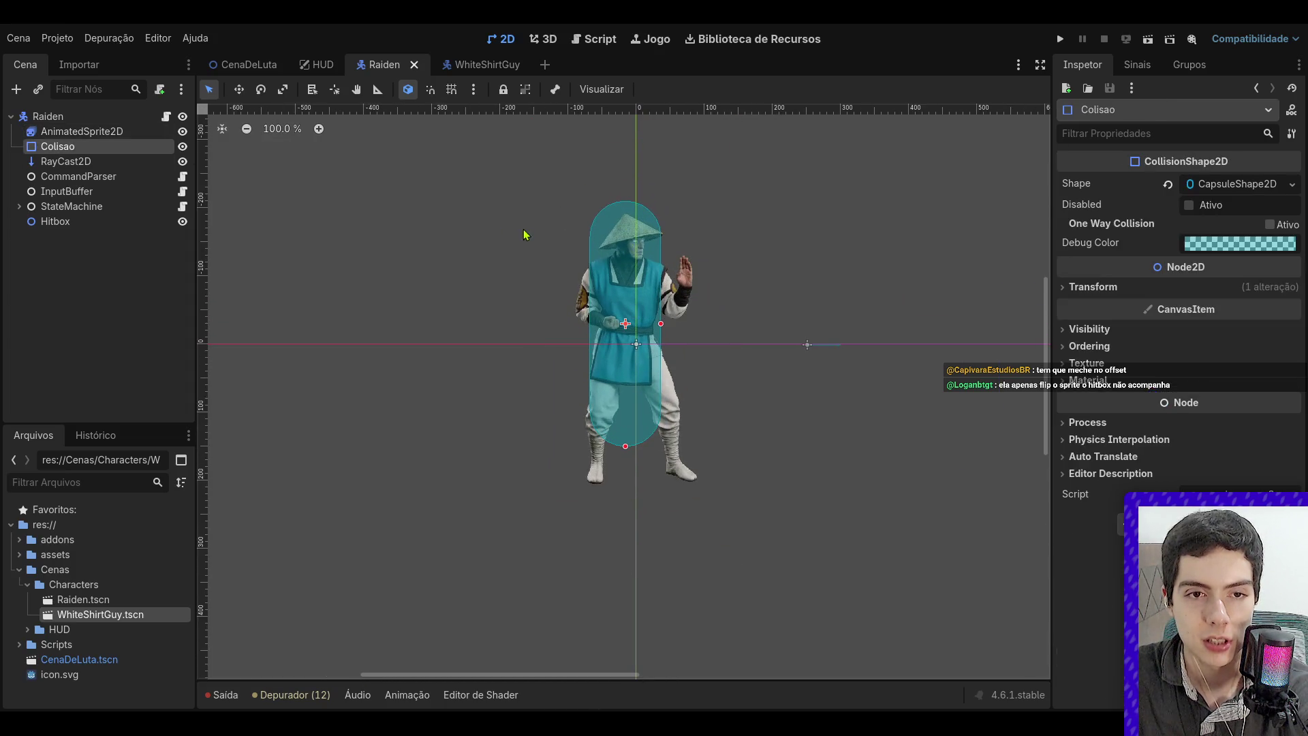
{"action": "left_click", "coordinate": [71, 117]}
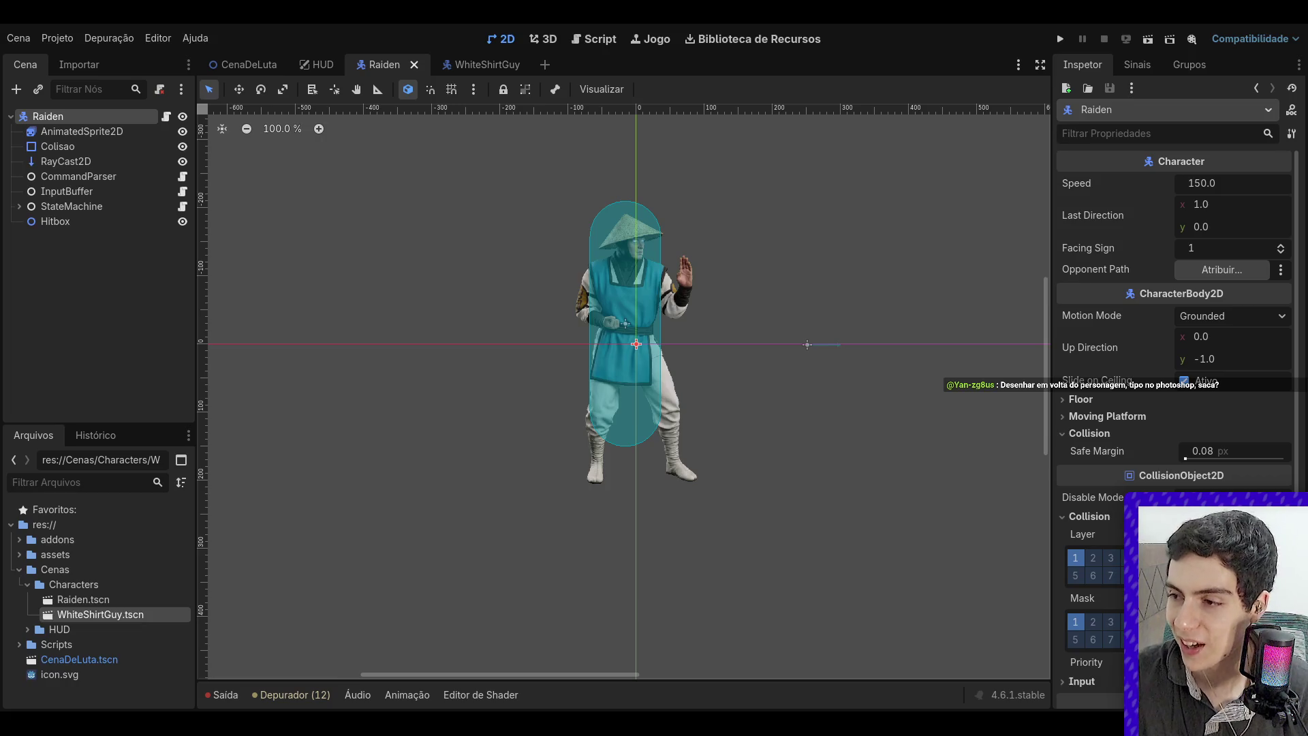
{"action": "left_click", "coordinate": [952, 424]}
Mirror Raiden's AnimatedSprite2D horizontally with Flip H and set its Offset x to -50
{"action": "scroll", "coordinate": [932, 254], "scroll_direction": "down", "scroll_amount": 2}
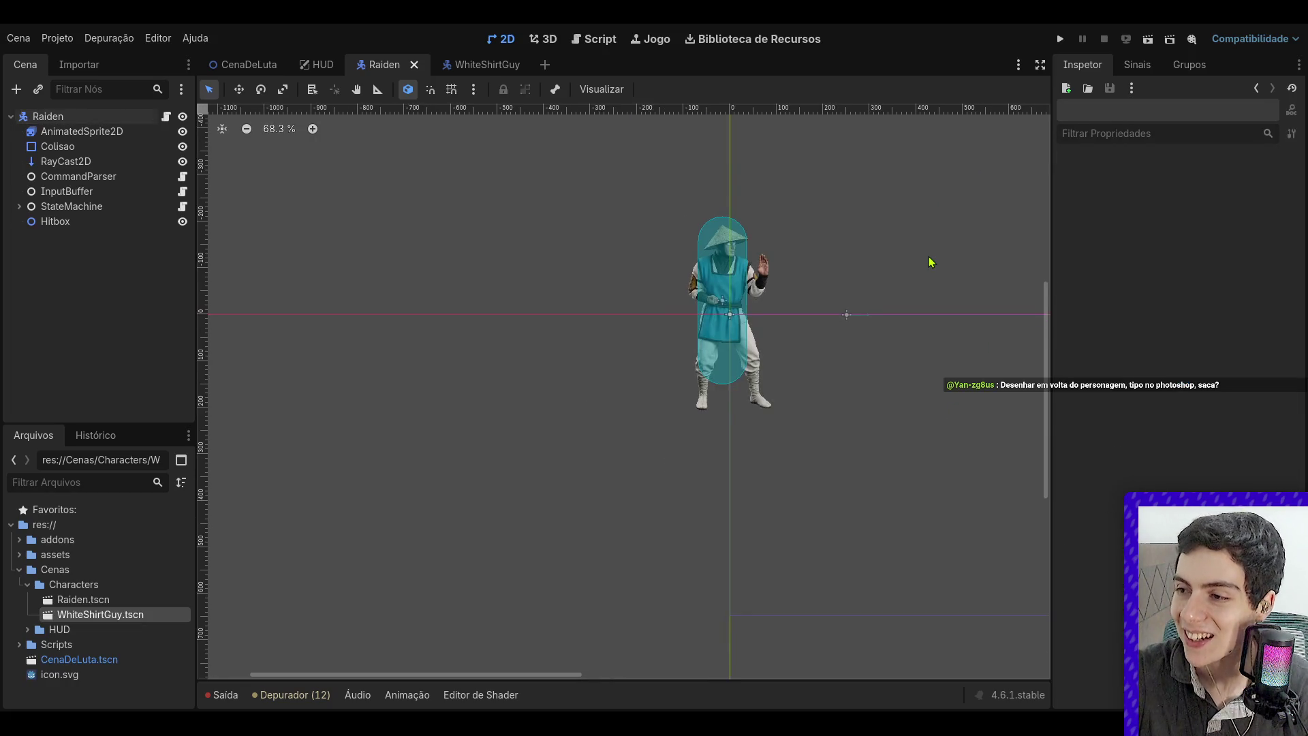
{"action": "scroll", "coordinate": [932, 262], "scroll_direction": "up", "scroll_amount": 2}
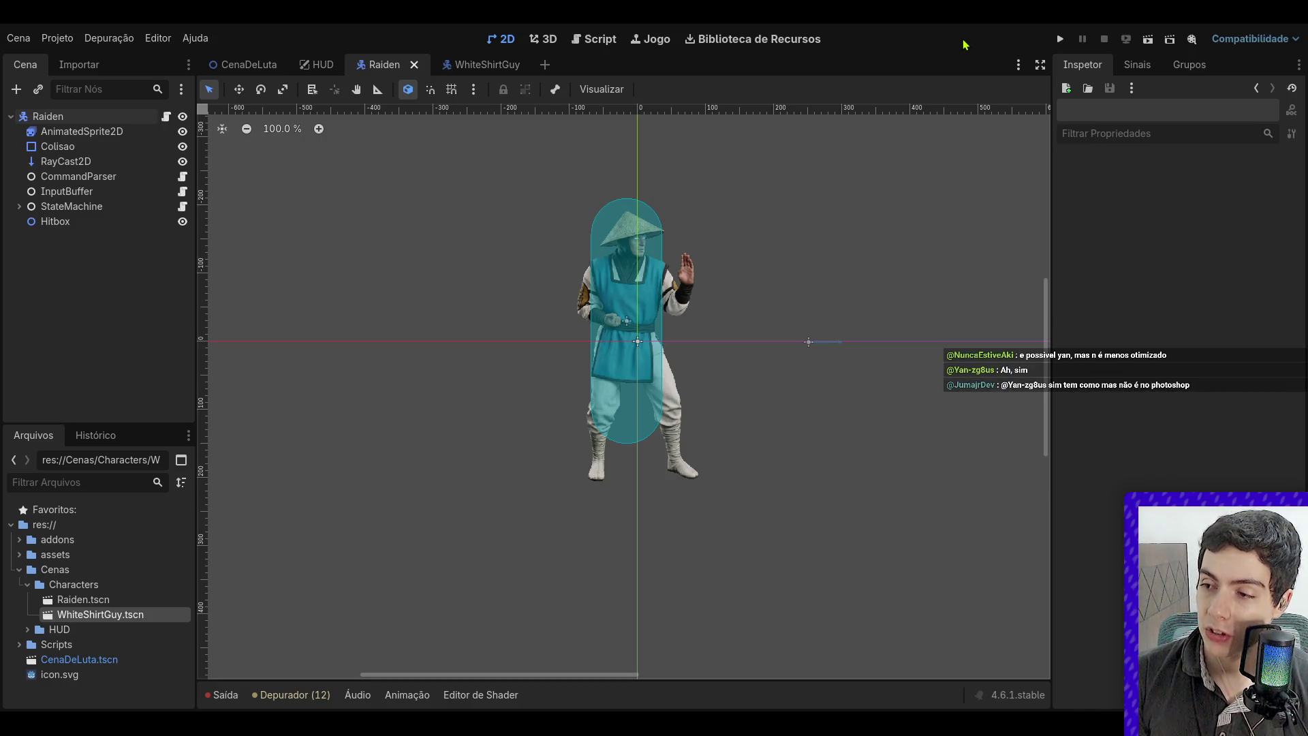
{"action": "left_click", "coordinate": [80, 132]}
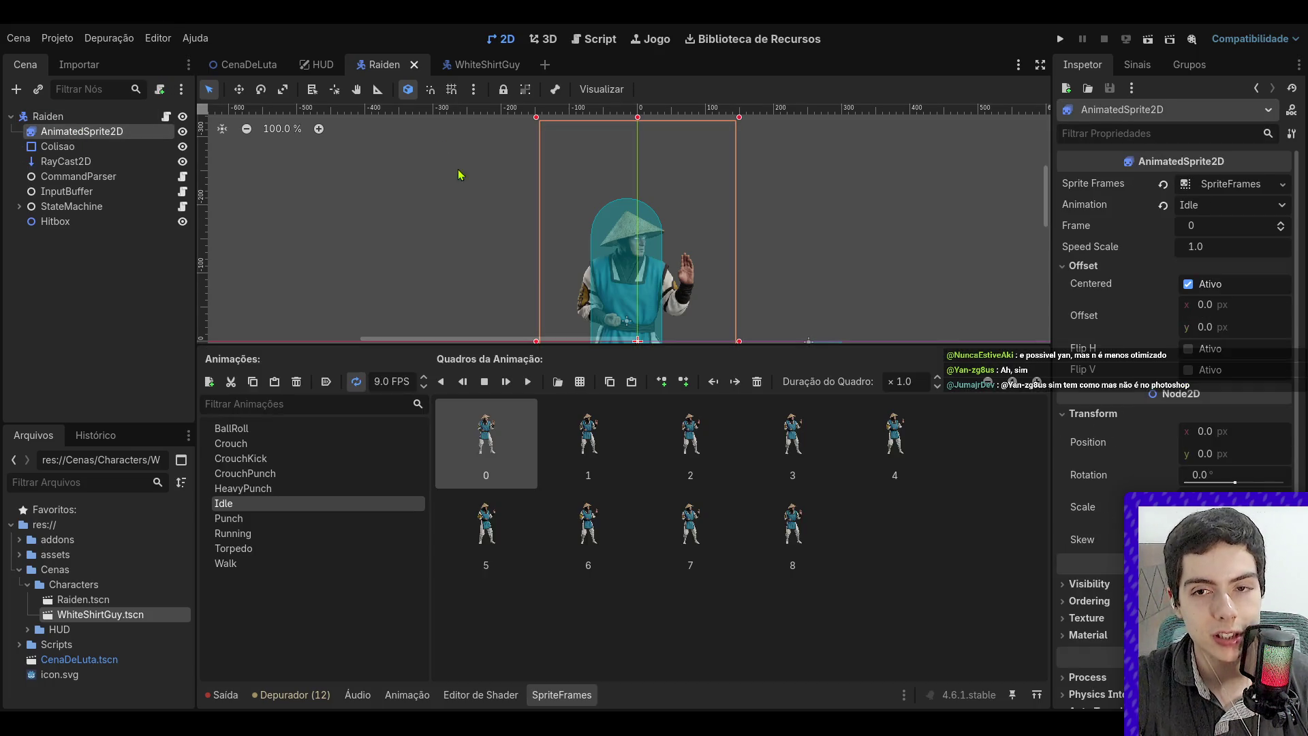
{"action": "scroll", "coordinate": [449, 157], "scroll_direction": "down", "scroll_amount": 2}
{"action": "left_click", "coordinate": [1189, 348]}
{"action": "scroll", "coordinate": [461, 249], "scroll_direction": "down", "scroll_amount": 4}
{"action": "scroll", "coordinate": [460, 249], "scroll_direction": "up", "scroll_amount": 4}
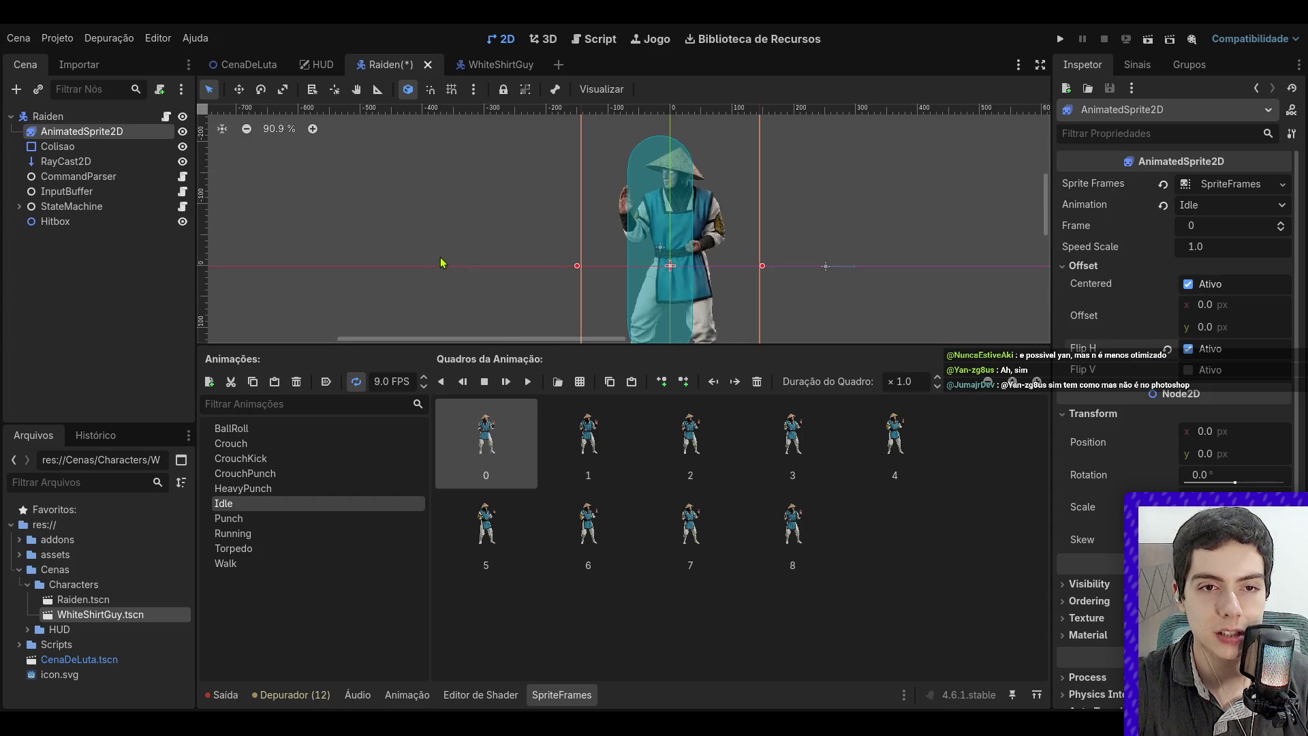
{"action": "left_click", "coordinate": [1233, 303]}
{"action": "type", "text": "-50"}
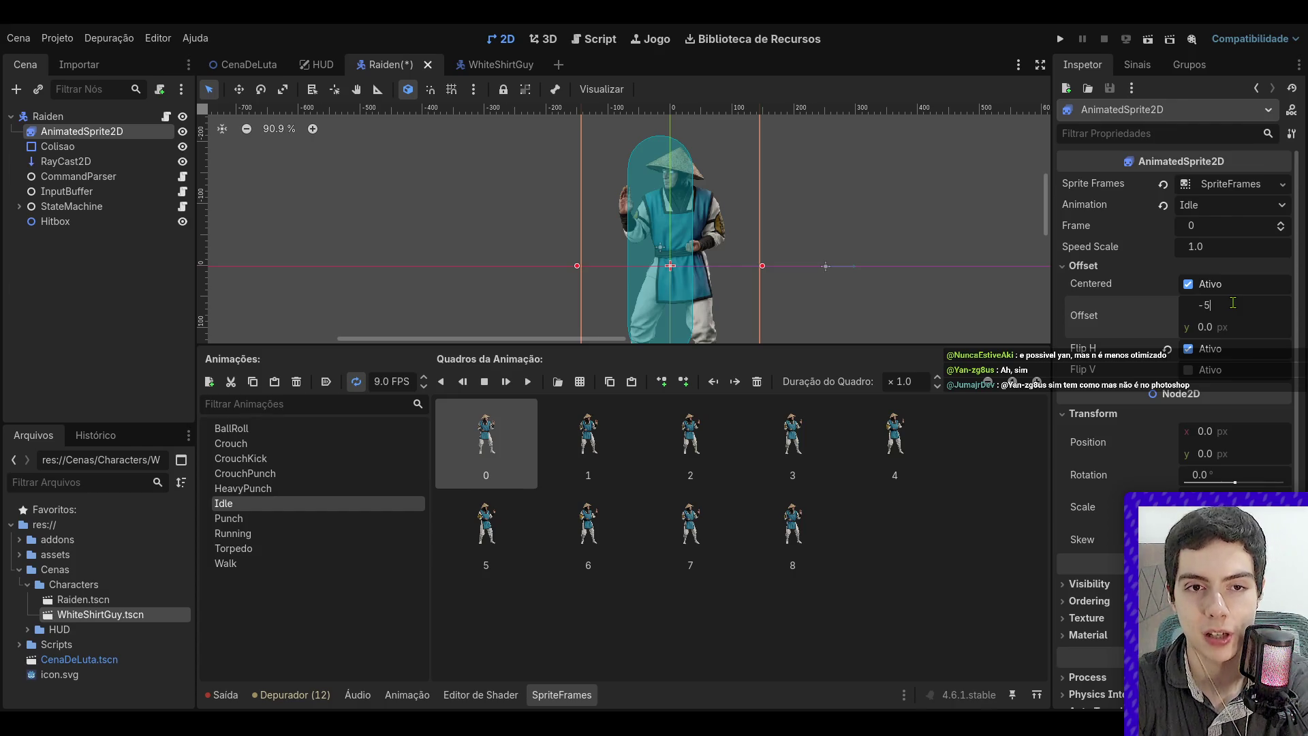
{"action": "key", "text": "Return"}
Undo the flip and offset change, save the Raiden scene, and switch to WhiteShirtGuy
{"action": "left_click", "coordinate": [784, 251]}
{"action": "key", "text": "ctrl+z"}
{"action": "key", "text": "ctrl+z"}
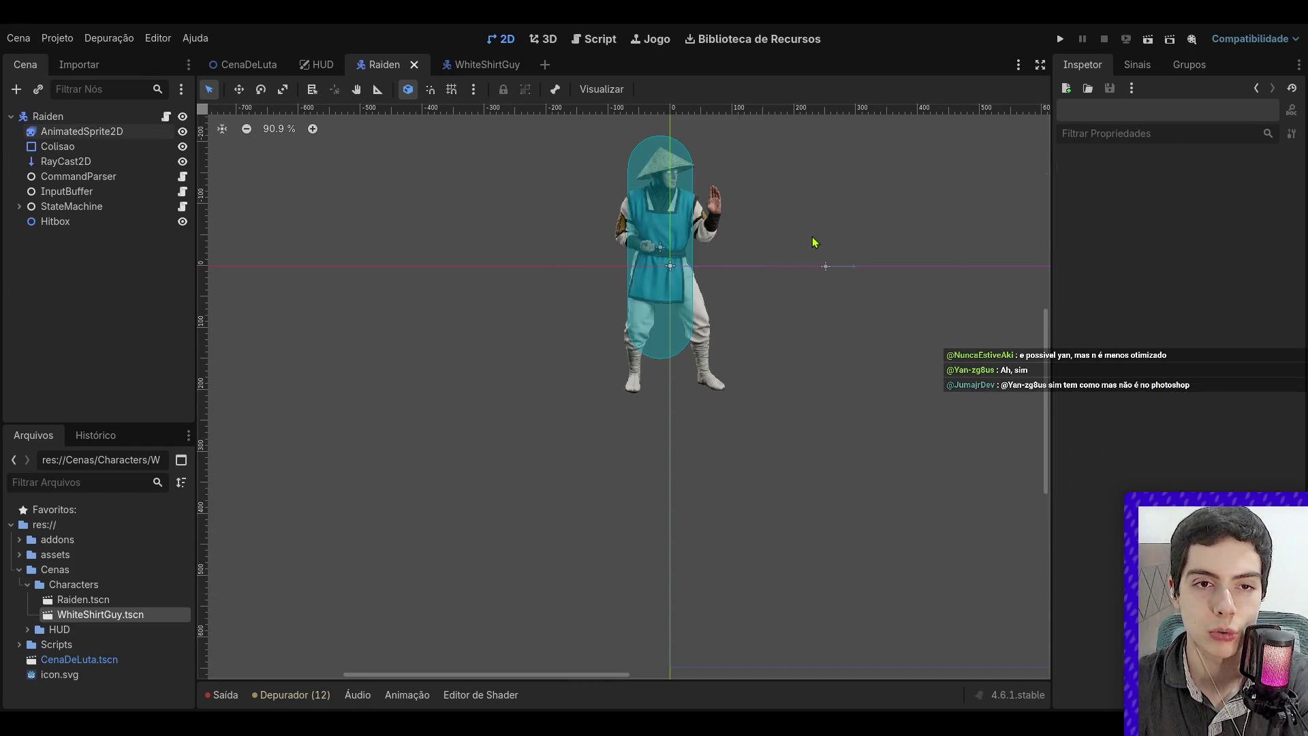
{"action": "key", "text": "ctrl+s"}
{"action": "left_click", "coordinate": [481, 64]}
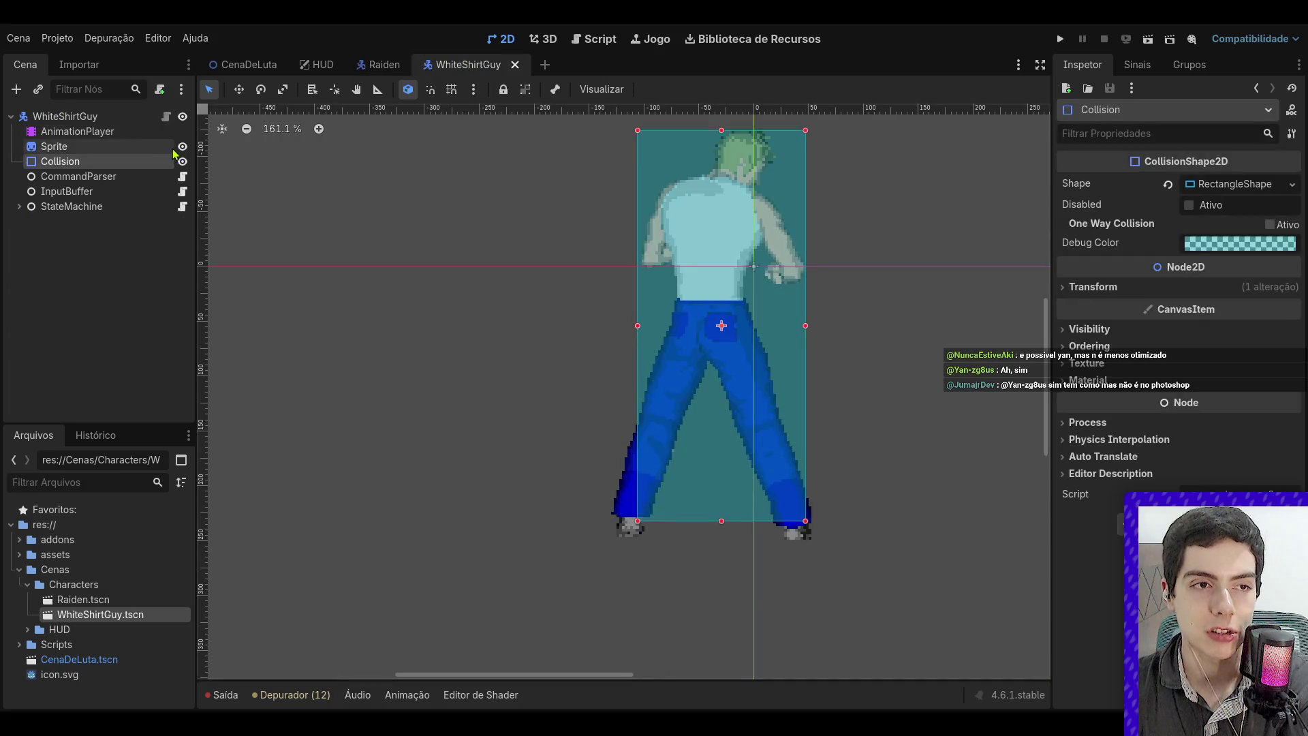
{"action": "left_click", "coordinate": [849, 214]}
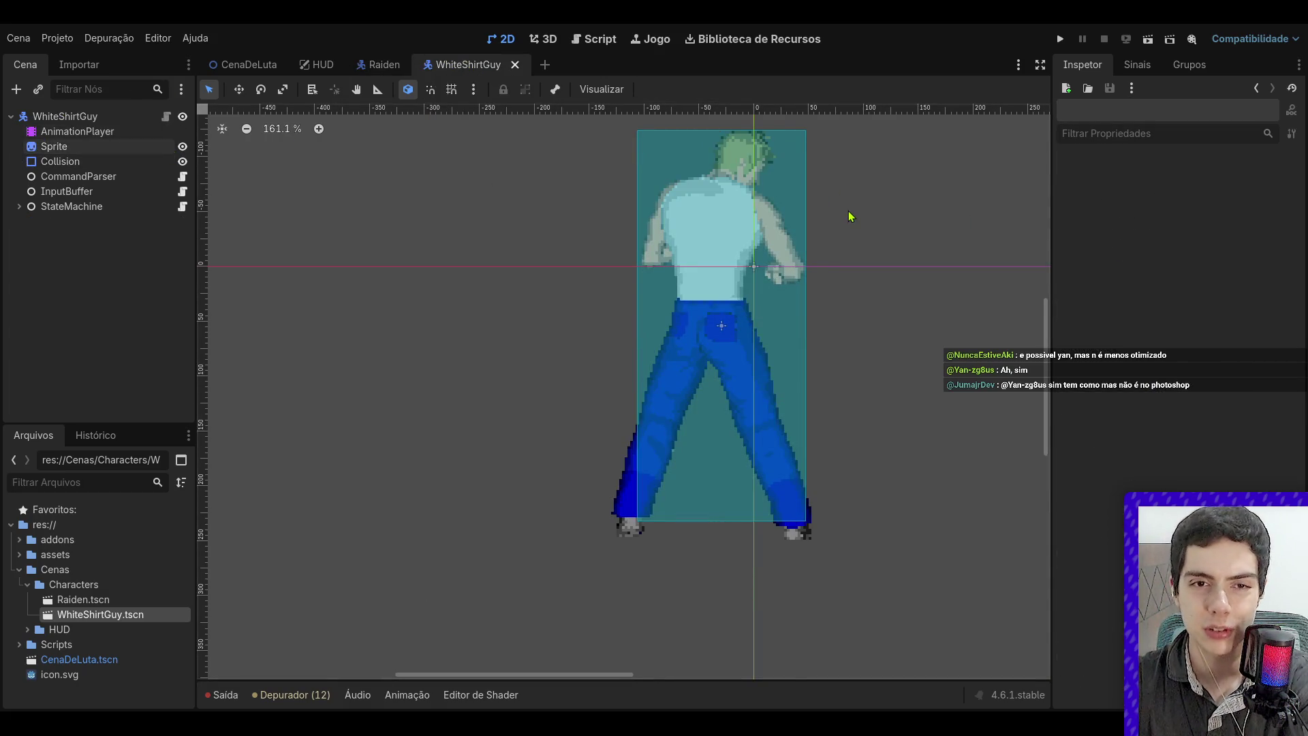
{"action": "scroll", "coordinate": [850, 216], "scroll_direction": "down", "scroll_amount": 5}
{"action": "scroll", "coordinate": [850, 216], "scroll_direction": "up", "scroll_amount": 2}
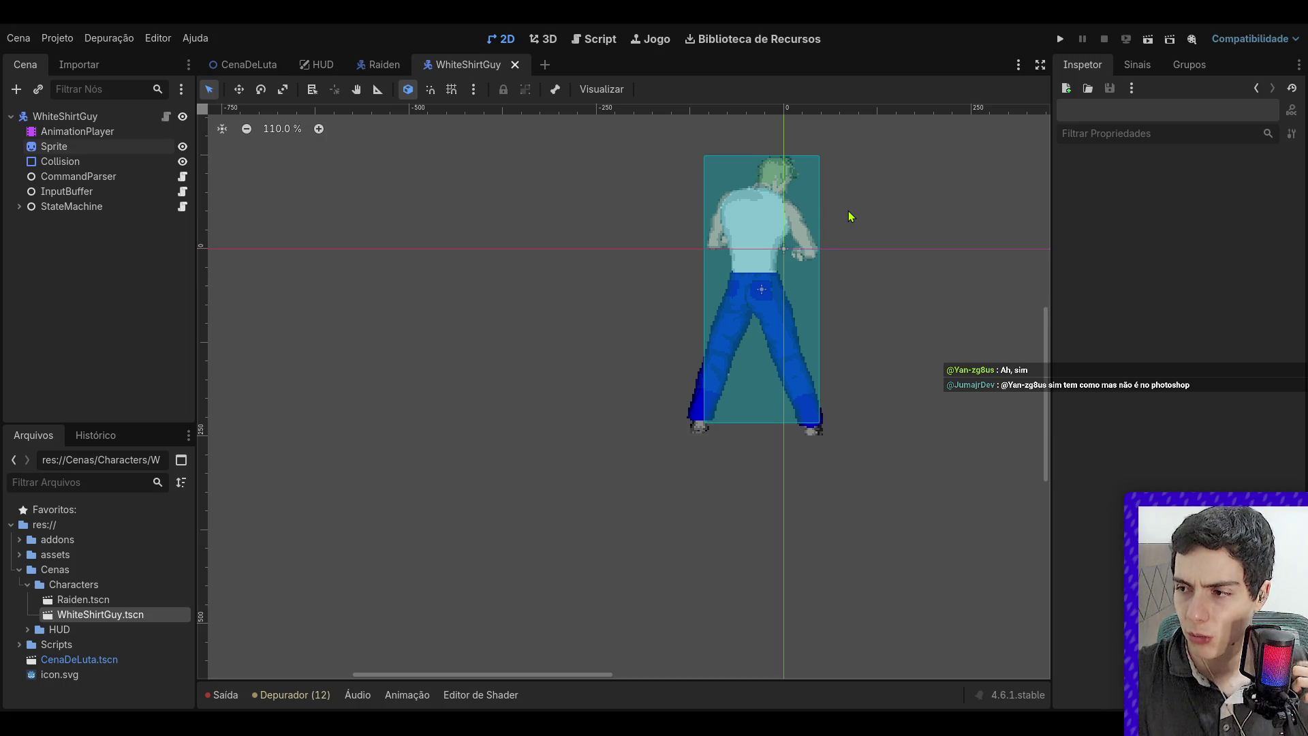
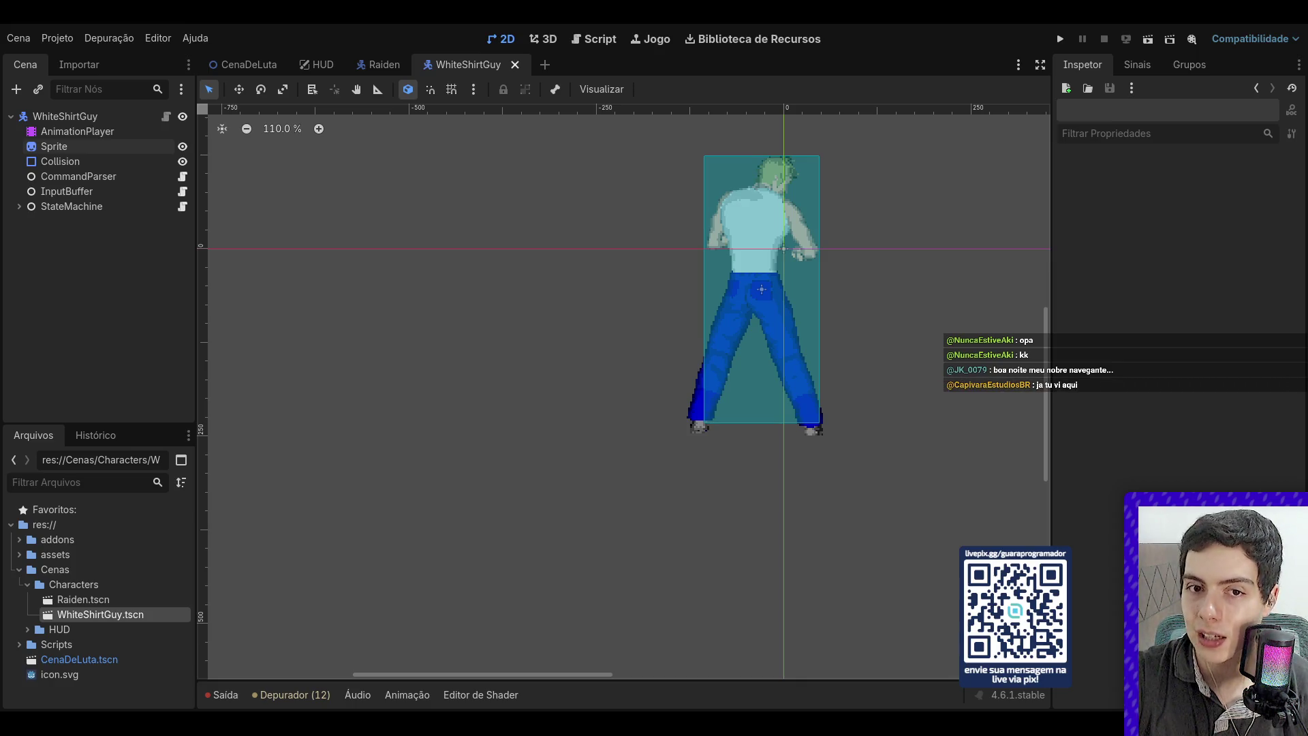
In the Raiden scene, add an Area2D child under Hitbox and name it LeftLeg
{"action": "scroll", "coordinate": [917, 534], "scroll_direction": "down", "scroll_amount": 5}
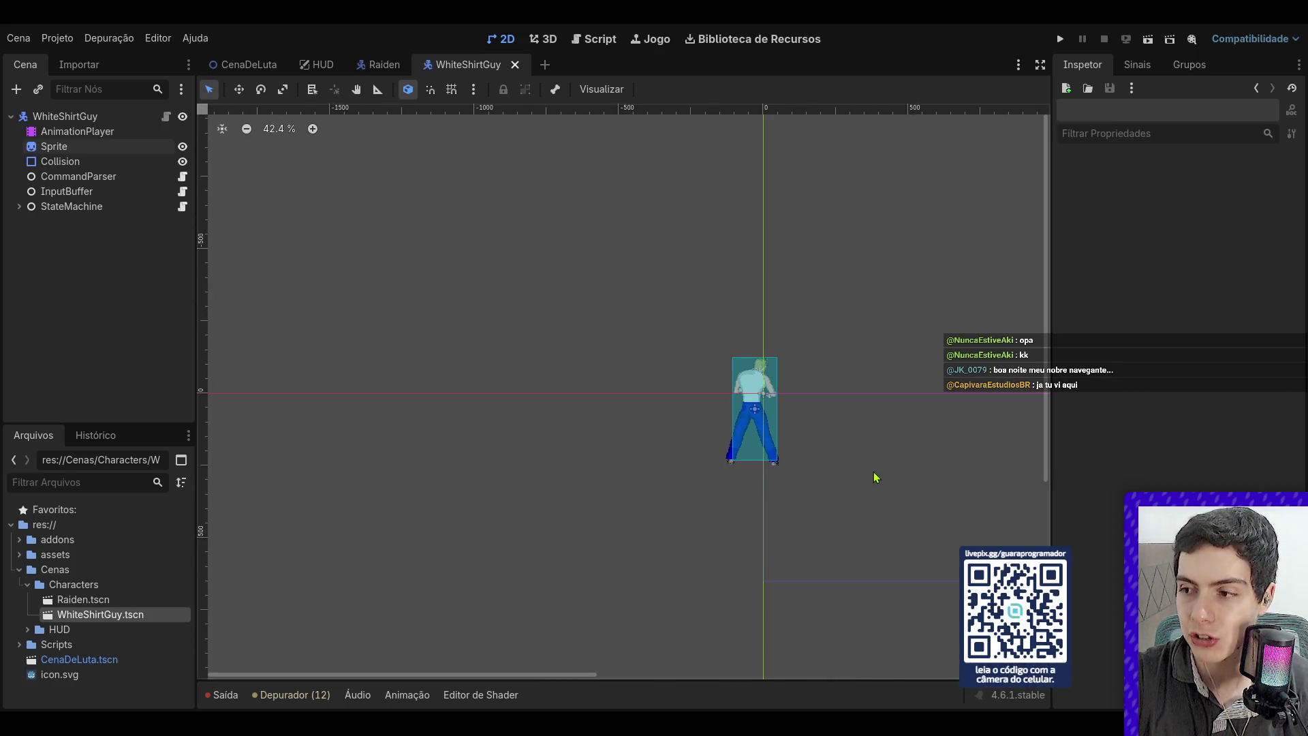
{"action": "scroll", "coordinate": [873, 466], "scroll_direction": "up", "scroll_amount": 2}
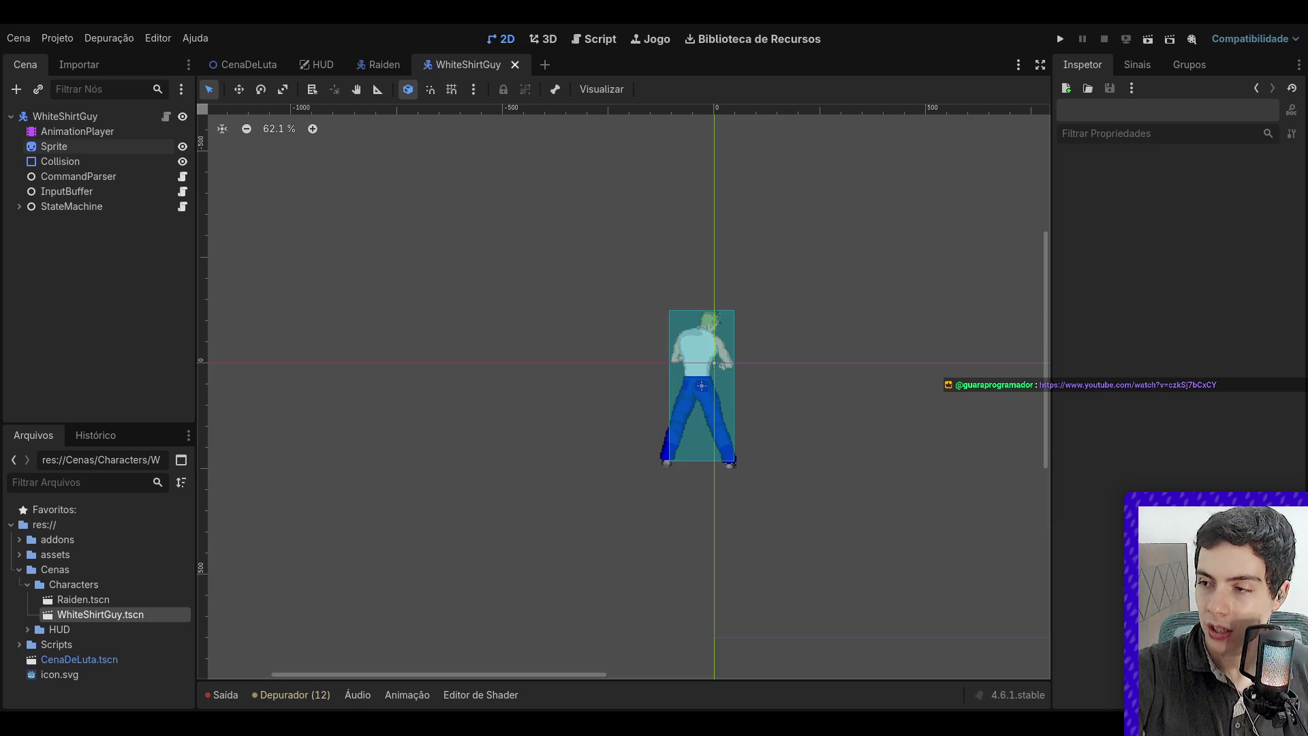
{"action": "scroll", "coordinate": [723, 408], "scroll_direction": "up", "scroll_amount": 8}
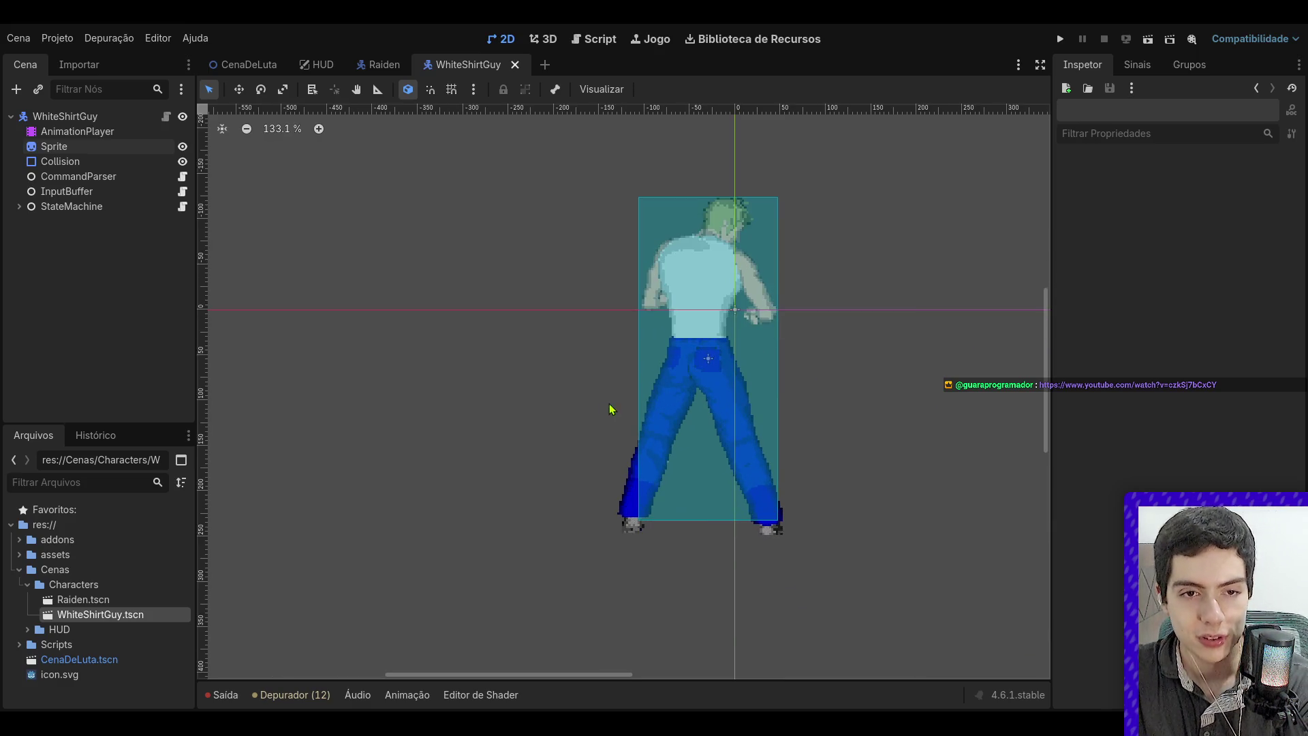
{"action": "left_click", "coordinate": [380, 64]}
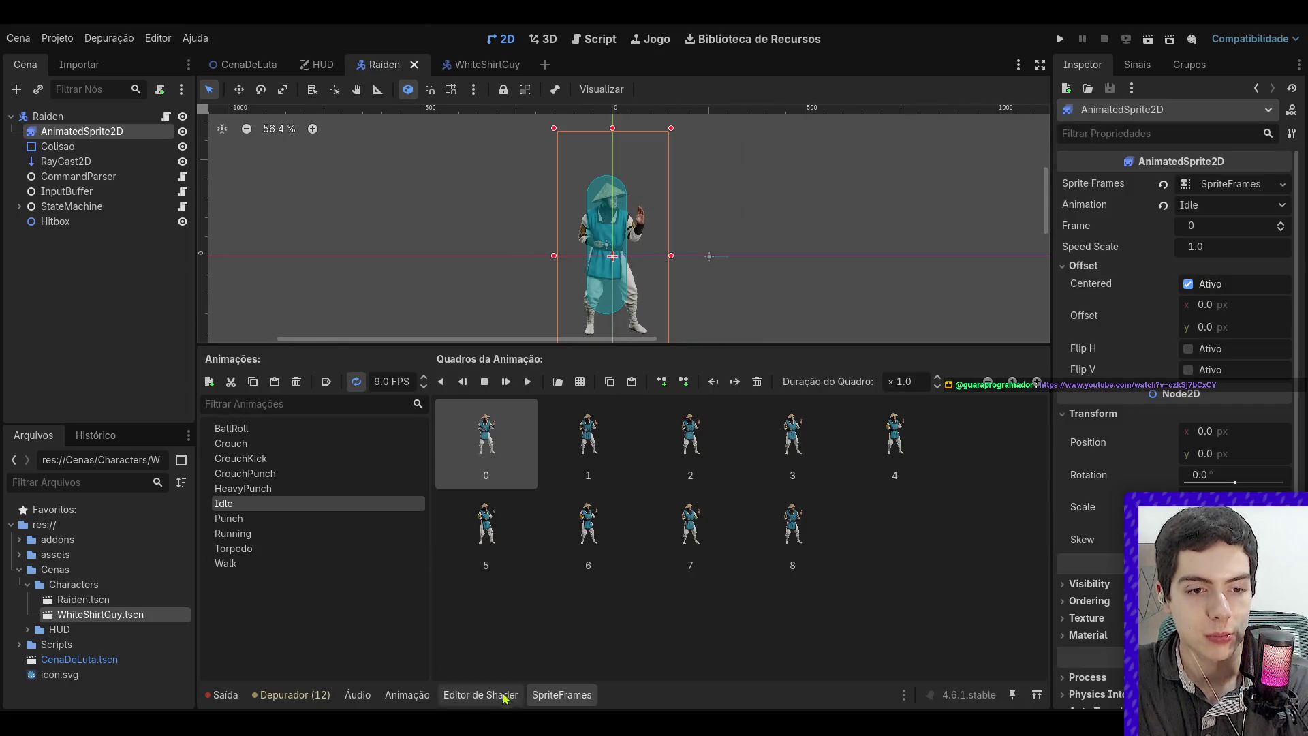
{"action": "left_click", "coordinate": [561, 694]}
{"action": "scroll", "coordinate": [601, 226], "scroll_direction": "up", "scroll_amount": 7}
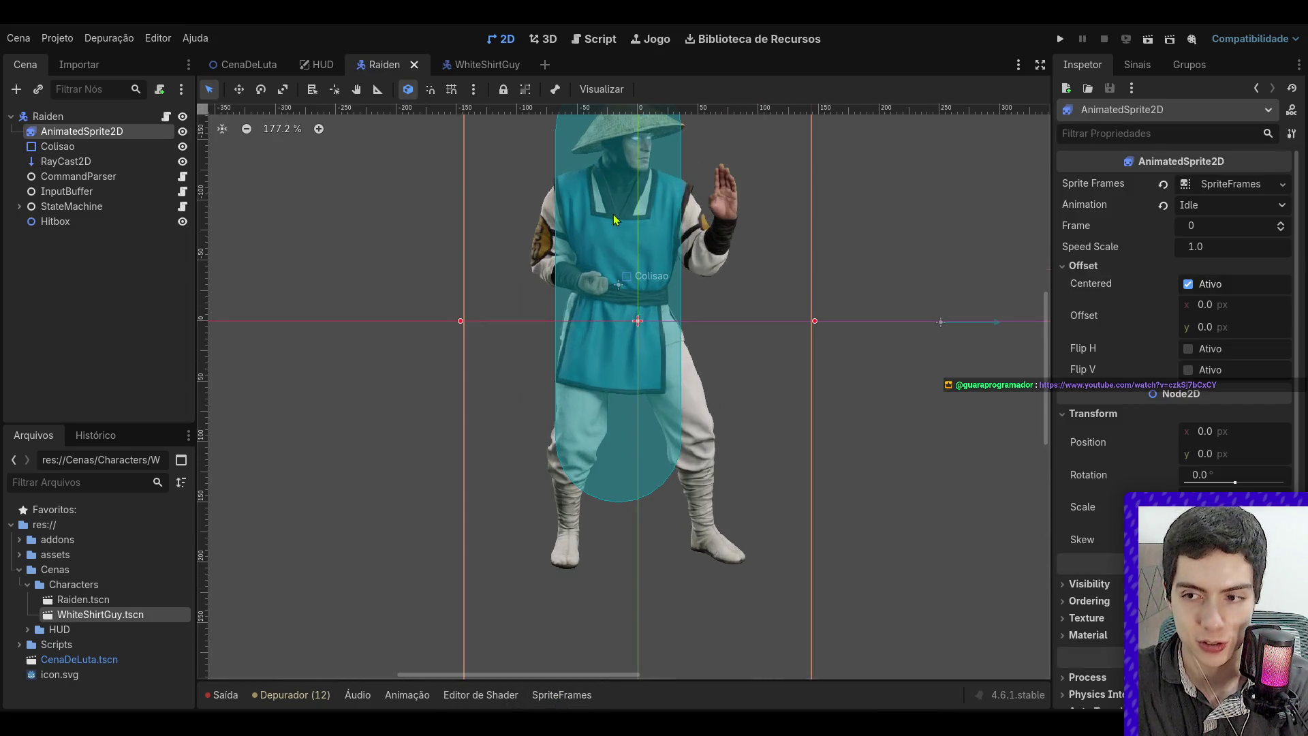
{"action": "scroll", "coordinate": [446, 344], "scroll_direction": "down", "scroll_amount": 3}
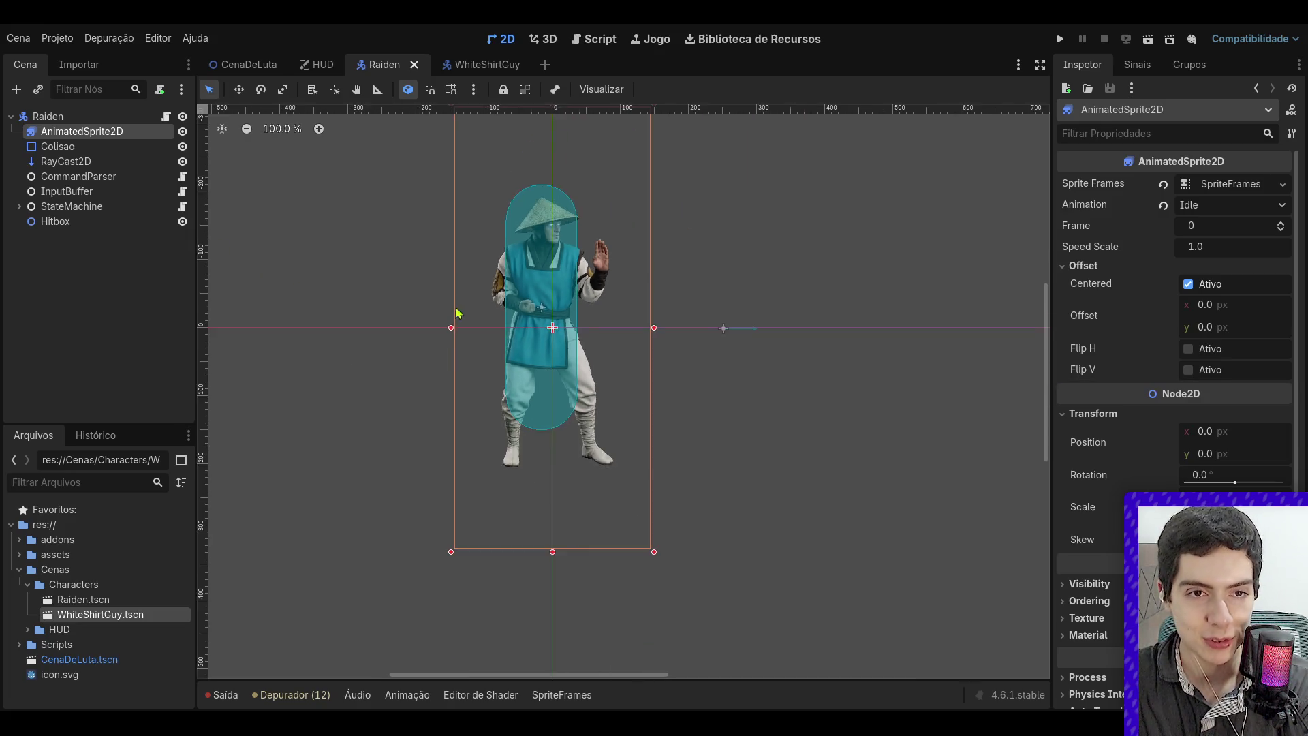
{"action": "left_click", "coordinate": [81, 224]}
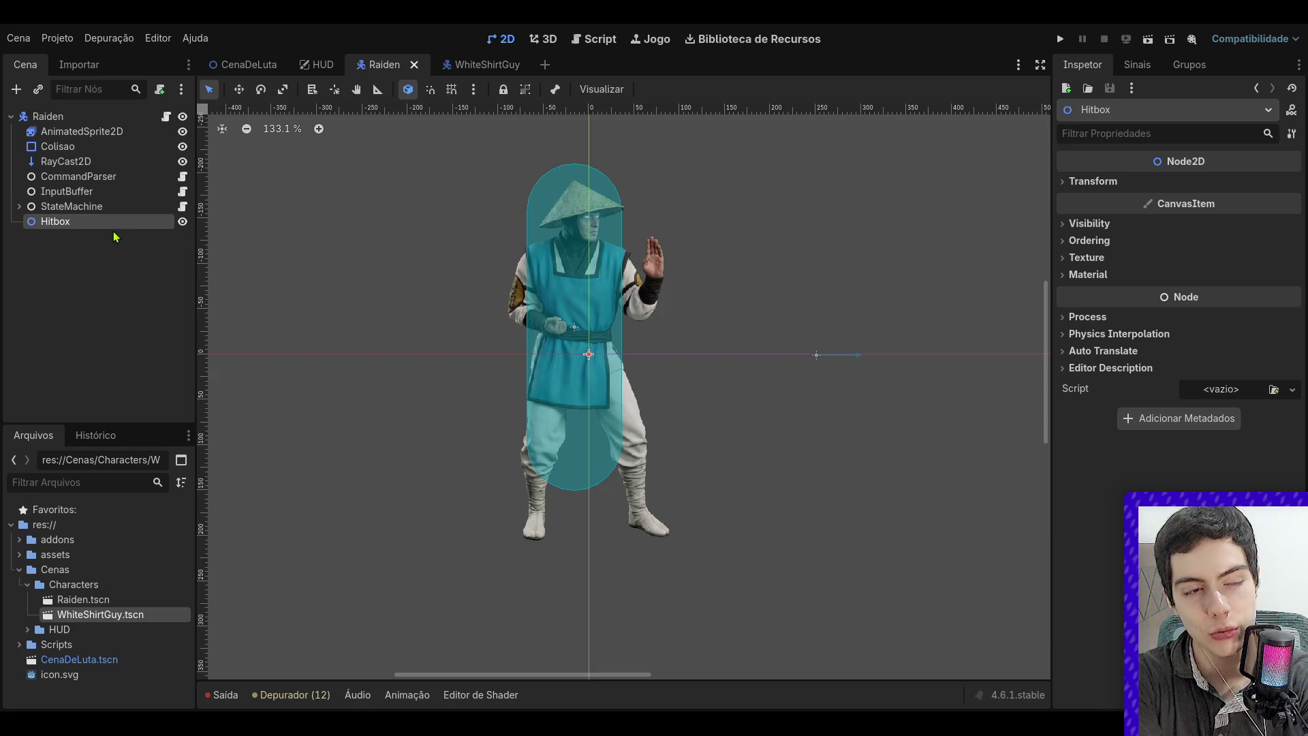
{"action": "key", "text": "ctrl+v"}
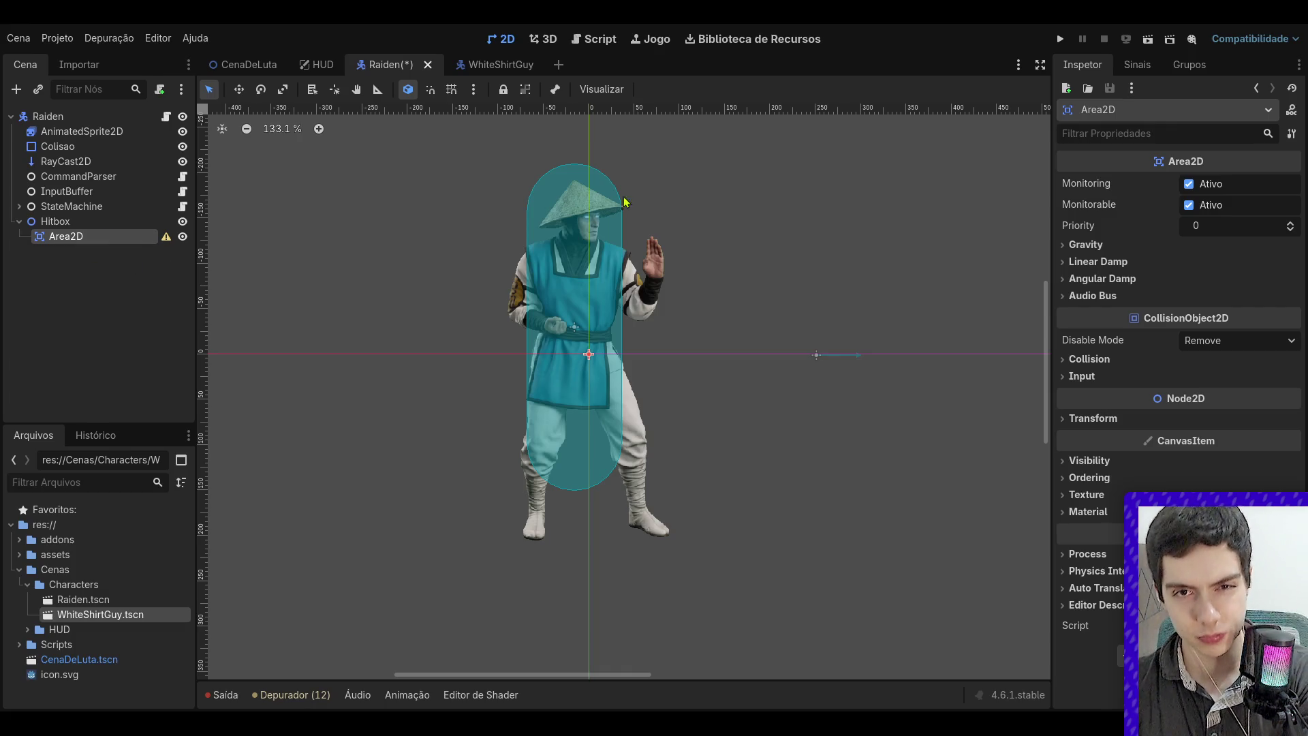
{"action": "left_click", "coordinate": [79, 227]}
{"action": "left_click", "coordinate": [79, 237]}
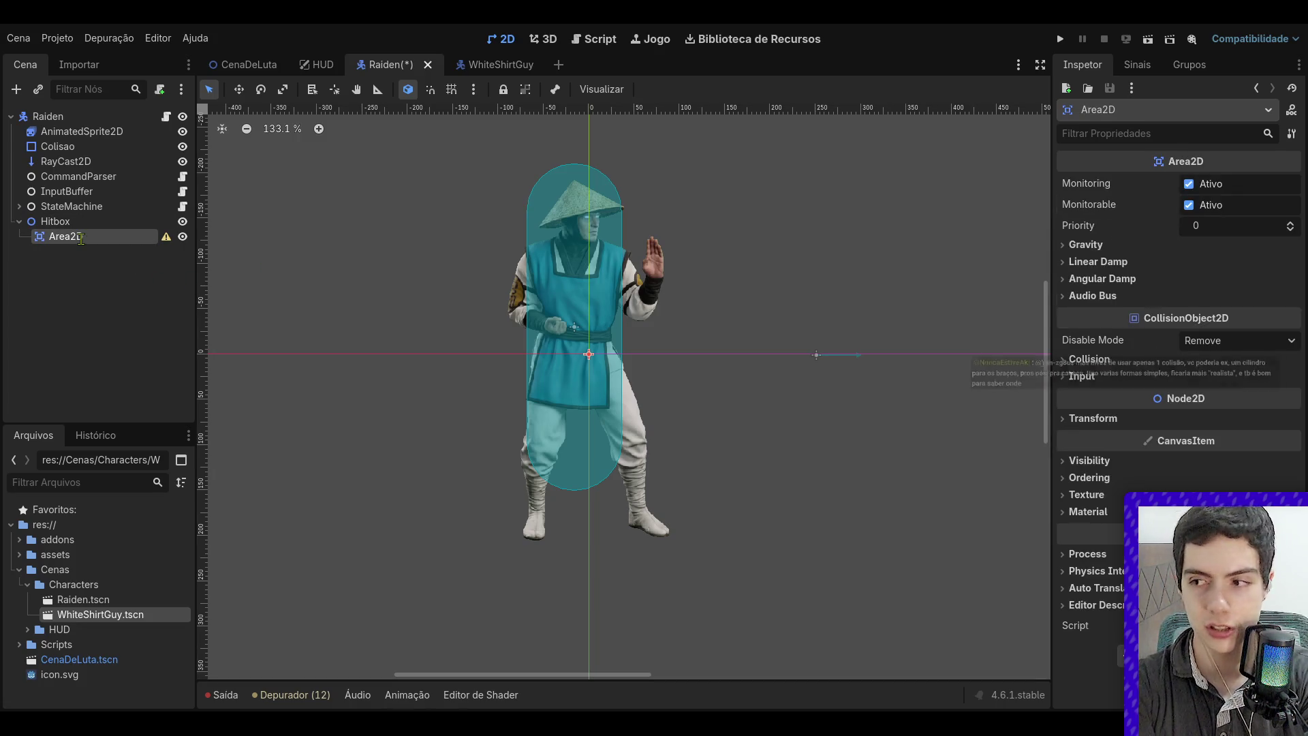
{"action": "type", "text": "LeftLeg"}
{"action": "key", "text": "Return"}
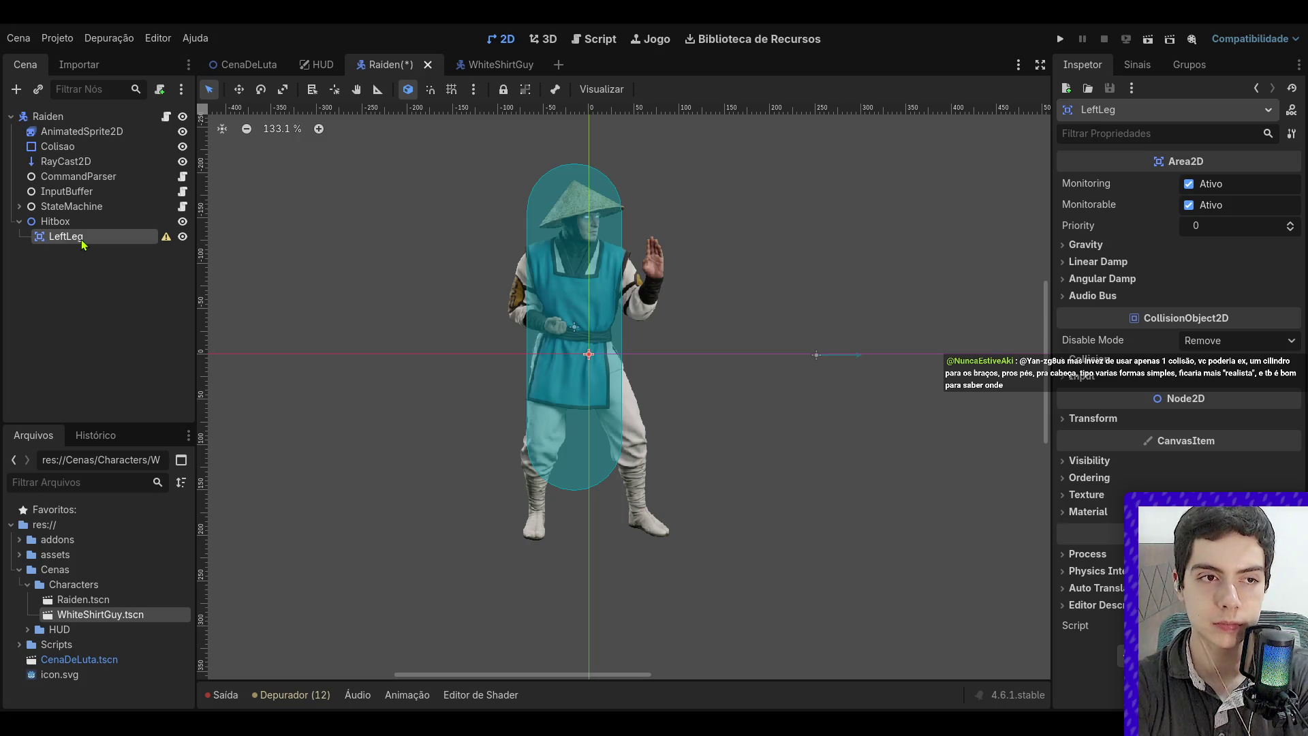
Duplicate LeftLeg three times, naming the copies RightLeg, LeftArm and RightArm
{"action": "key", "text": "ctrl+d"}
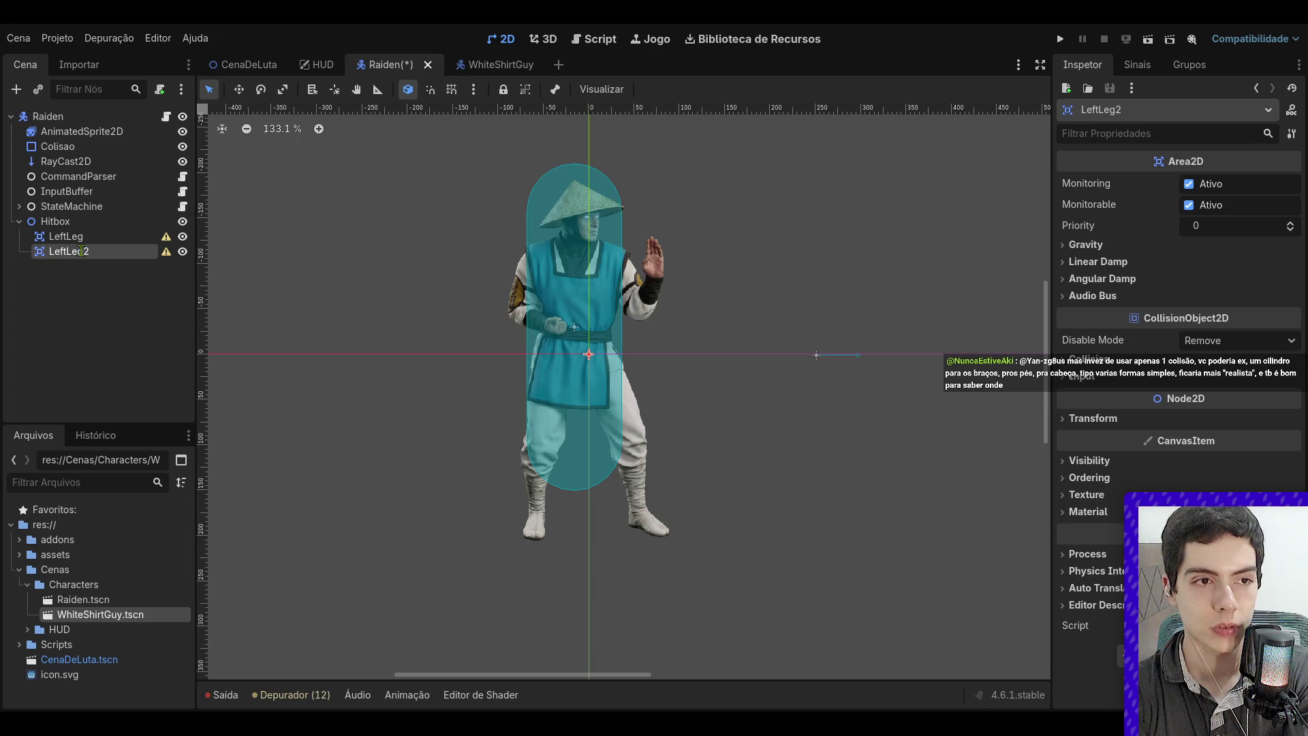
{"action": "type", "text": "RightLeg"}
{"action": "key", "text": "Return"}
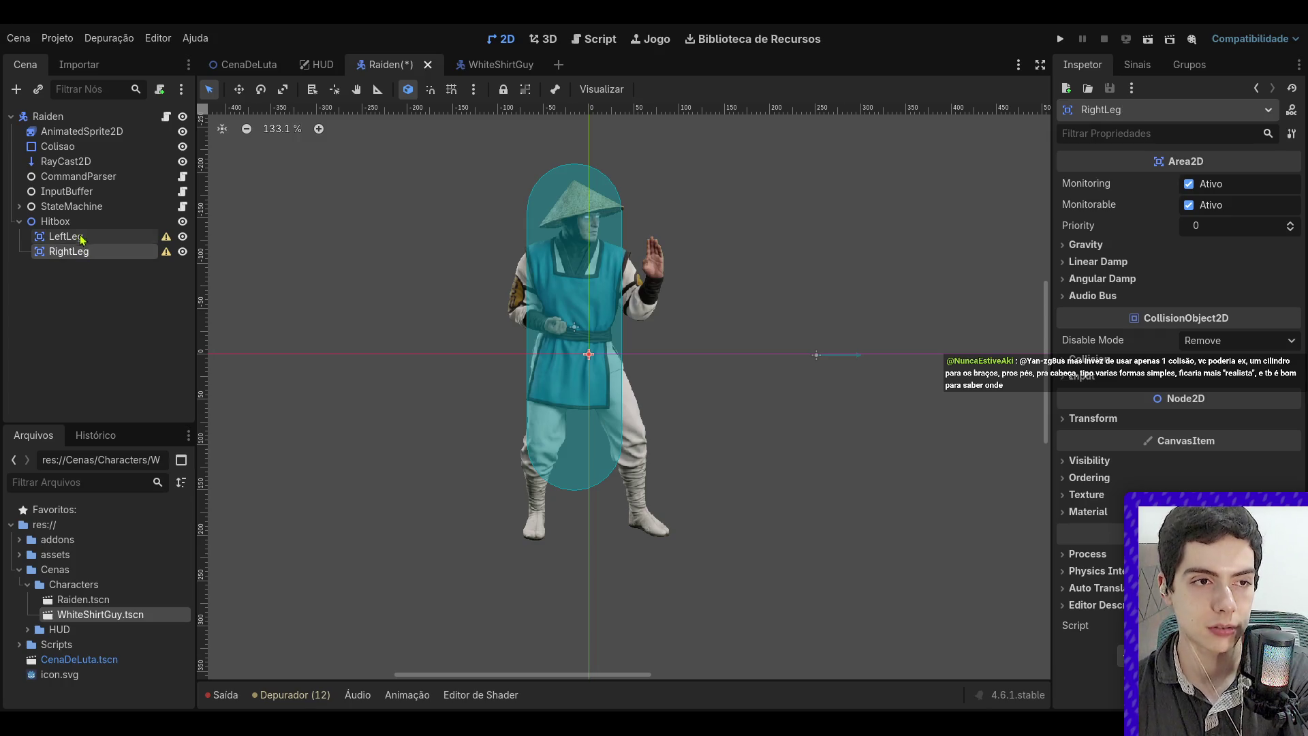
{"action": "key", "text": "ctrl+d"}
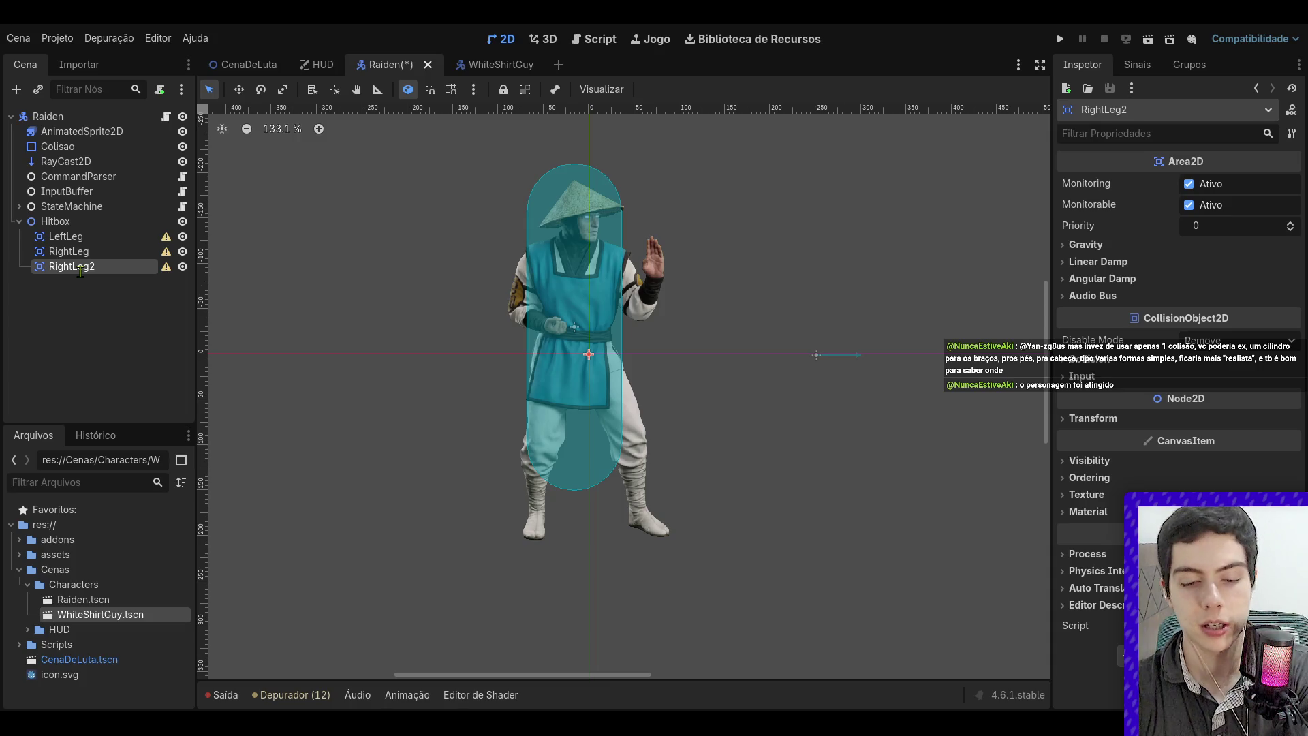
{"action": "type", "text": "LeftArm"}
{"action": "key", "text": "Return"}
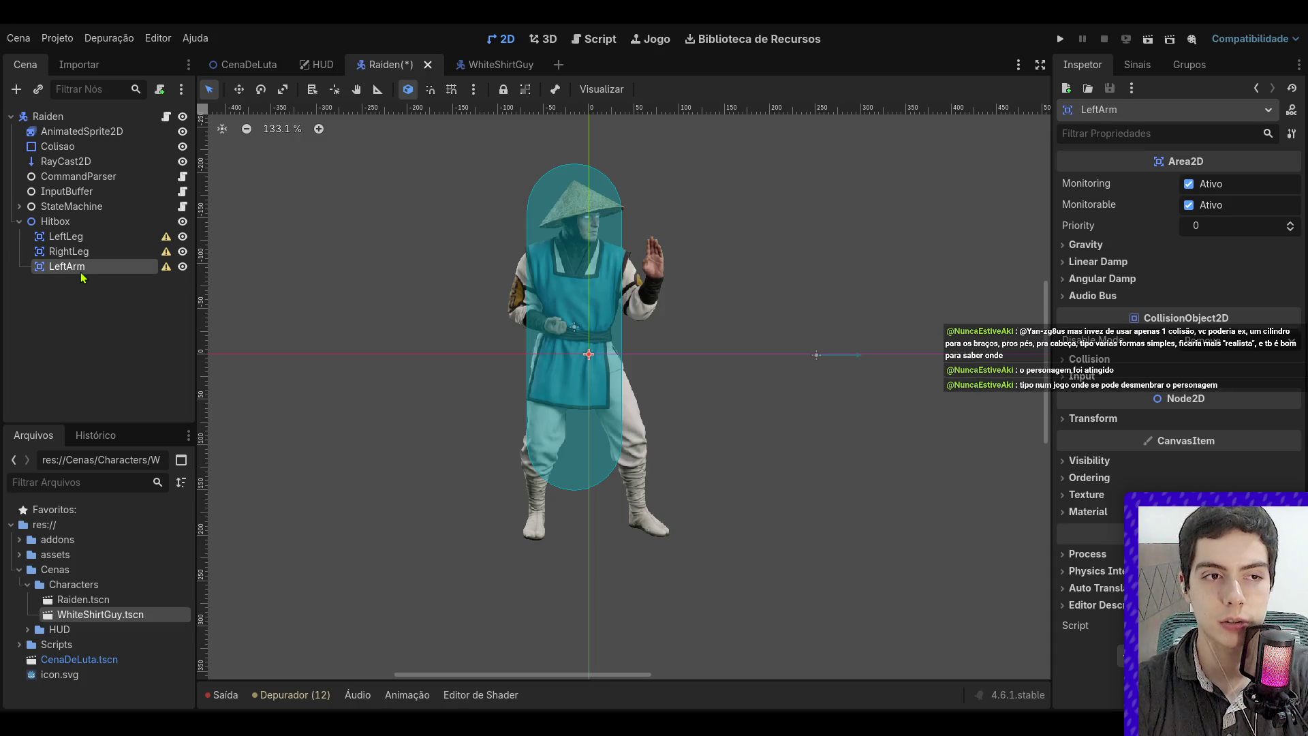
{"action": "key", "text": "ctrl+d"}
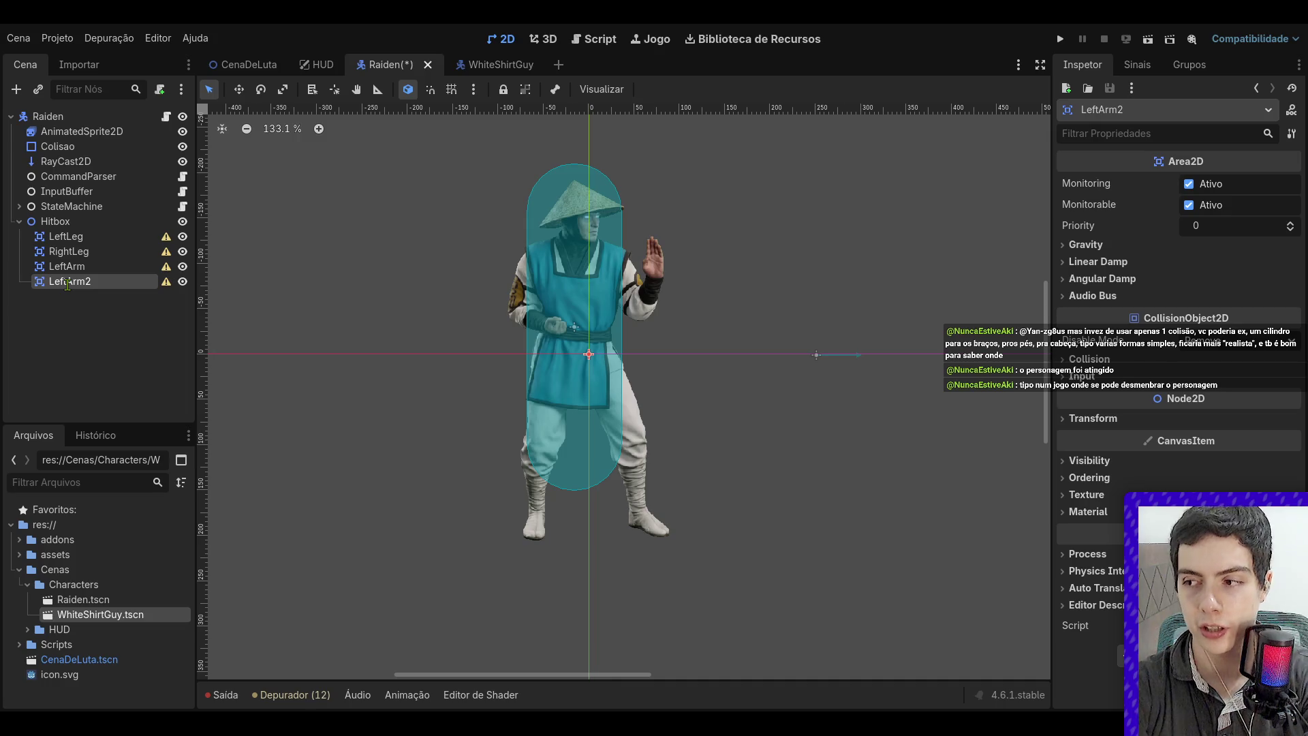
{"action": "type", "text": "RightArm"}
{"action": "key", "text": "Return"}
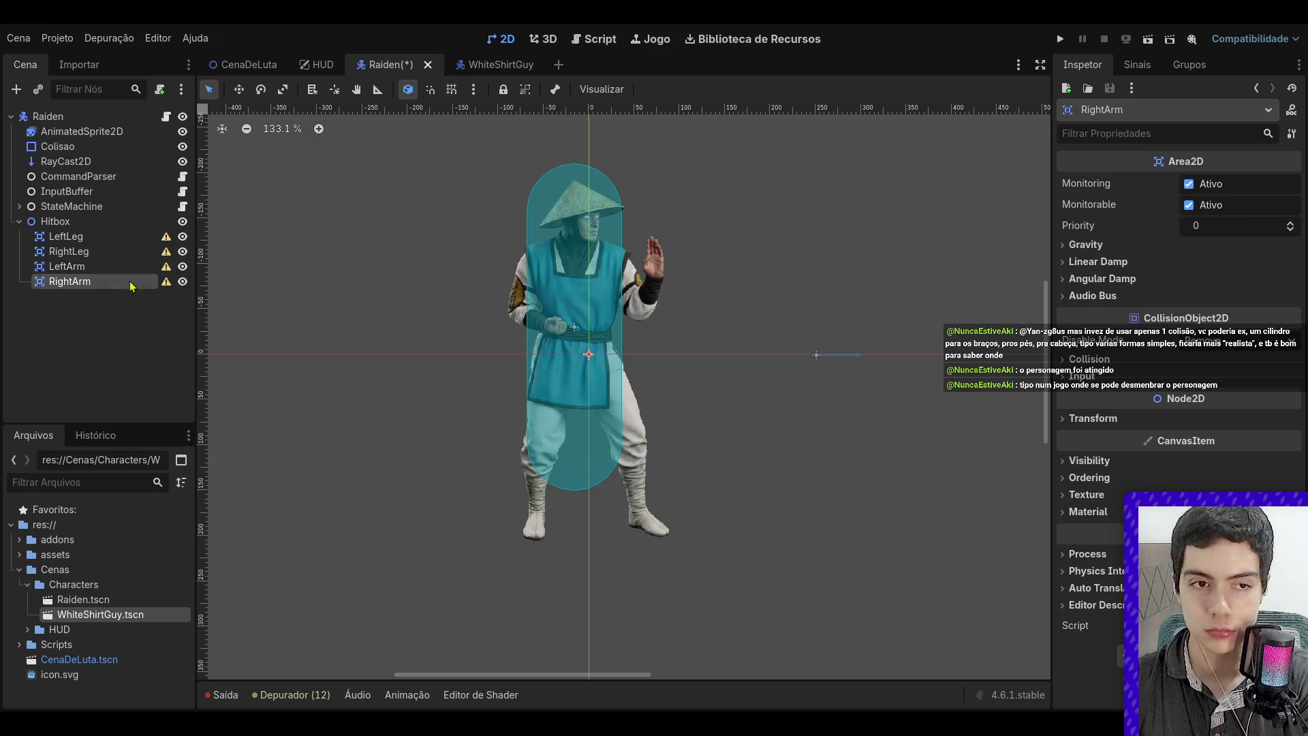
{"action": "left_click", "coordinate": [102, 298]}
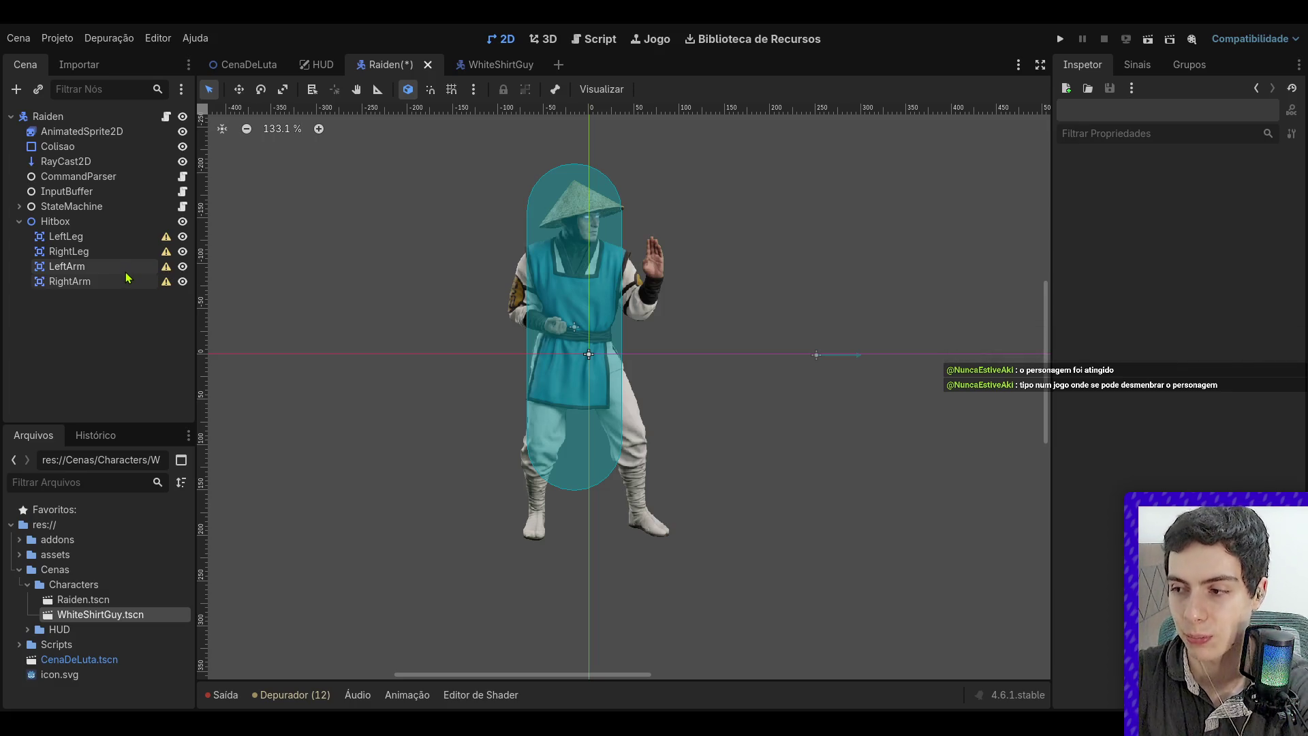
Duplicate the RightArm area and rename the copy Head
{"action": "left_click", "coordinate": [90, 281]}
{"action": "key", "text": "ctrl+d"}
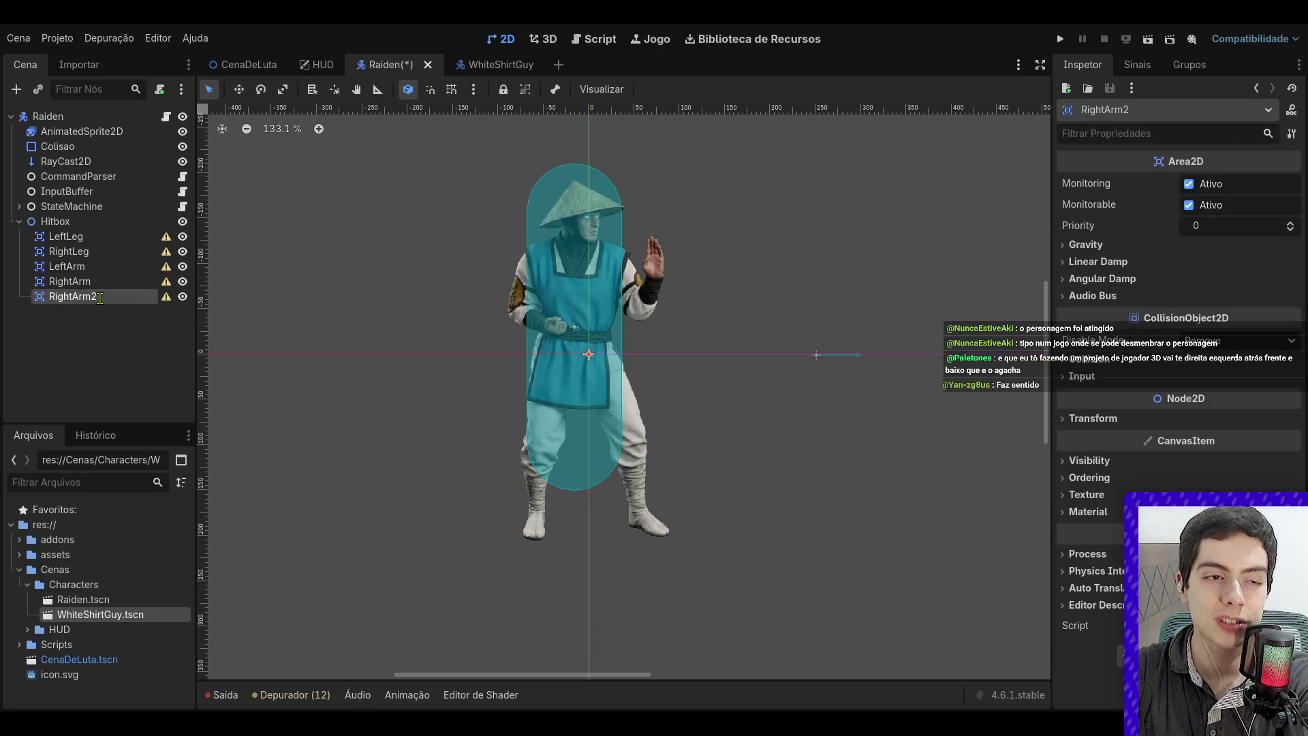
{"action": "type", "text": "Head"}
{"action": "key", "text": "Return"}
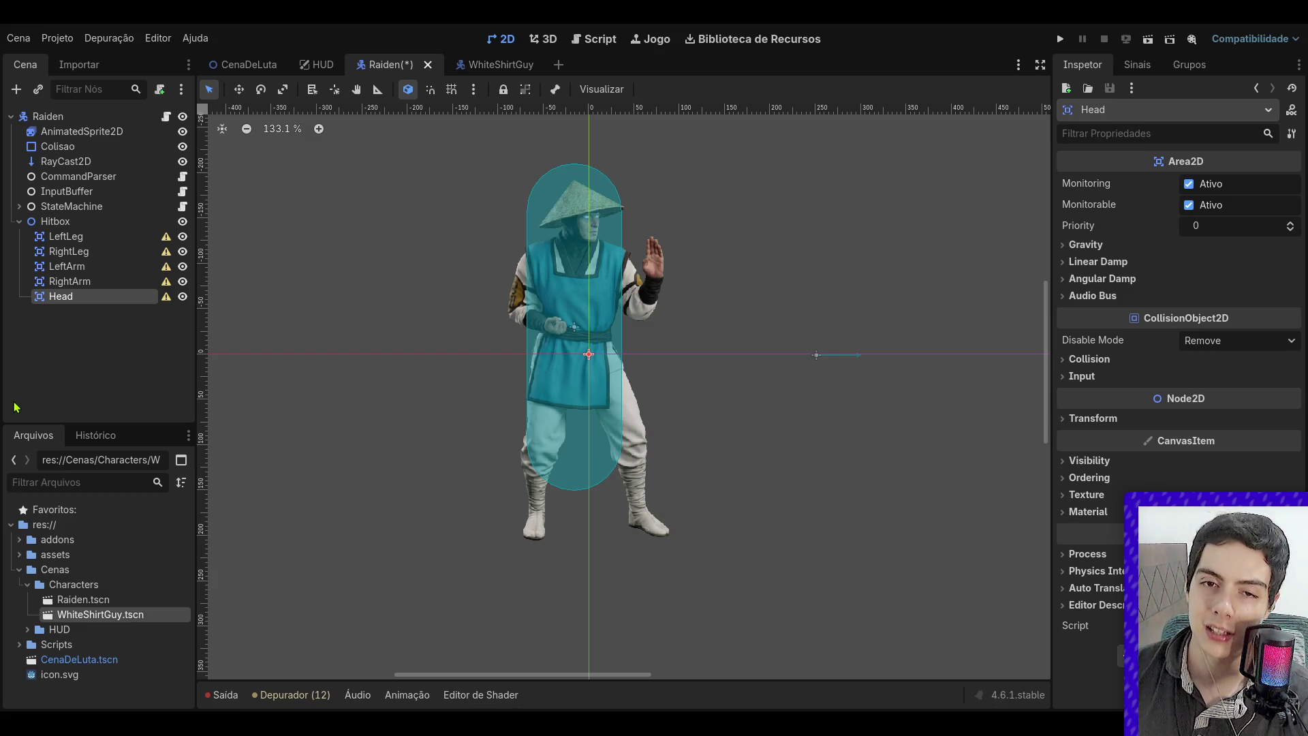
{"action": "left_click", "coordinate": [452, 395]}
{"action": "scroll", "coordinate": [452, 396], "scroll_direction": "down", "scroll_amount": 5}
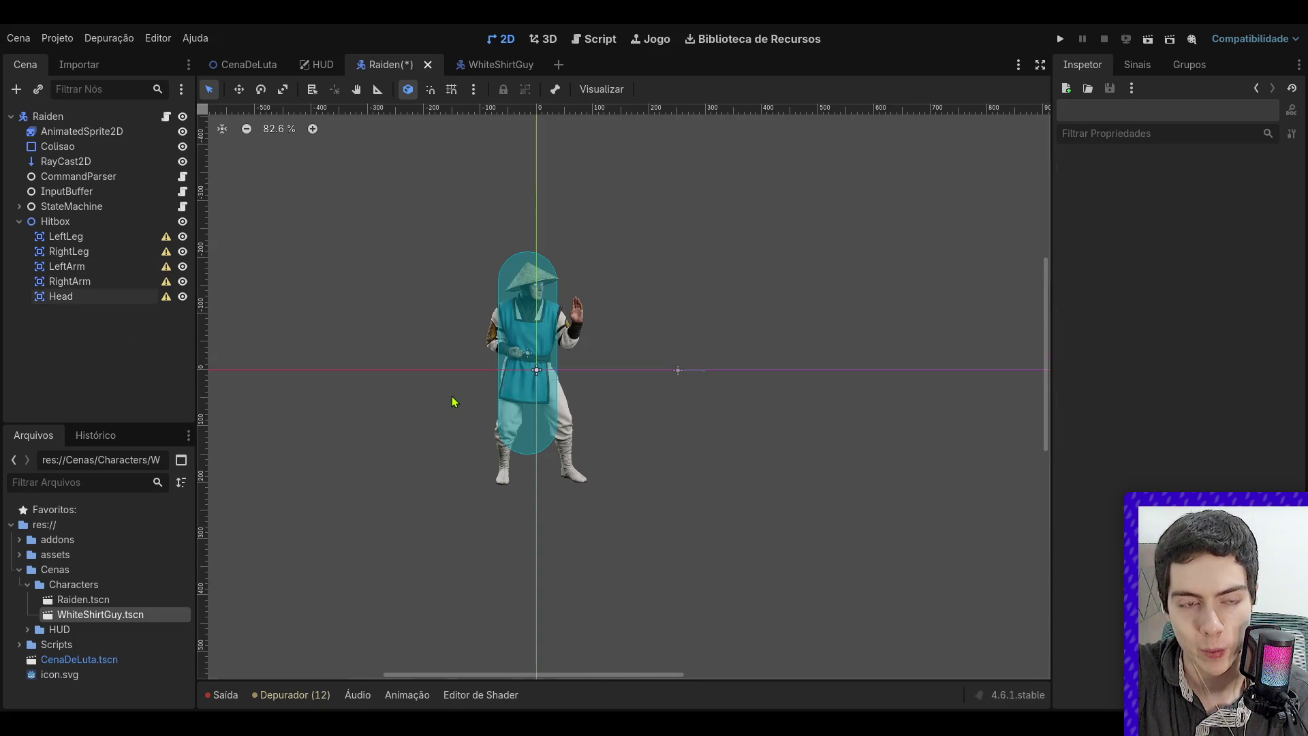
Give LeftLeg's collision shape a rectangle stretched over Raiden's lower leg, then save
{"action": "left_click", "coordinate": [140, 238]}
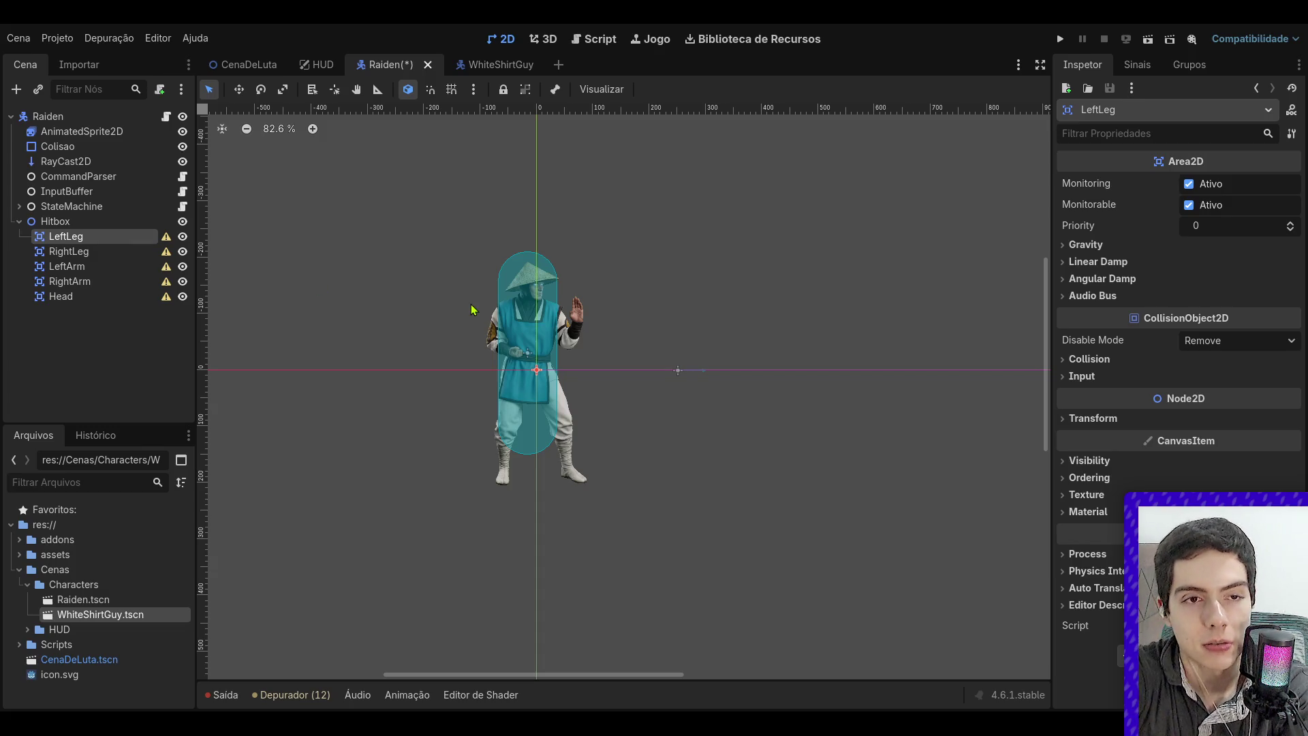
{"action": "scroll", "coordinate": [528, 341], "scroll_direction": "up", "scroll_amount": 4}
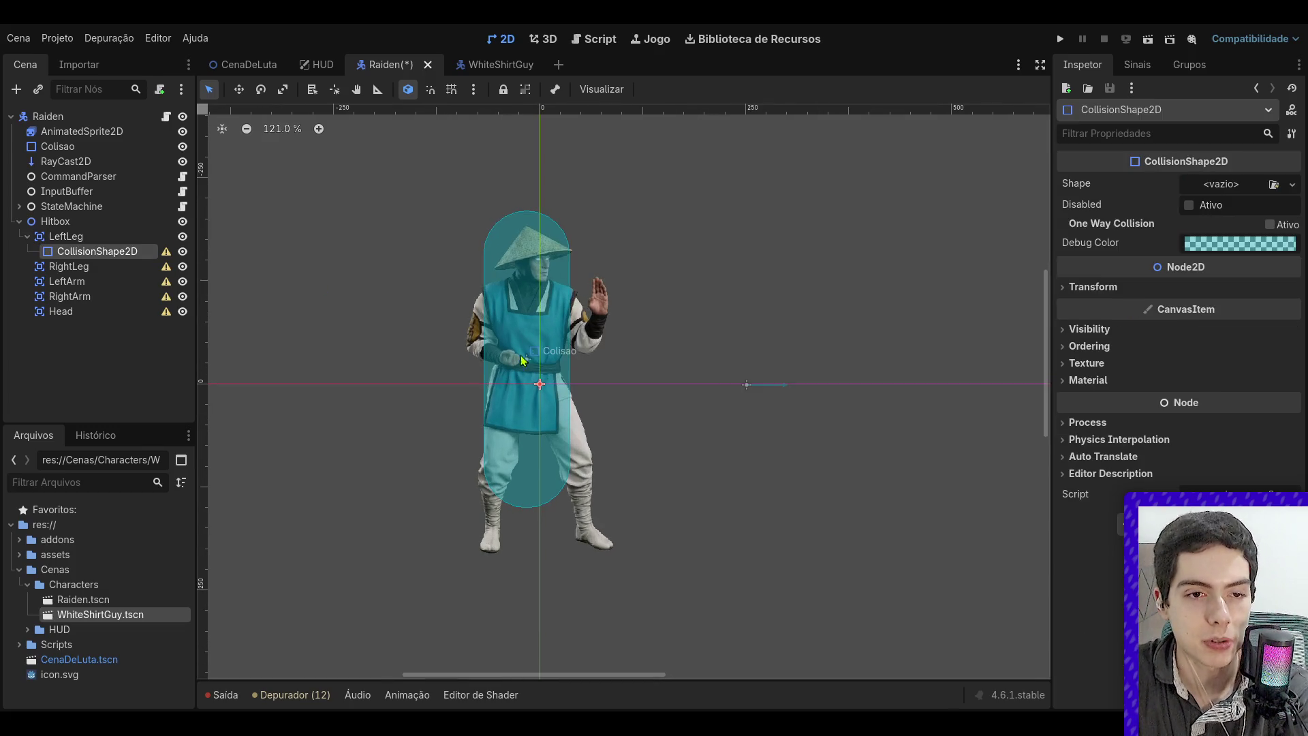
{"action": "left_click", "coordinate": [1224, 184]}
{"action": "left_click", "coordinate": [1202, 300]}
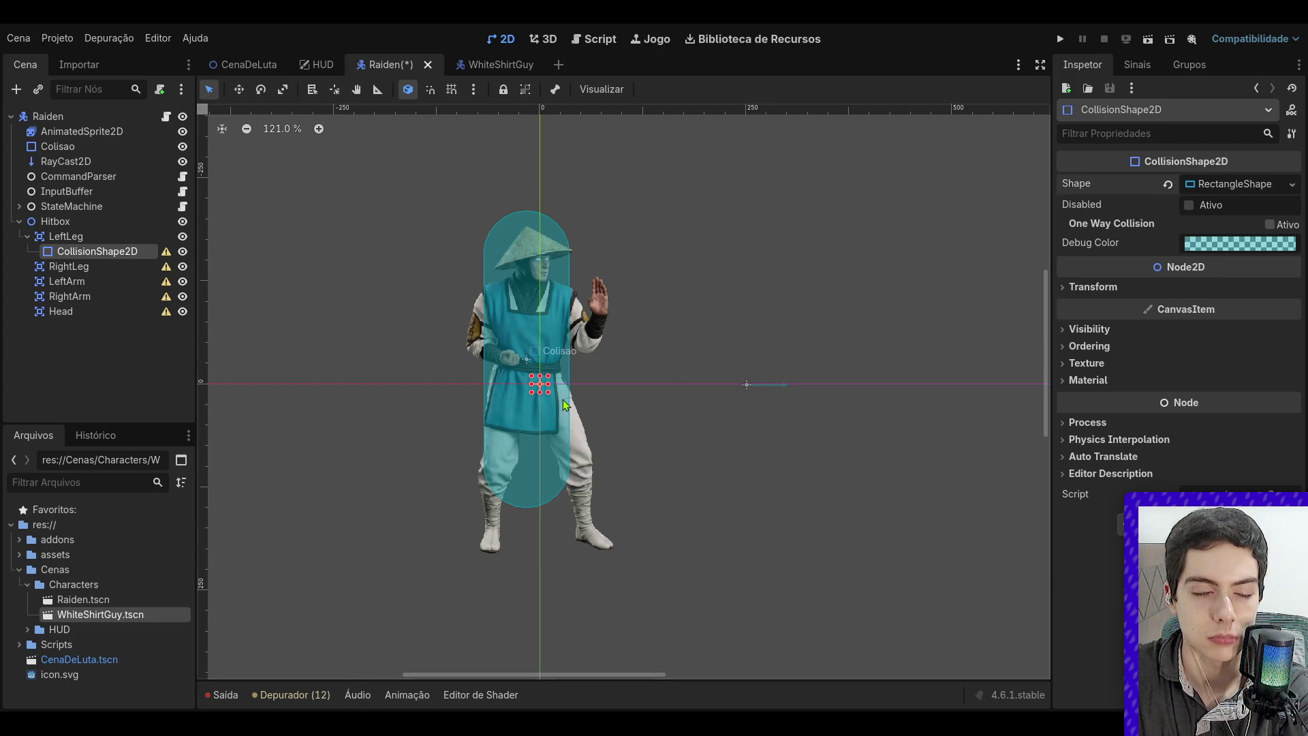
{"action": "mouse_move", "coordinate": [548, 392]}
{"action": "left_mouse_down"}
{"action": "mouse_move", "coordinate": [588, 448]}
{"action": "mouse_move", "coordinate": [595, 532]}
{"action": "mouse_move", "coordinate": [612, 549]}
{"action": "left_mouse_up"}
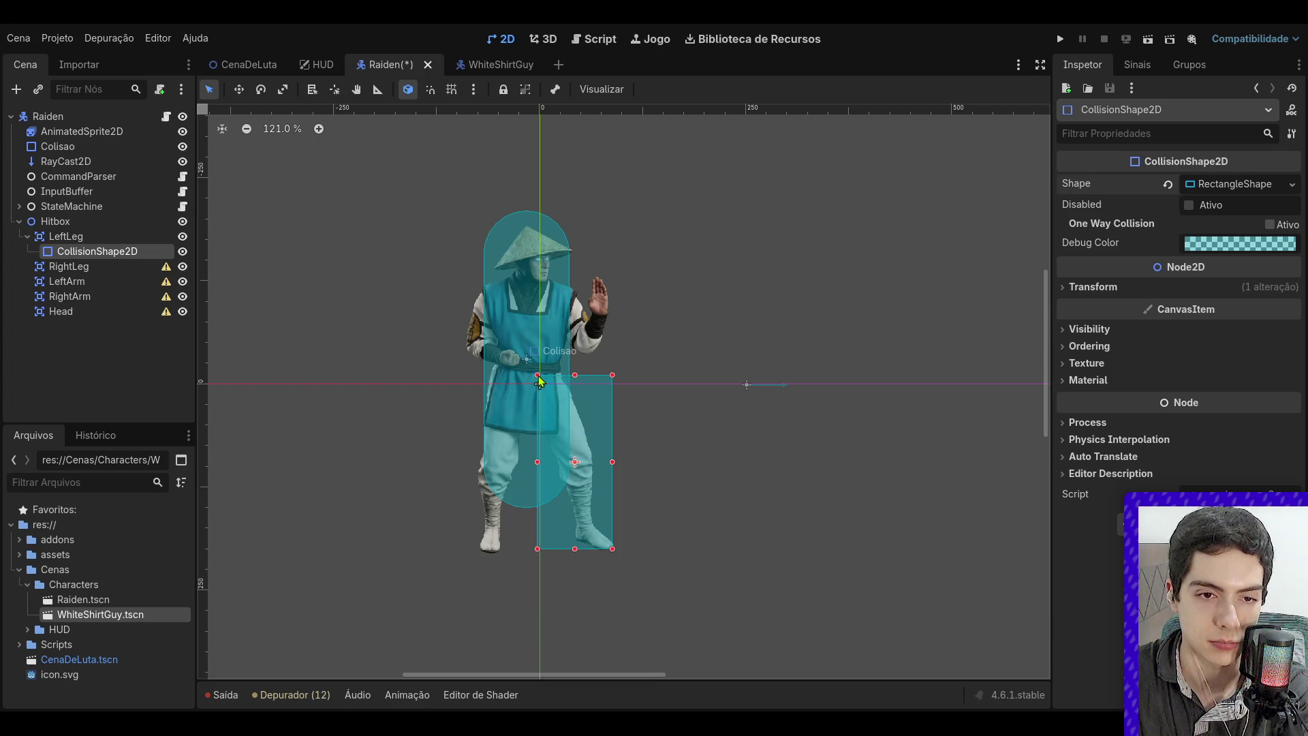
{"action": "left_click", "coordinate": [571, 372]}
{"action": "left_click", "coordinate": [783, 286]}
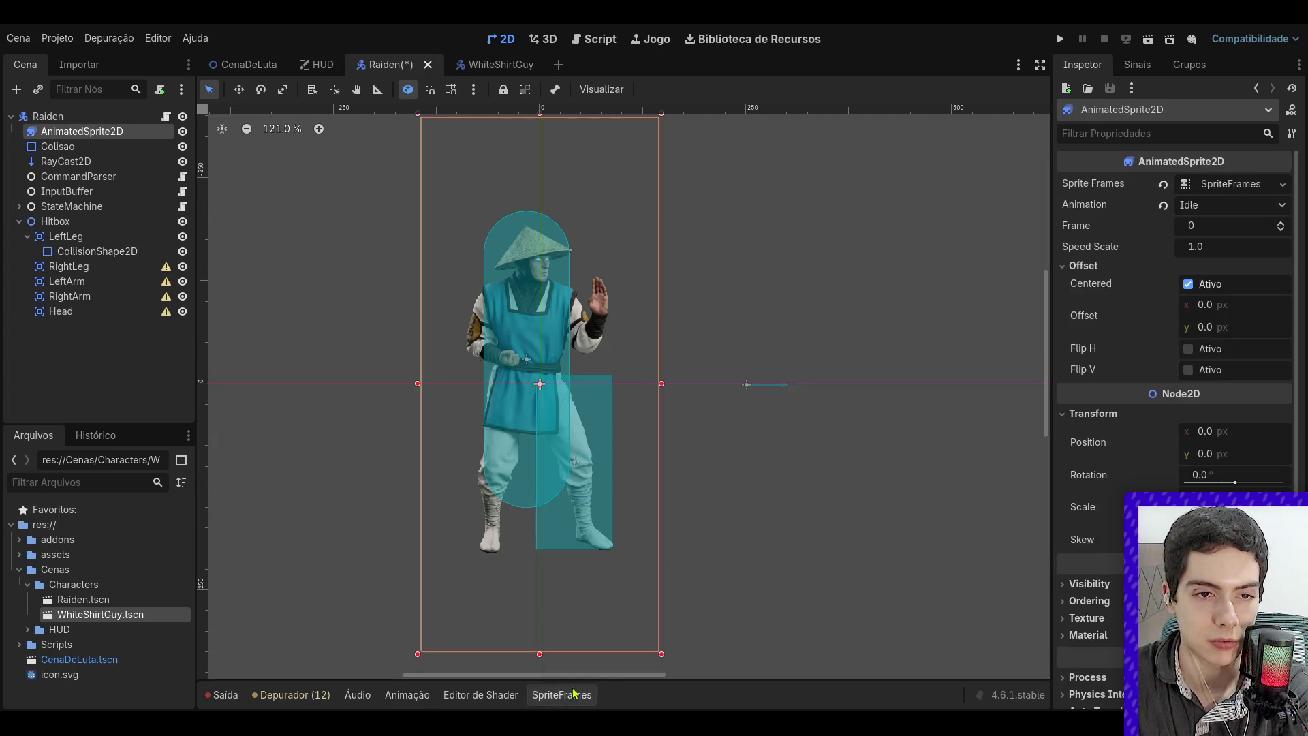
{"action": "key", "text": "ctrl+s"}
Add a collision shape under RightLeg, reset LeftLeg's shape to the origin, and move LeftLeg over the front leg
{"action": "left_click", "coordinate": [94, 252]}
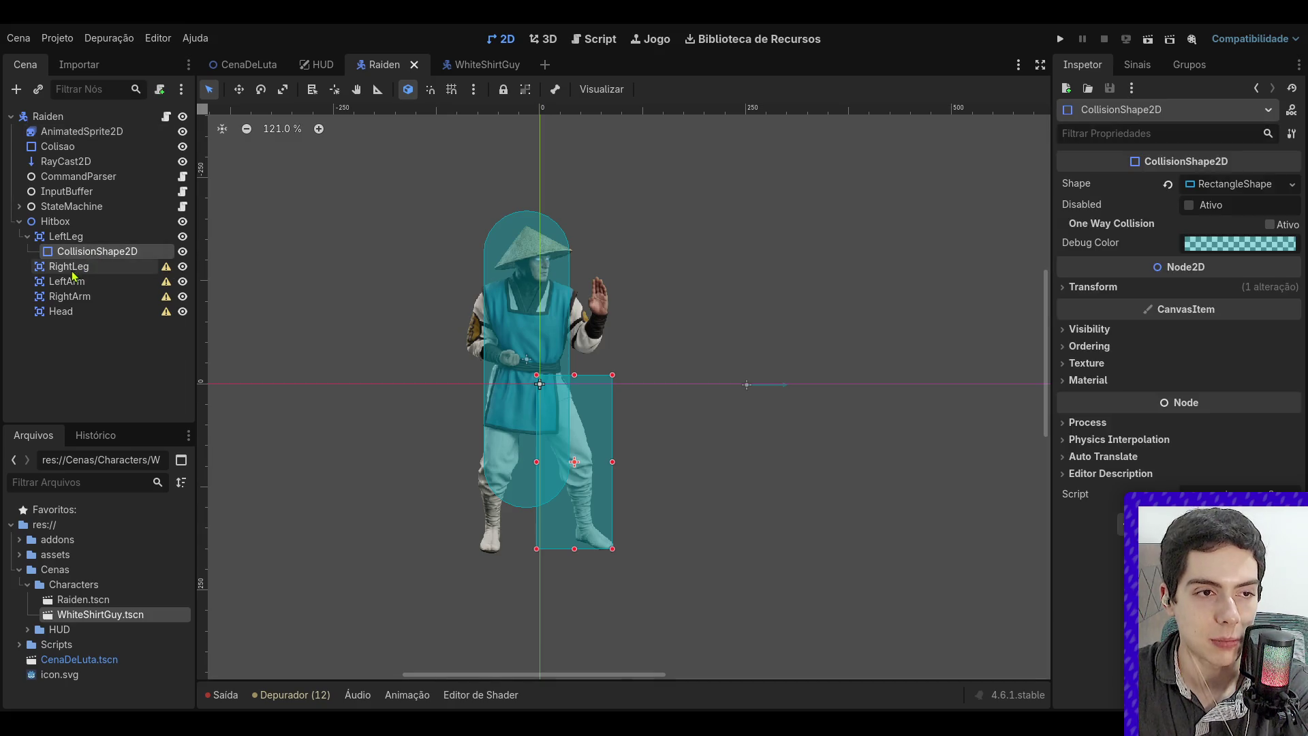
{"action": "left_click", "coordinate": [88, 267]}
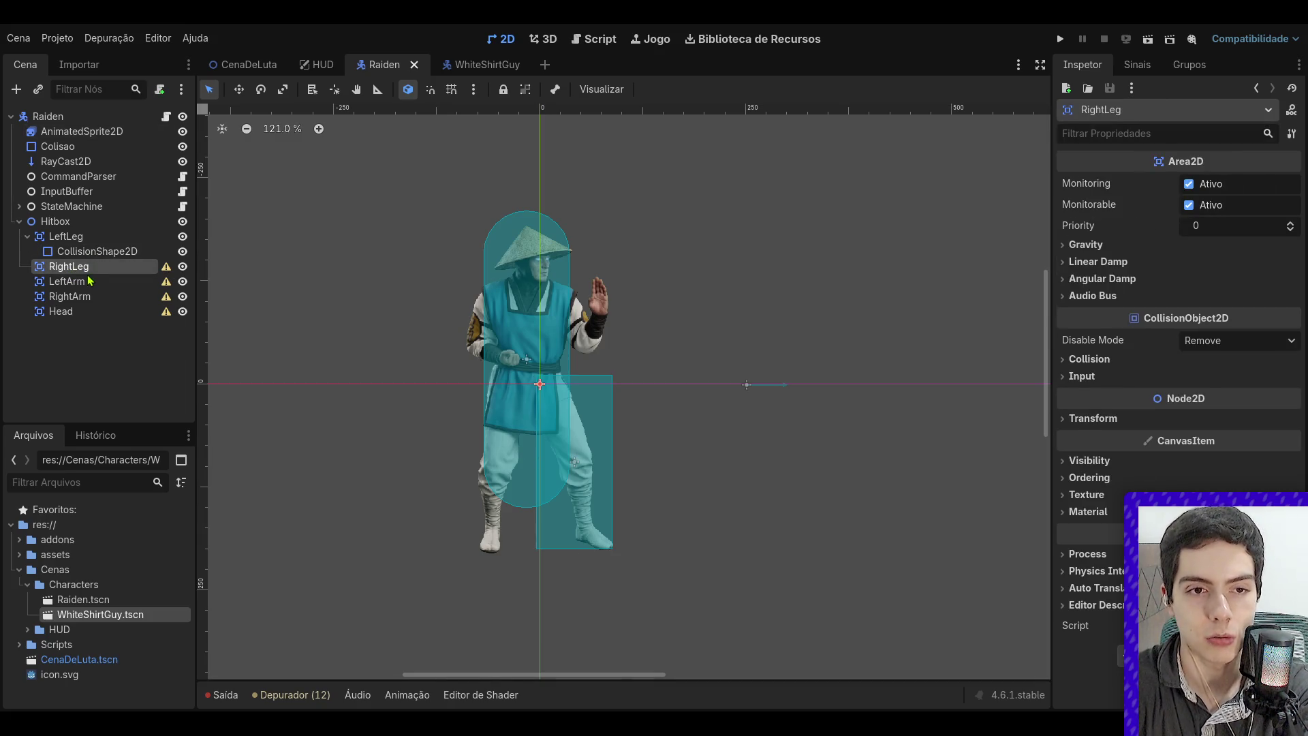
{"action": "key", "text": "ctrl+v"}
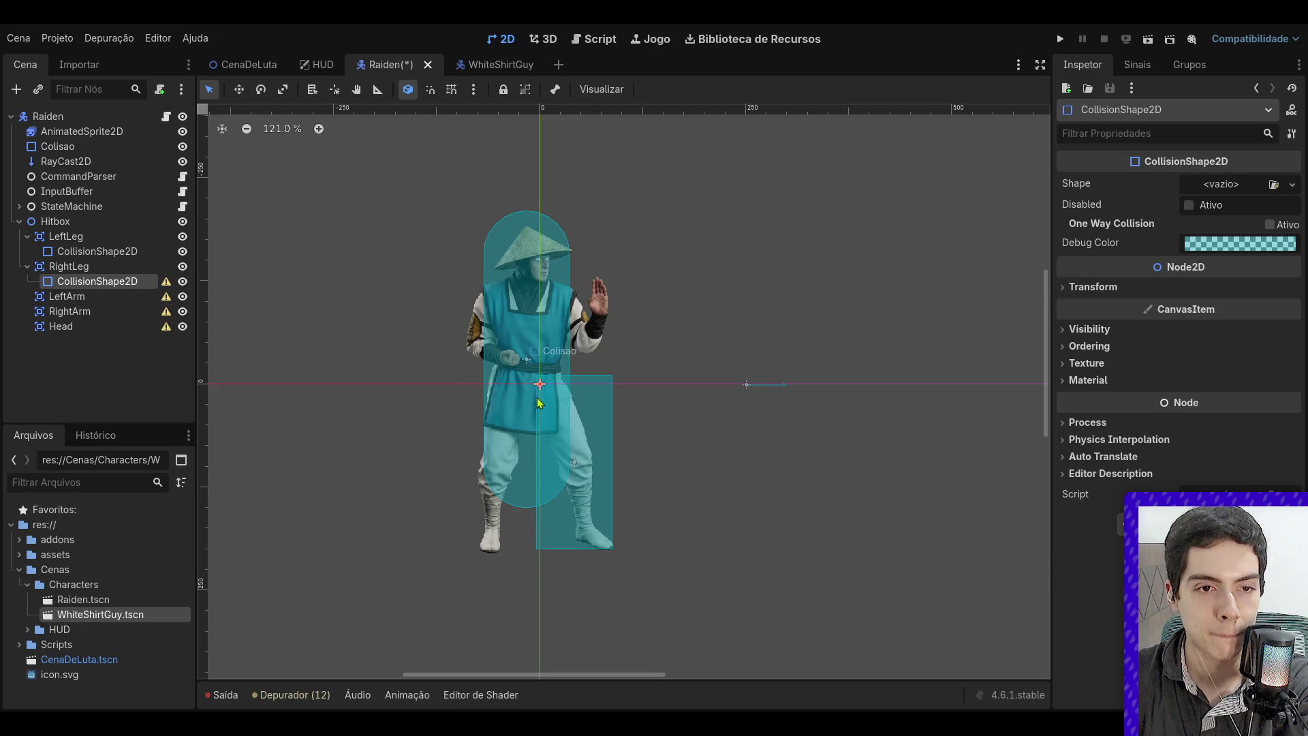
{"action": "left_click", "coordinate": [47, 267]}
{"action": "left_click", "coordinate": [67, 237]}
{"action": "left_click", "coordinate": [71, 252]}
{"action": "left_click", "coordinate": [75, 239]}
{"action": "left_click", "coordinate": [76, 252]}
{"action": "left_click", "coordinate": [74, 236]}
{"action": "left_click", "coordinate": [75, 251]}
{"action": "left_click", "coordinate": [71, 237]}
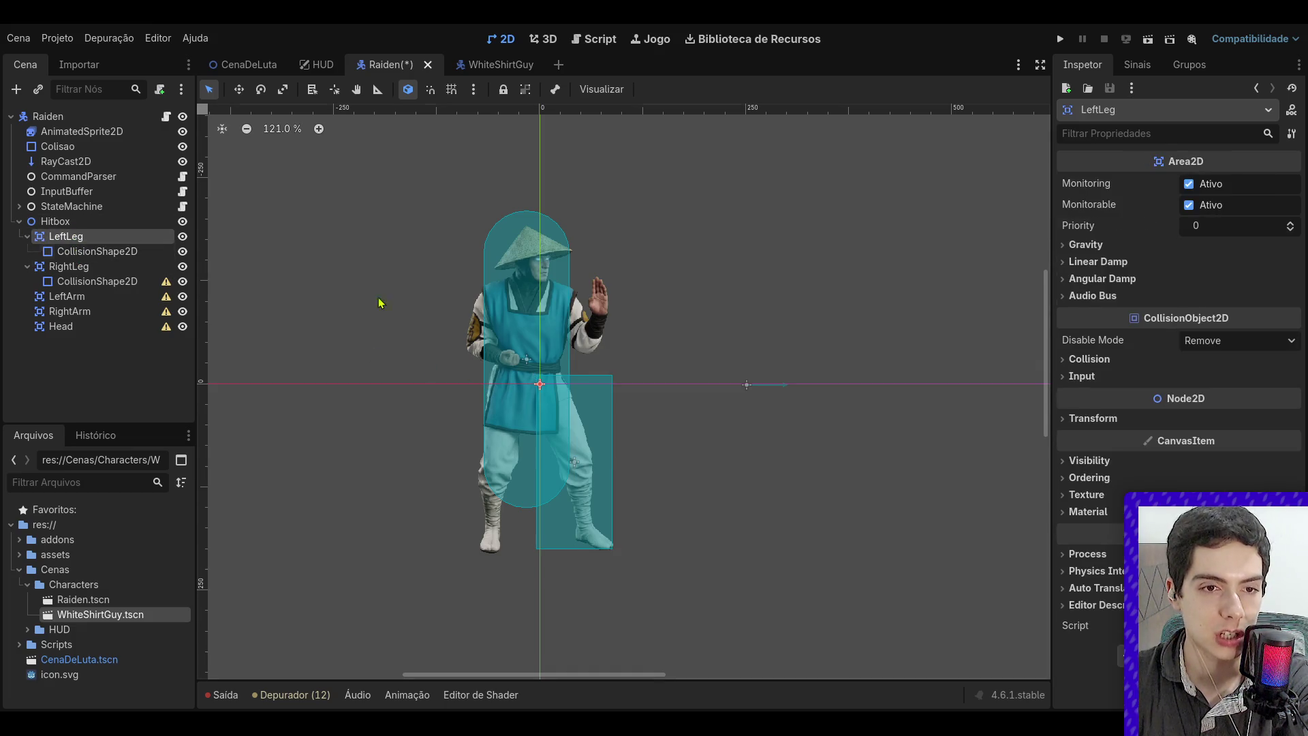
{"action": "left_click", "coordinate": [95, 251]}
{"action": "left_click", "coordinate": [1143, 287]}
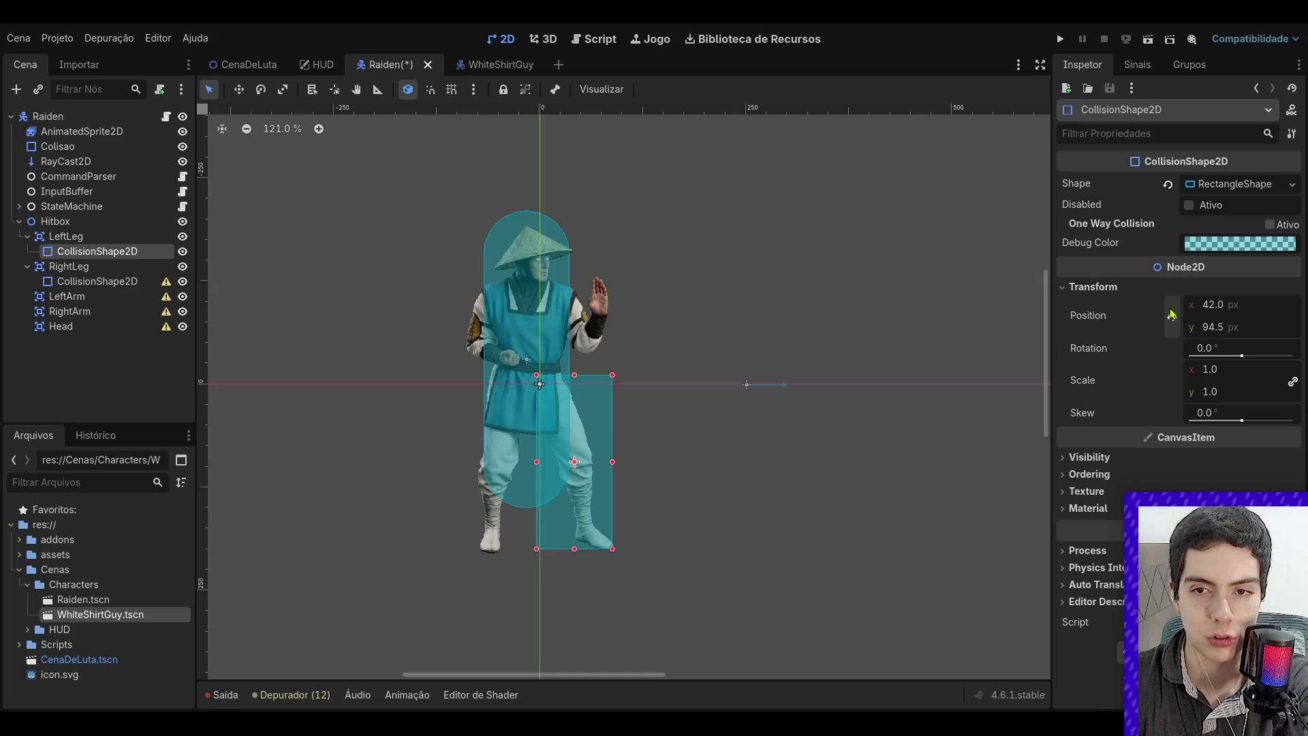
{"action": "left_click", "coordinate": [1168, 303]}
{"action": "left_click", "coordinate": [66, 237]}
{"action": "mouse_move", "coordinate": [578, 387]}
{"action": "left_mouse_down"}
{"action": "mouse_move", "coordinate": [599, 438]}
{"action": "mouse_move", "coordinate": [584, 460]}
{"action": "left_mouse_up"}
Create RightLeg's rectangle shape and trim it to cover just the back leg
{"action": "left_click", "coordinate": [68, 266]}
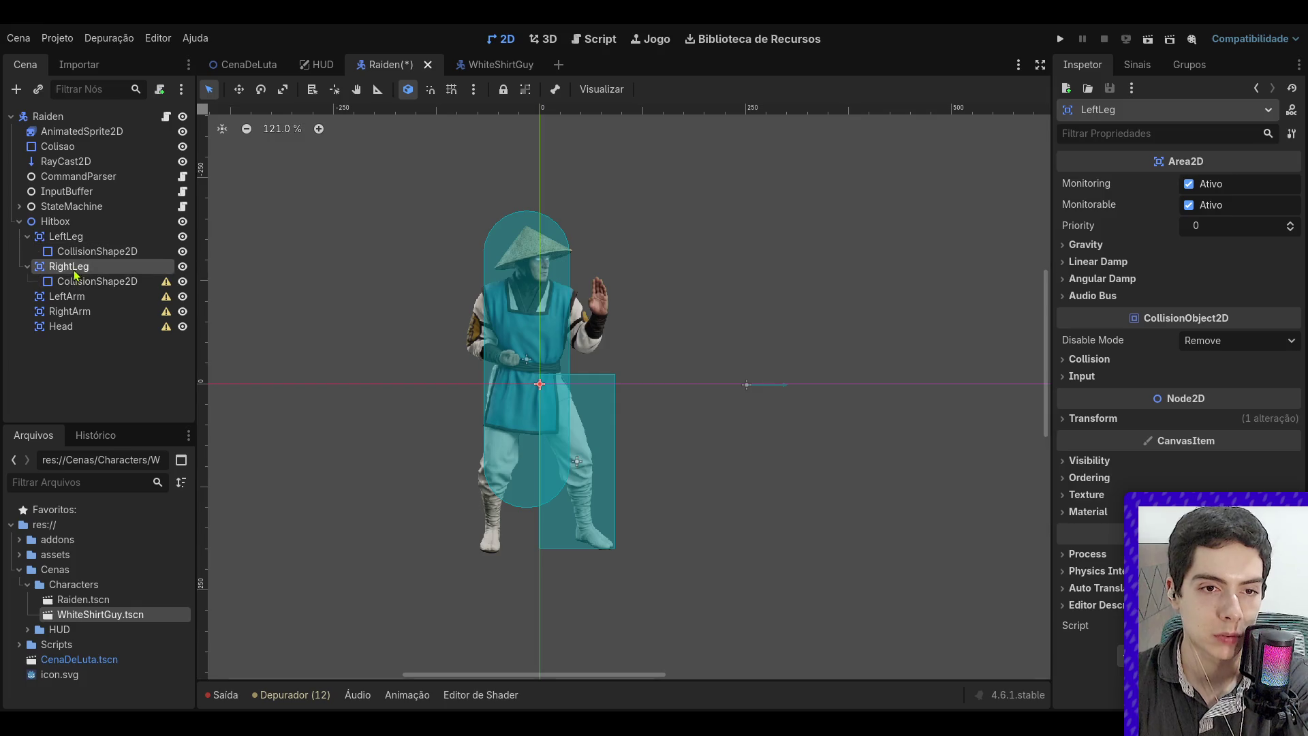
{"action": "left_click", "coordinate": [82, 281]}
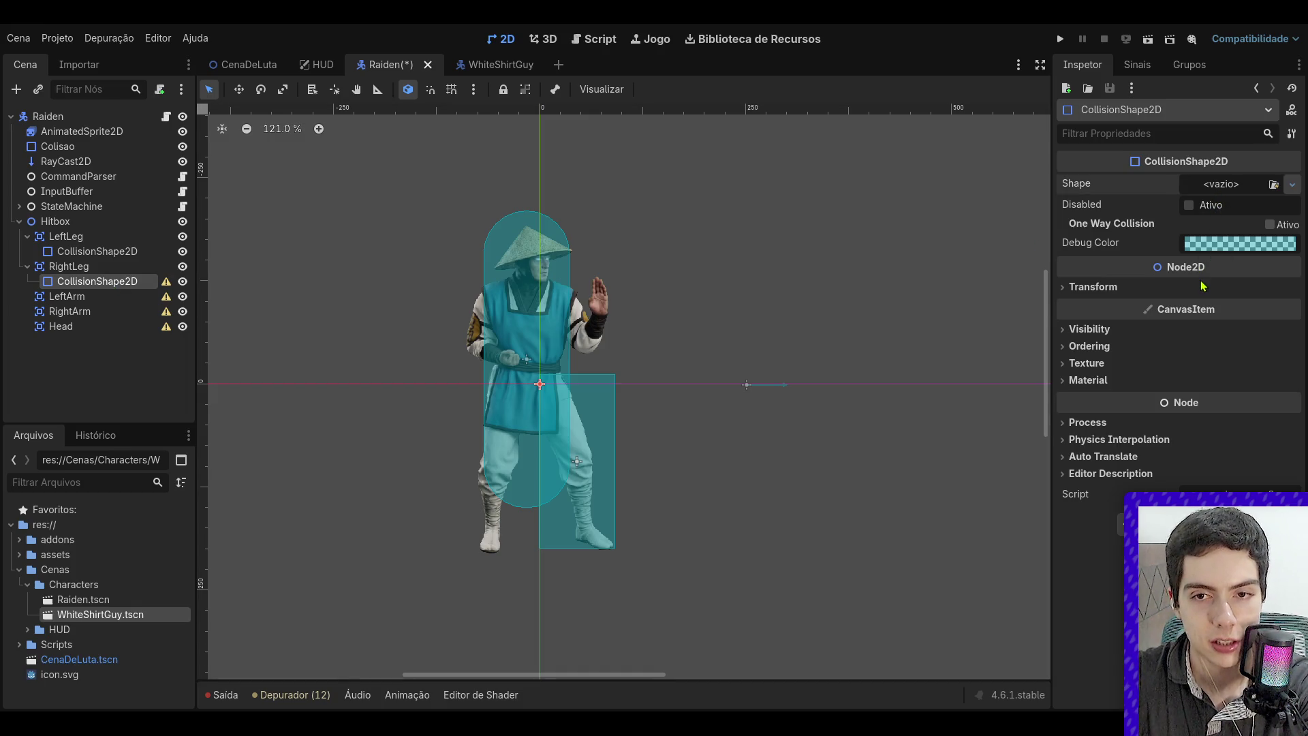
{"action": "left_click_drag", "start_coordinate": [547, 375], "coordinate": [634, 297]}
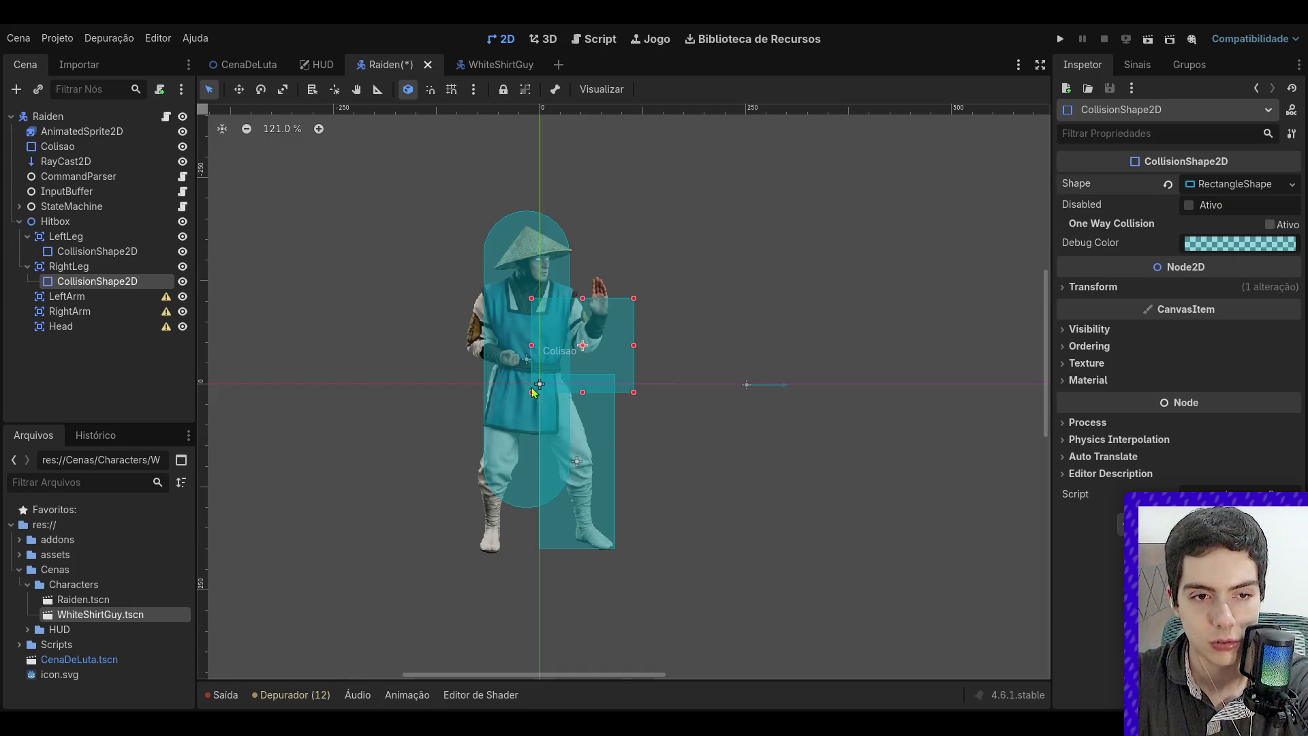
{"action": "mouse_move", "coordinate": [532, 392]}
{"action": "left_mouse_down"}
{"action": "mouse_move", "coordinate": [432, 497]}
{"action": "mouse_move", "coordinate": [449, 471]}
{"action": "left_mouse_up"}
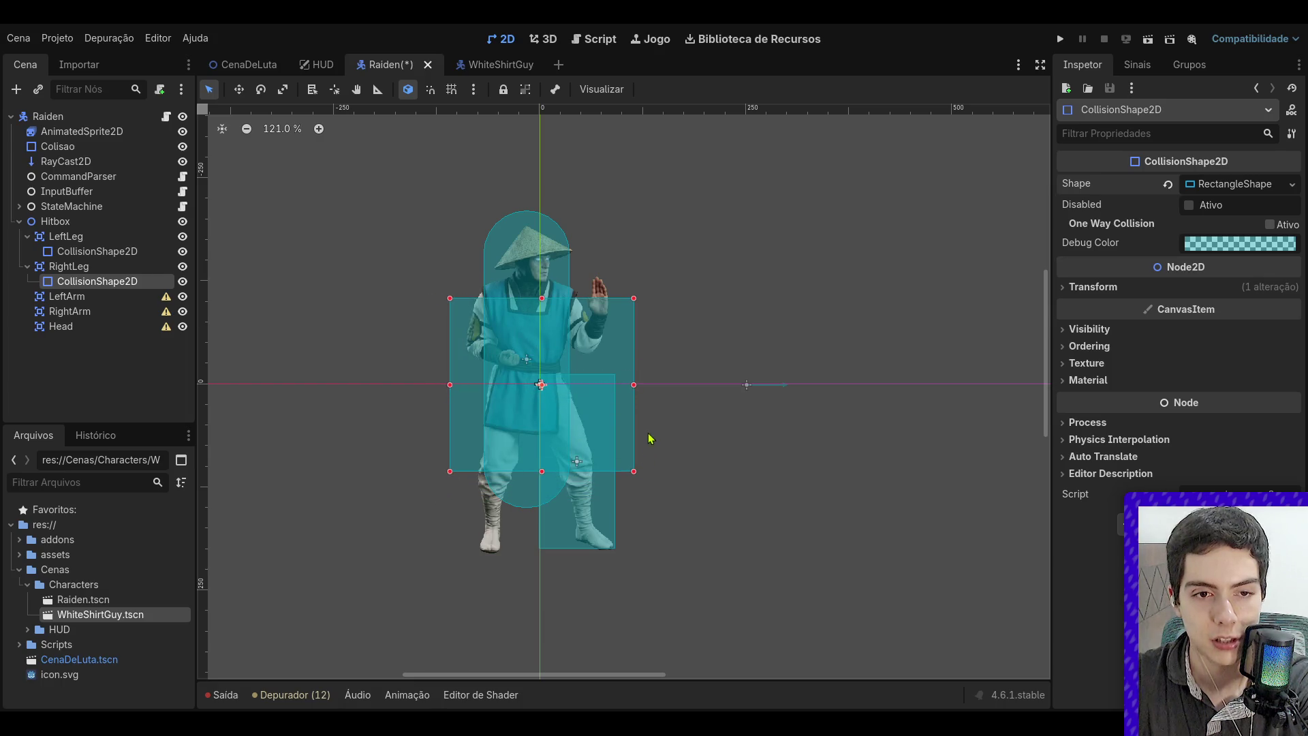
{"action": "left_click_drag", "start_coordinate": [634, 385], "coordinate": [606, 384]}
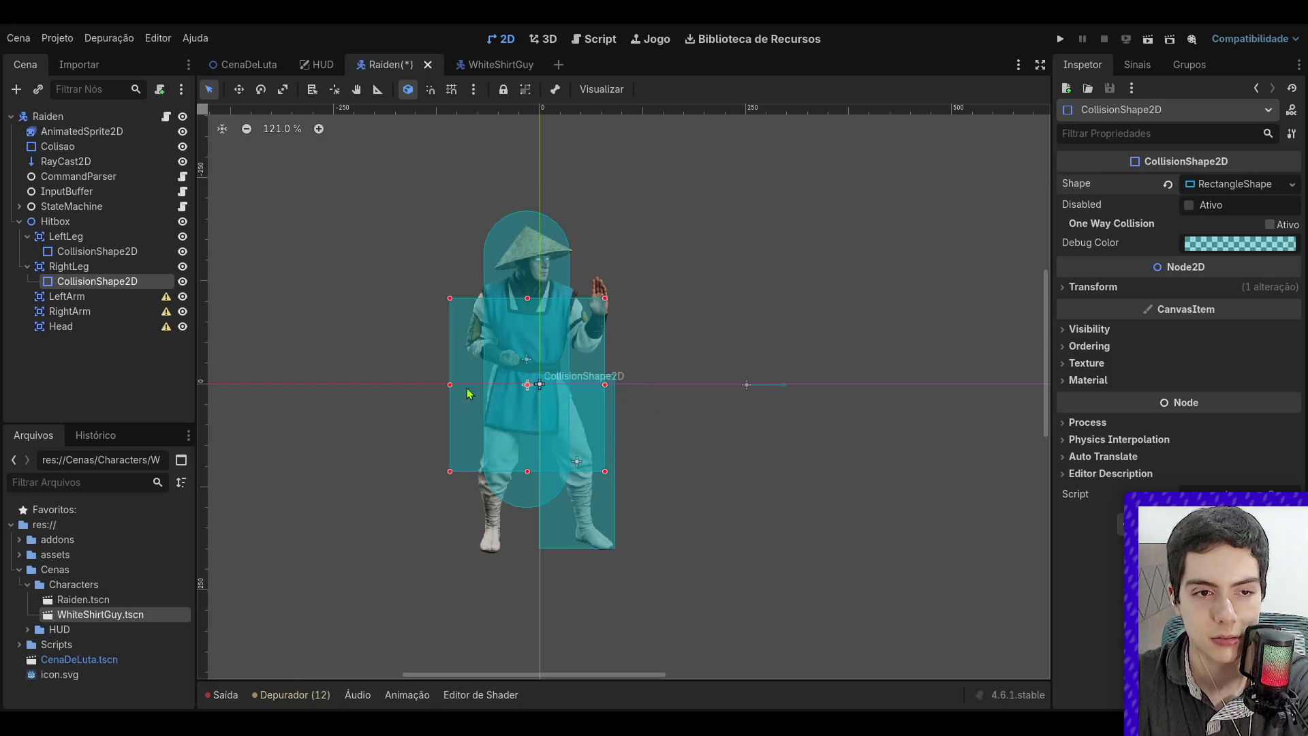
{"action": "mouse_move", "coordinate": [451, 385]}
{"action": "left_mouse_down"}
{"action": "mouse_move", "coordinate": [489, 386]}
{"action": "mouse_move", "coordinate": [477, 385]}
{"action": "mouse_move", "coordinate": [500, 468]}
{"action": "left_mouse_up"}
{"action": "left_click", "coordinate": [477, 388]}
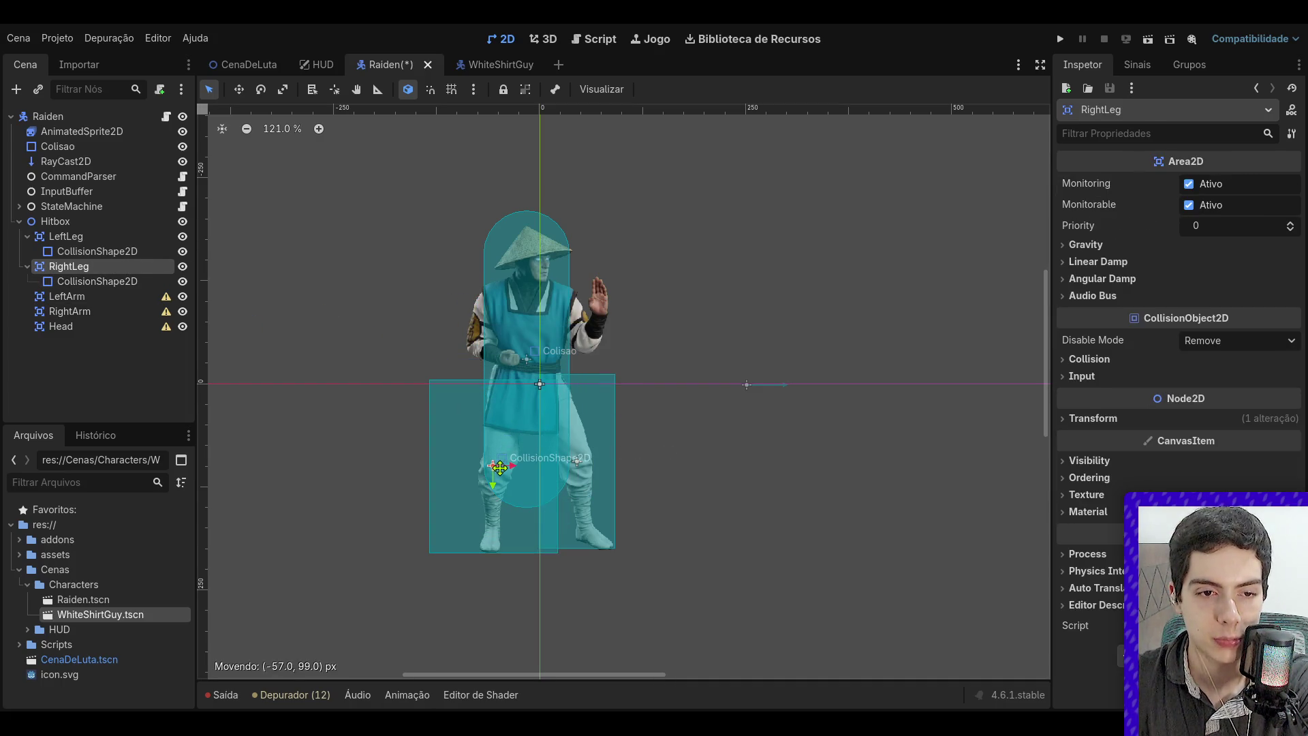
{"action": "left_click", "coordinate": [109, 282]}
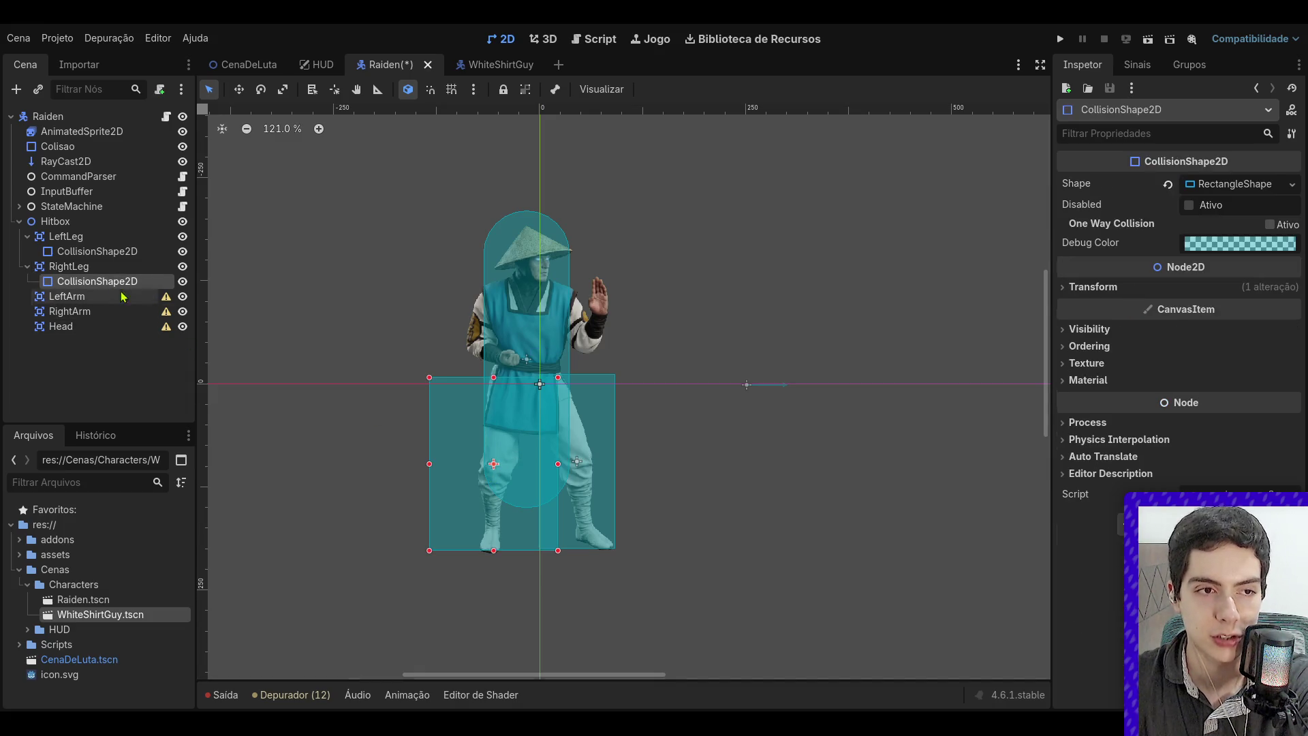
{"action": "left_click_drag", "start_coordinate": [429, 464], "coordinate": [477, 464]}
{"action": "left_click_drag", "start_coordinate": [566, 466], "coordinate": [528, 465]}
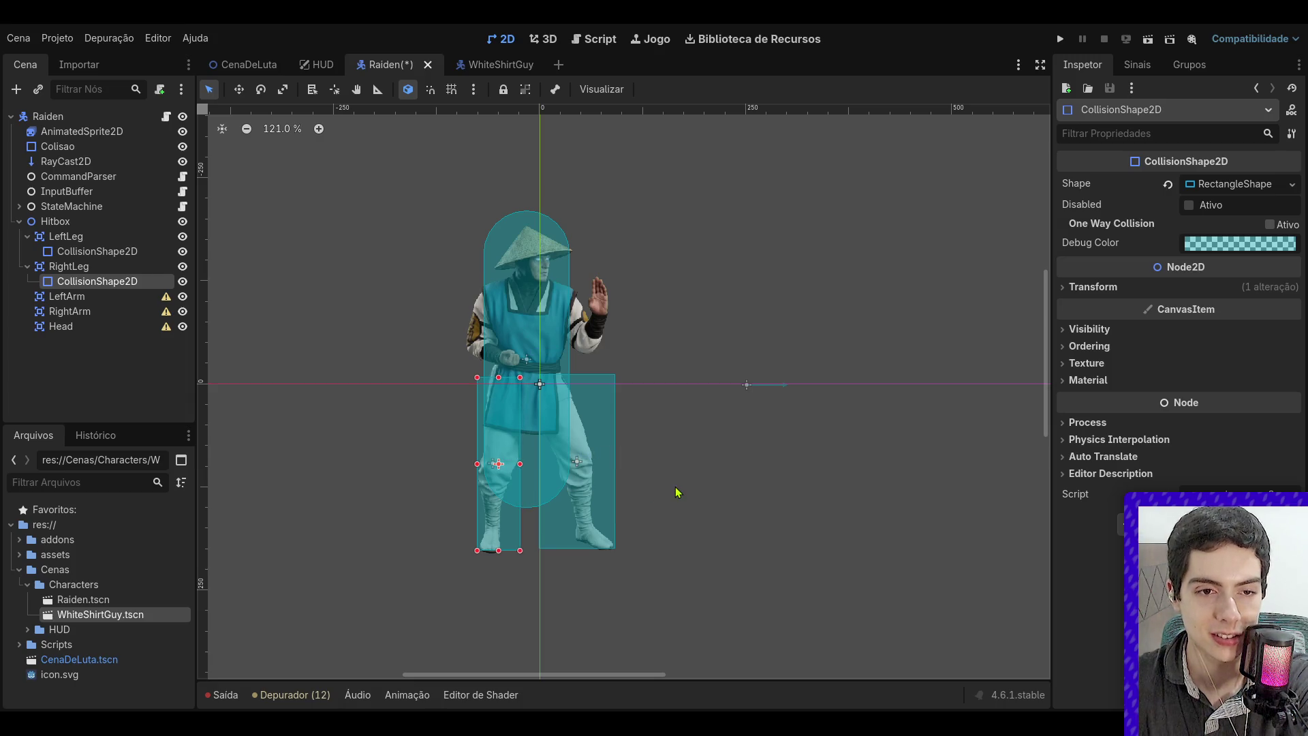
Widen the front-leg rectangle slightly to the right and save the Raiden scene
{"action": "left_click", "coordinate": [97, 251]}
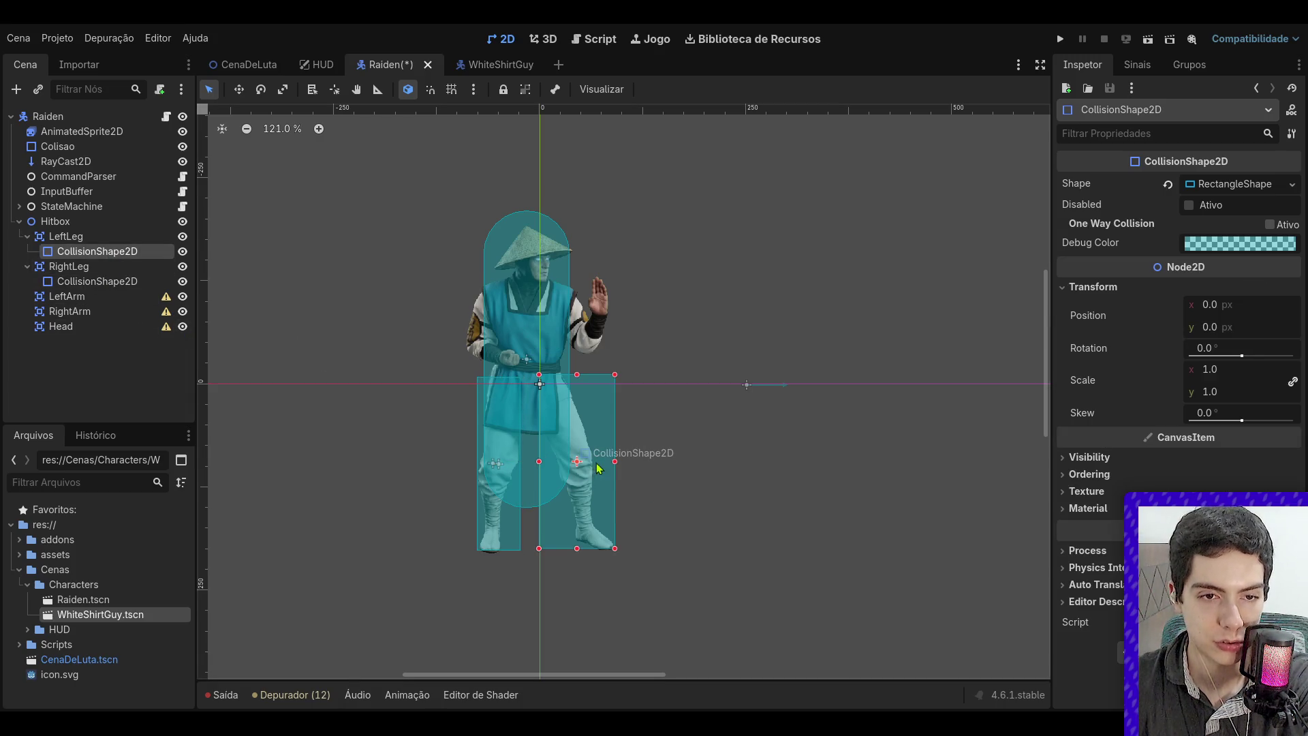
{"action": "left_click_drag", "start_coordinate": [616, 463], "coordinate": [619, 463]}
{"action": "left_click", "coordinate": [675, 456]}
{"action": "key", "text": "ctrl+s"}
{"action": "left_click", "coordinate": [61, 299]}
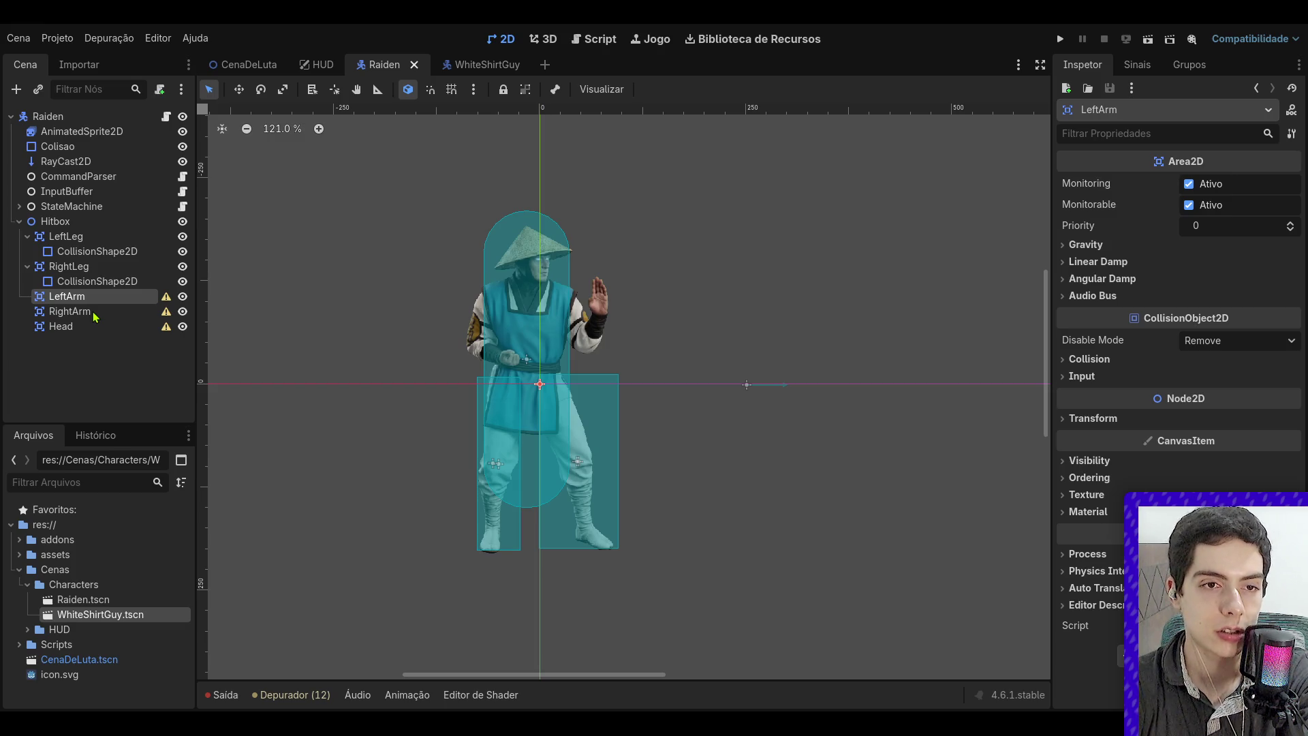
Add a collision shape under LeftArm and move the LeftArm area to Raiden's raised hand
{"action": "key", "text": "ctrl+v"}
{"action": "left_click", "coordinate": [87, 300]}
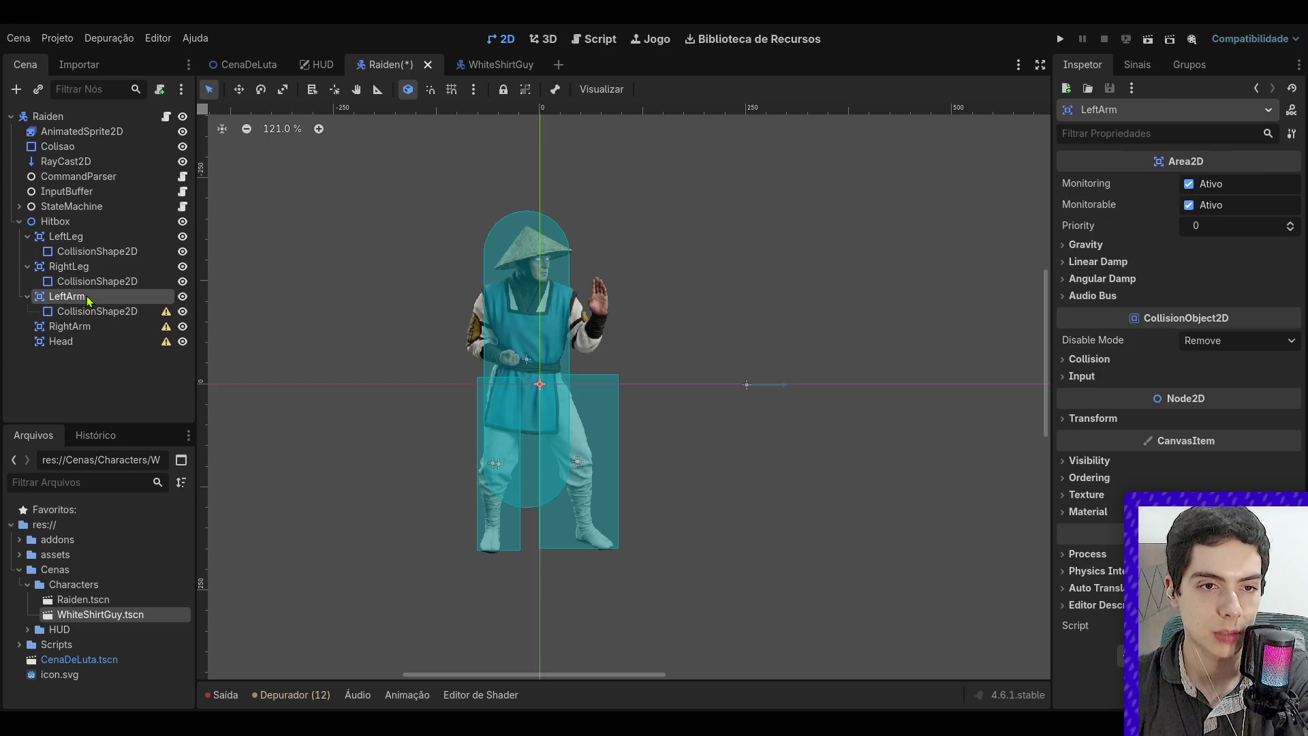
{"action": "left_click", "coordinate": [97, 310]}
{"action": "left_click", "coordinate": [105, 298]}
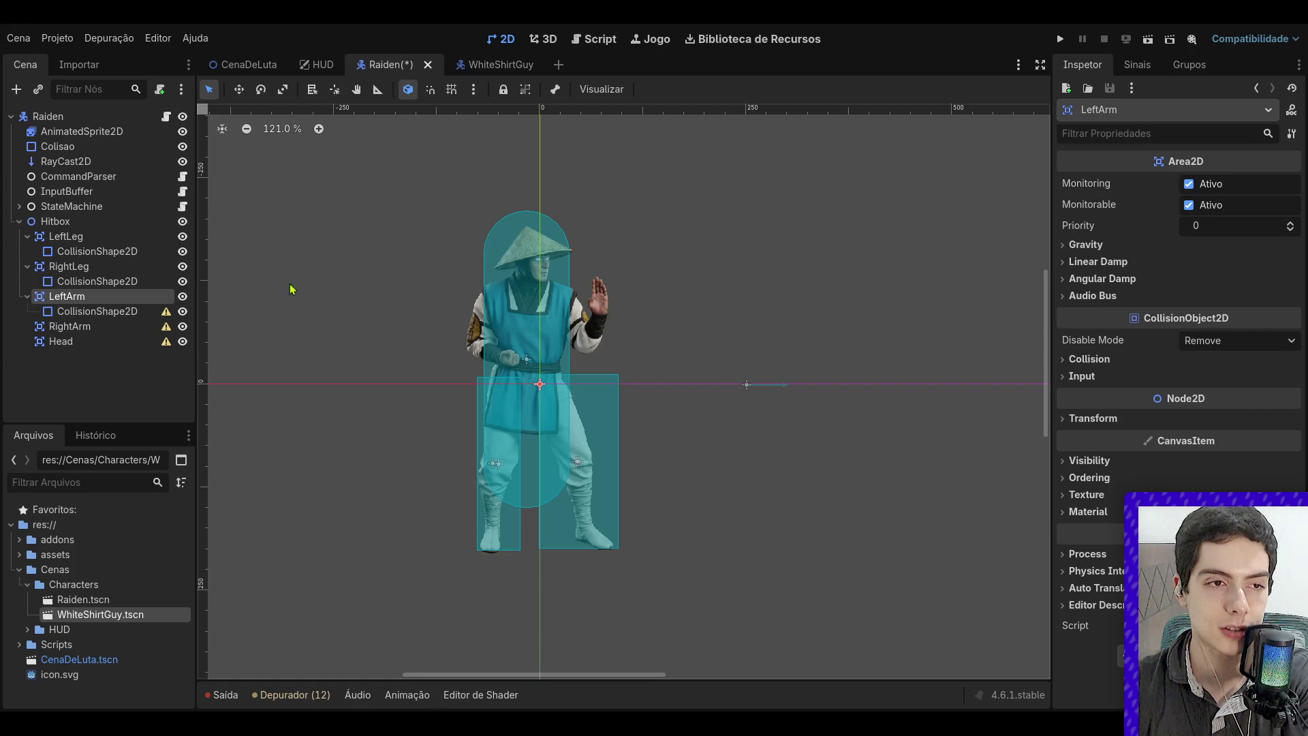
{"action": "left_click_drag", "start_coordinate": [540, 384], "coordinate": [591, 316]}
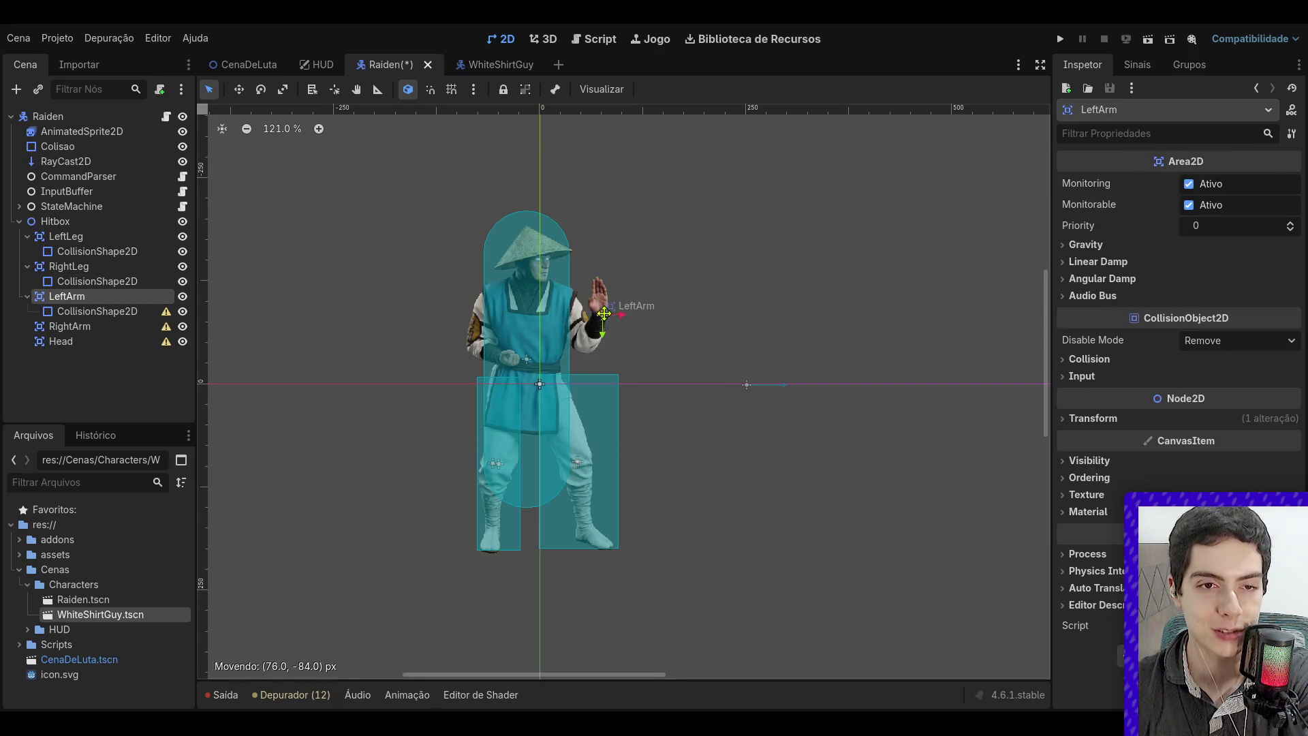
Assign LeftArm's collision shape a rectangle and size it over the raised forearm and hand
{"action": "left_click", "coordinate": [193, 311]}
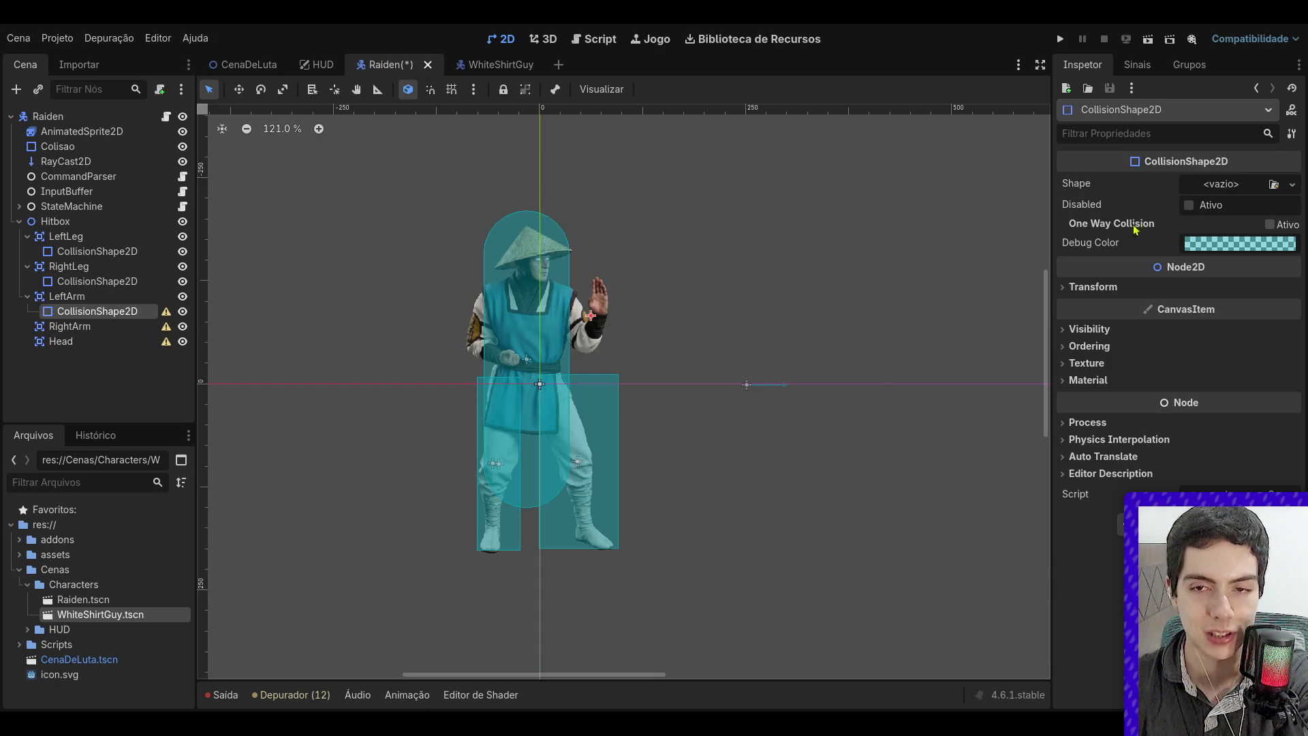
{"action": "left_click", "coordinate": [1220, 183]}
{"action": "left_click", "coordinate": [1210, 300]}
{"action": "left_click_drag", "start_coordinate": [583, 307], "coordinate": [552, 284]}
{"action": "left_click_drag", "start_coordinate": [601, 325], "coordinate": [615, 359]}
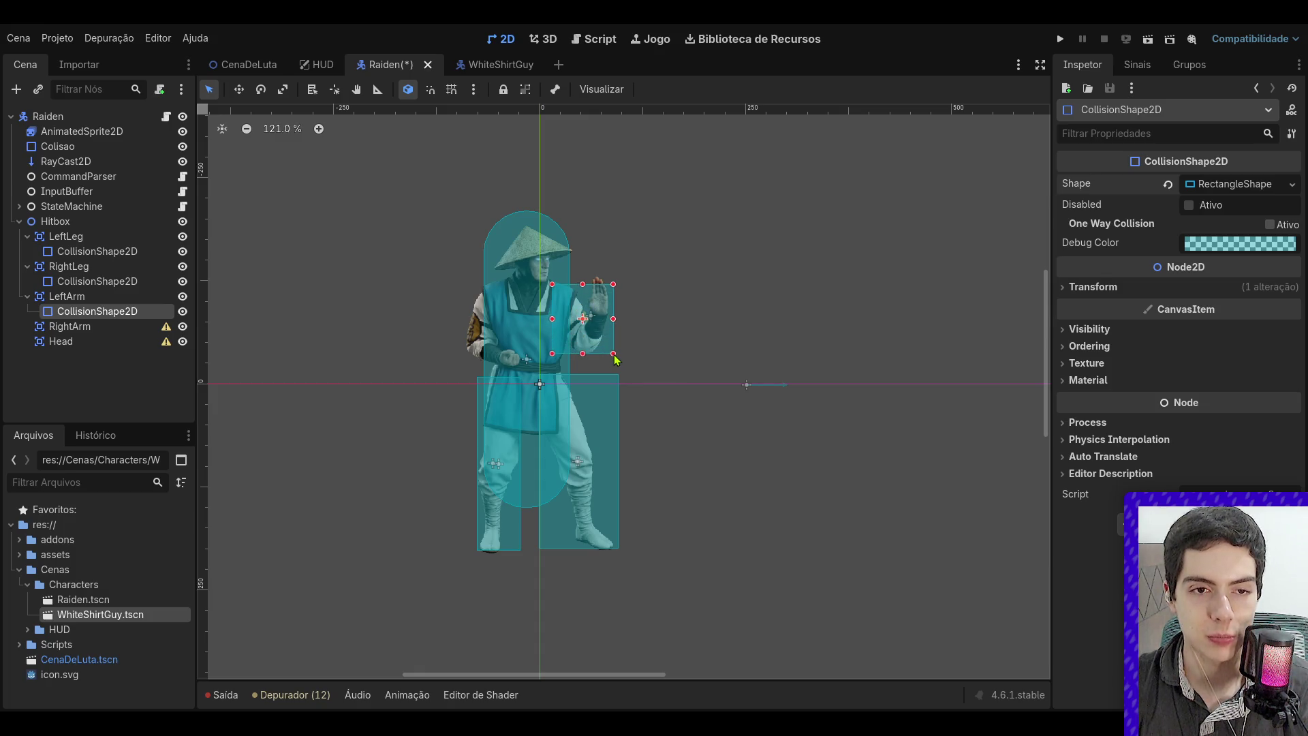
{"action": "left_click_drag", "start_coordinate": [583, 285], "coordinate": [583, 279]}
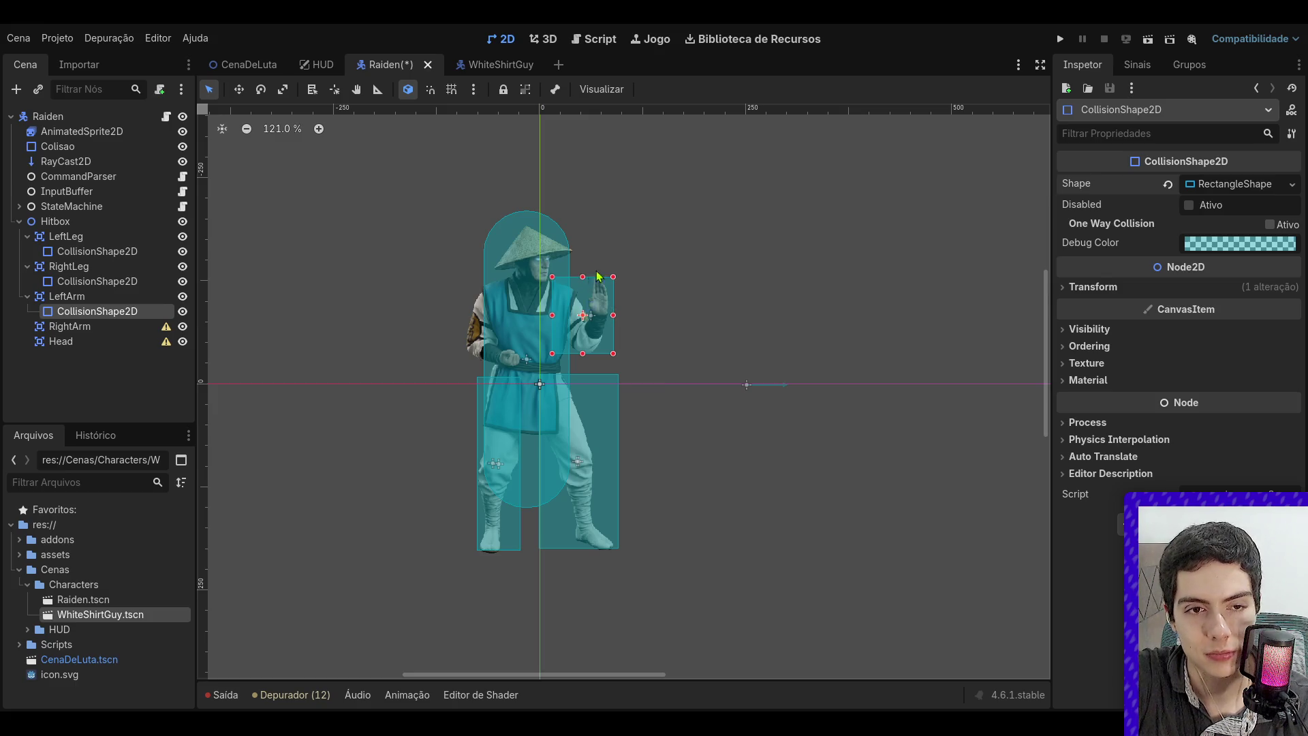
{"action": "left_click", "coordinate": [651, 244]}
{"action": "left_click", "coordinate": [651, 244]}
{"action": "scroll", "coordinate": [794, 391], "scroll_direction": "up", "scroll_amount": 2}
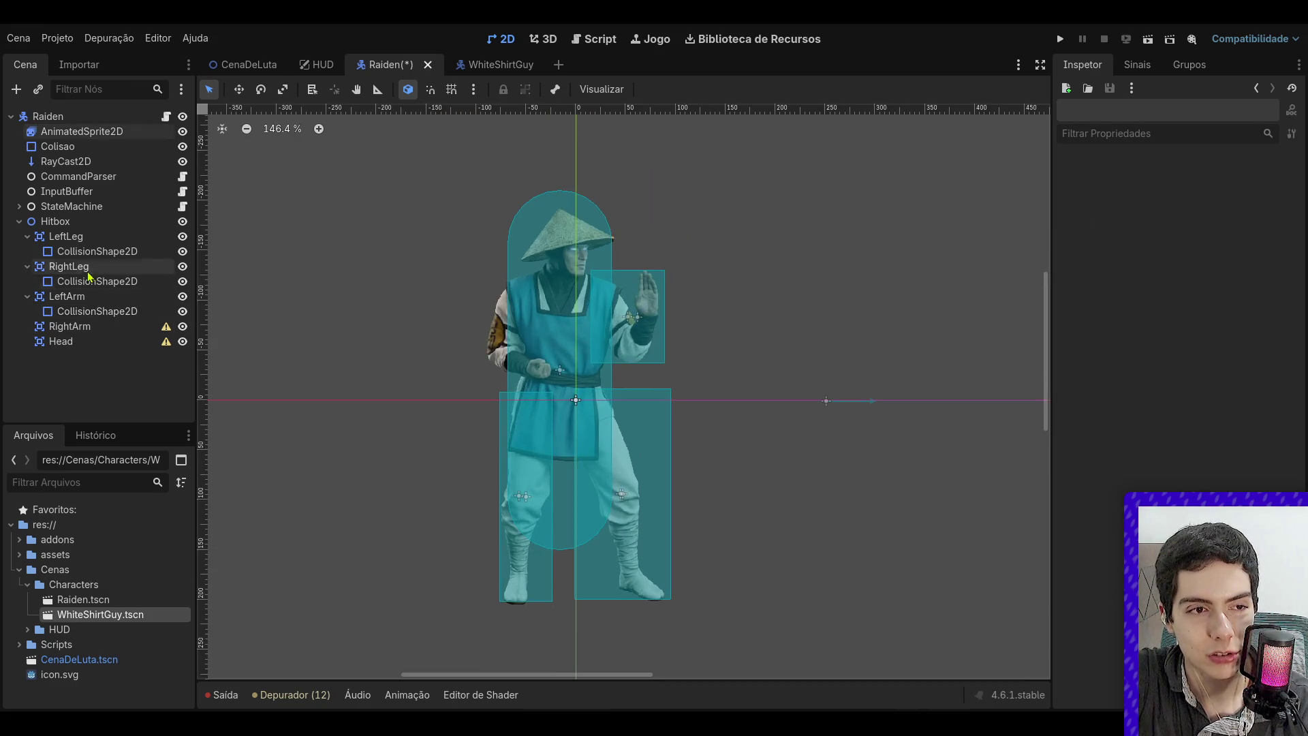
Add a collision shape under RightArm, delete the mistakenly nested one, and move RightArm to the rear arm
{"action": "left_click", "coordinate": [70, 327]}
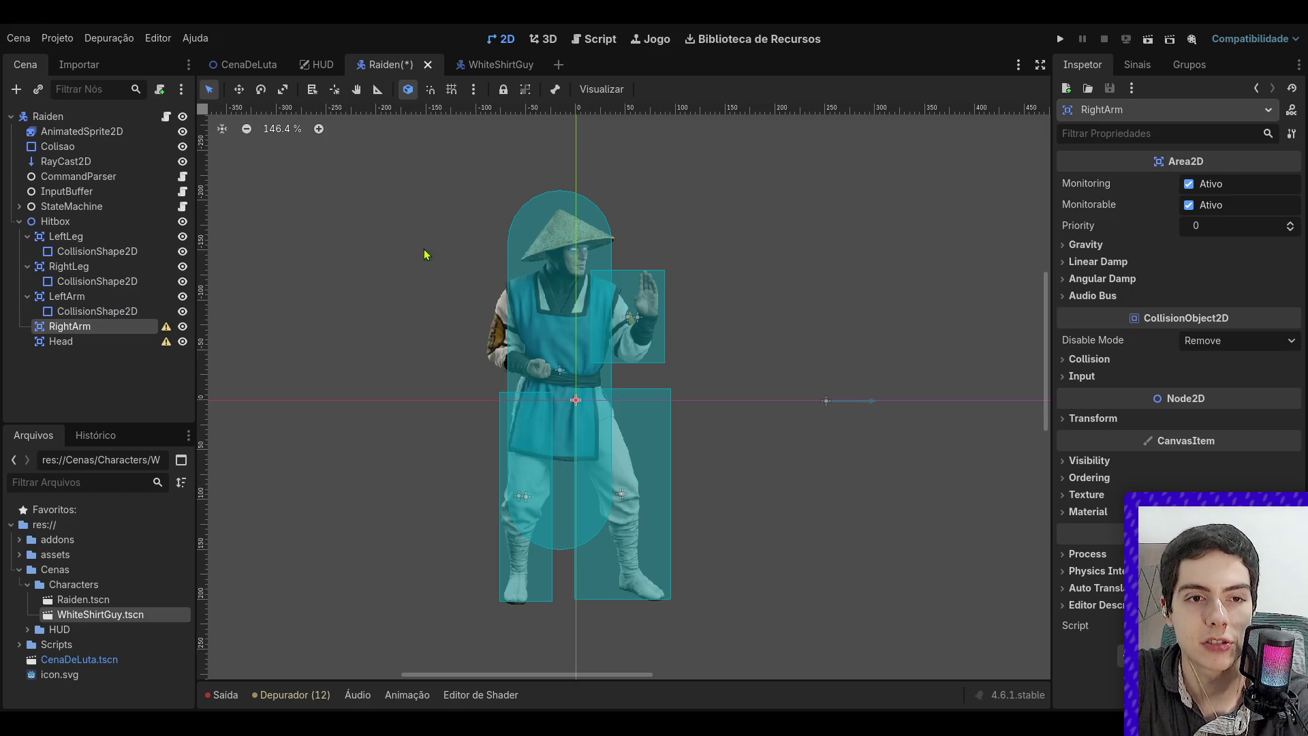
{"action": "key", "text": "ctrl+a"}
{"action": "key", "text": "Return"}
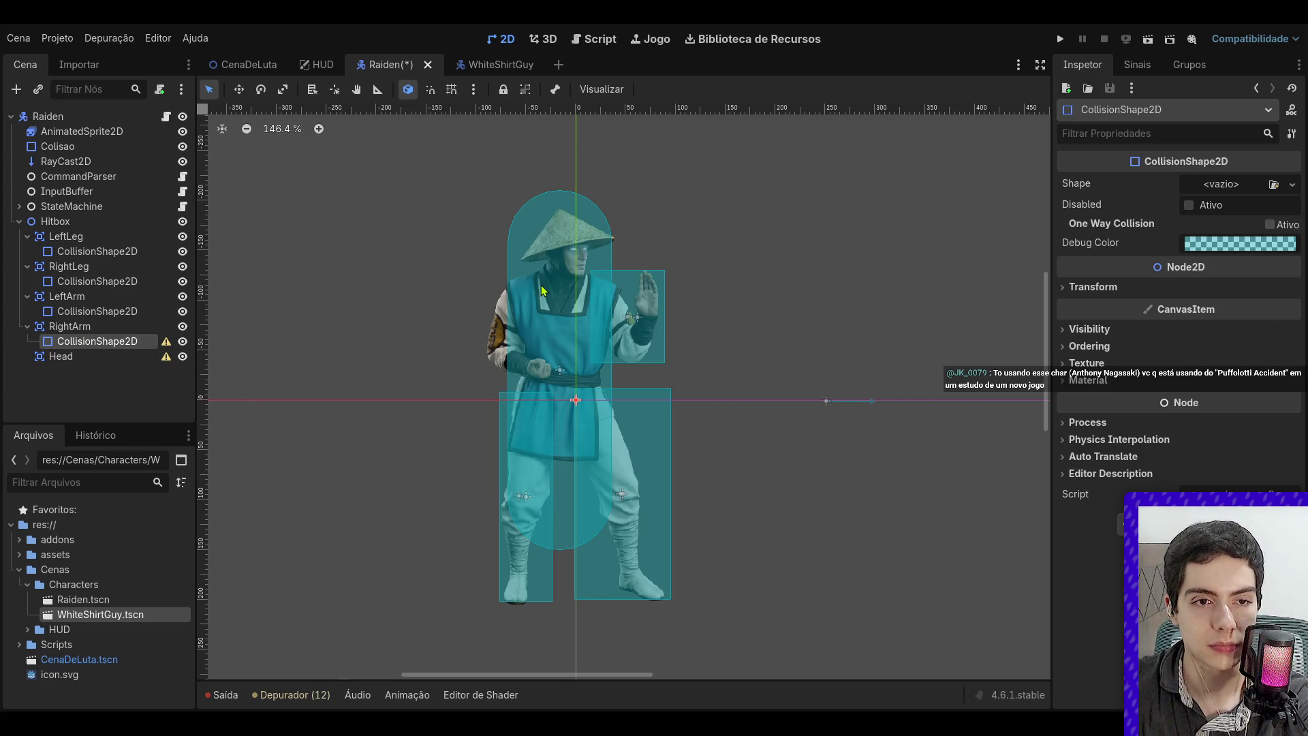
{"action": "key", "text": "ctrl+v"}
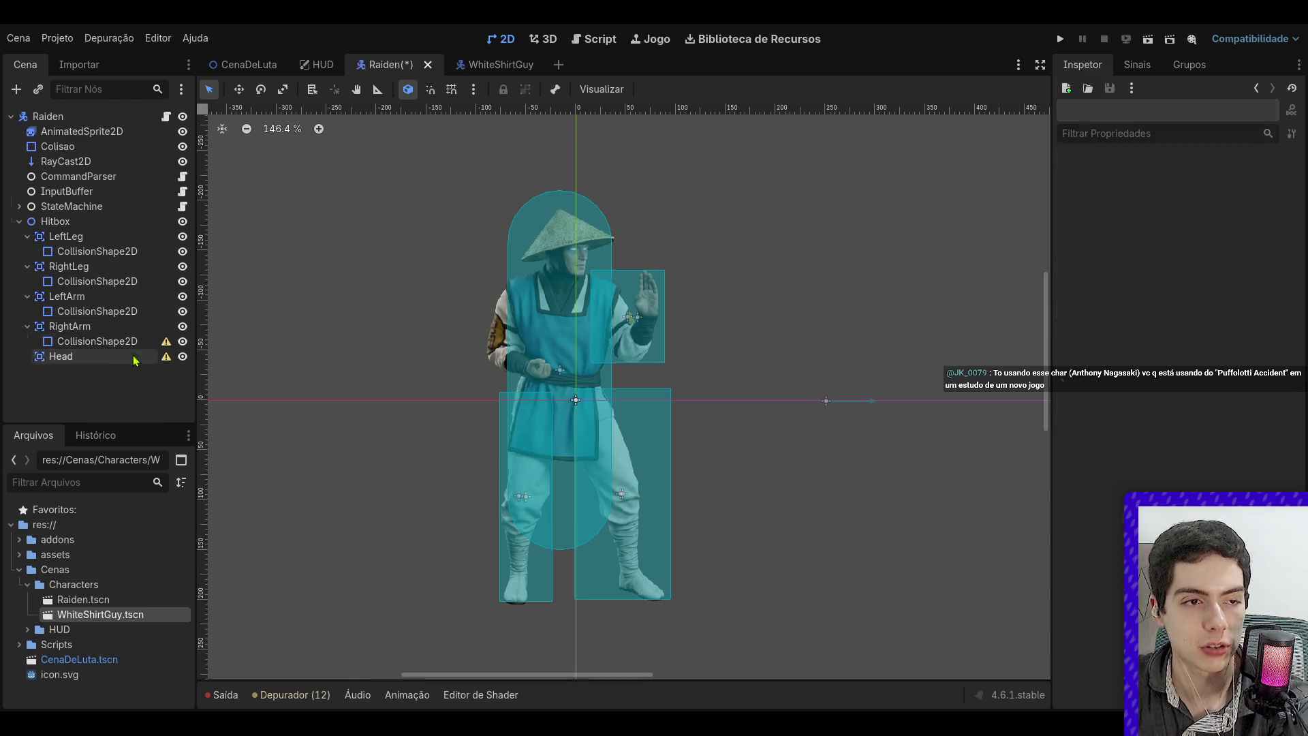
{"action": "key", "text": "Delete"}
{"action": "left_click_drag", "start_coordinate": [576, 407], "coordinate": [510, 327]}
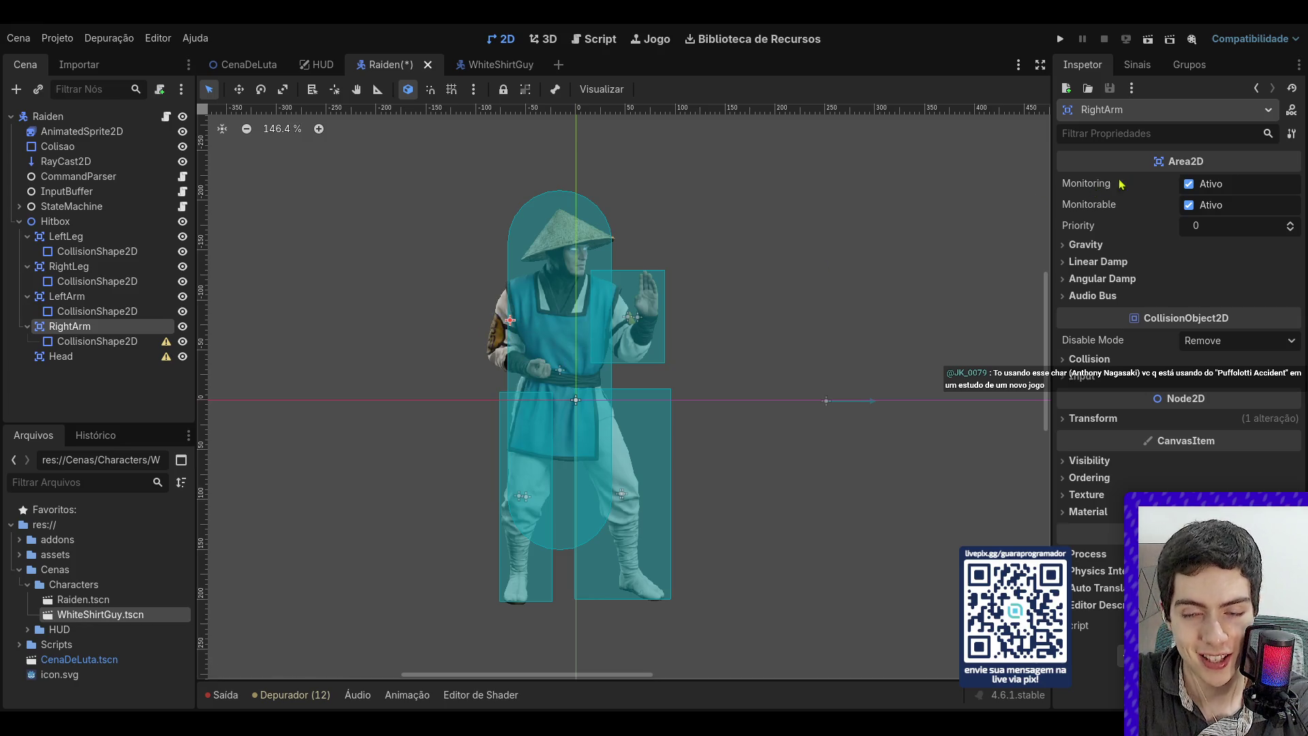
Give RightArm's collision shape a rectangle stretched over the bent rear arm, then save
{"action": "left_click", "coordinate": [133, 341]}
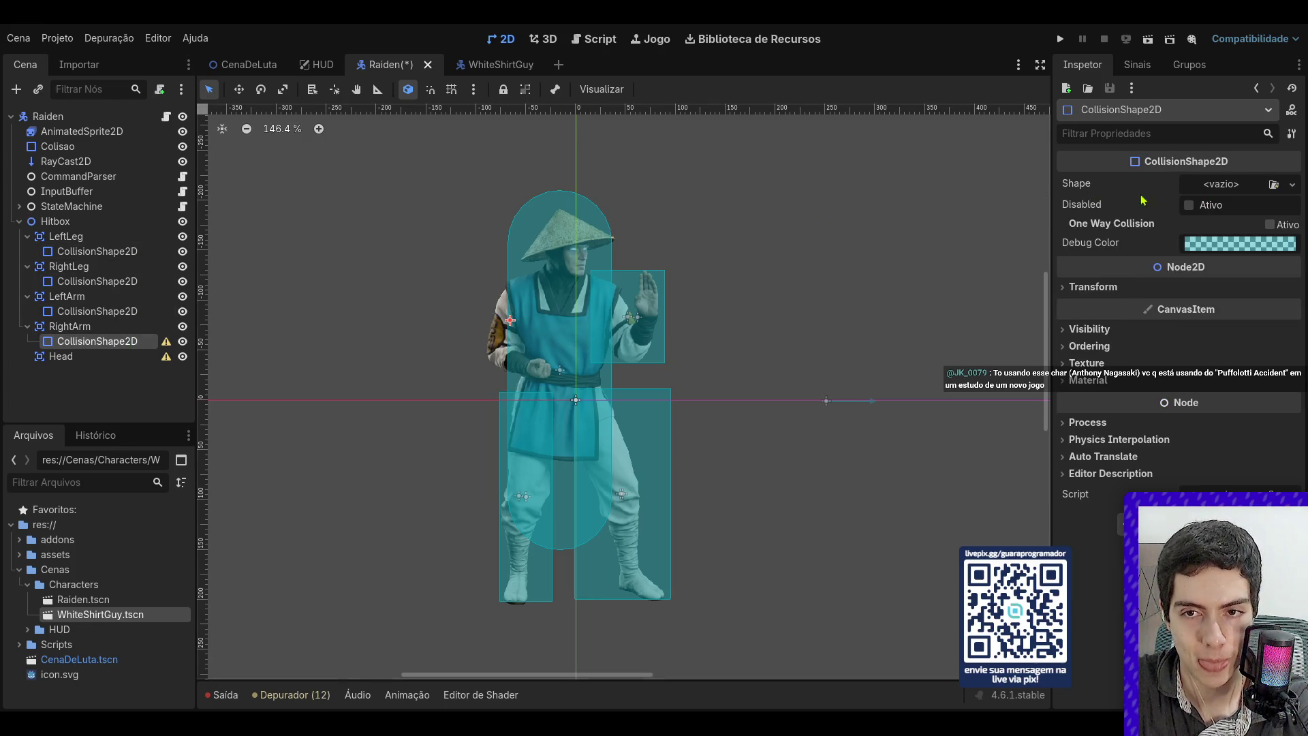
{"action": "left_click", "coordinate": [1194, 275]}
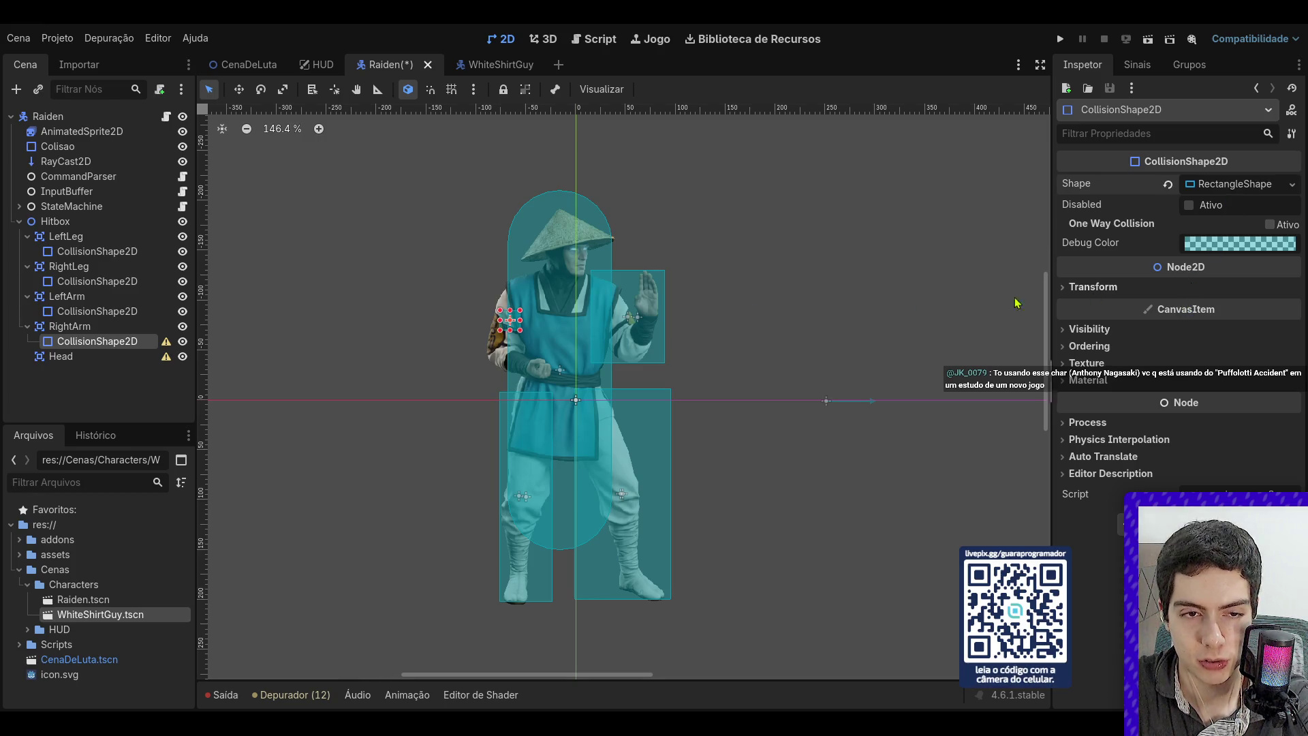
{"action": "left_click_drag", "start_coordinate": [520, 329], "coordinate": [549, 374]}
{"action": "left_click_drag", "start_coordinate": [500, 310], "coordinate": [475, 280]}
{"action": "left_click", "coordinate": [462, 283]}
{"action": "key", "text": "ctrl+s"}
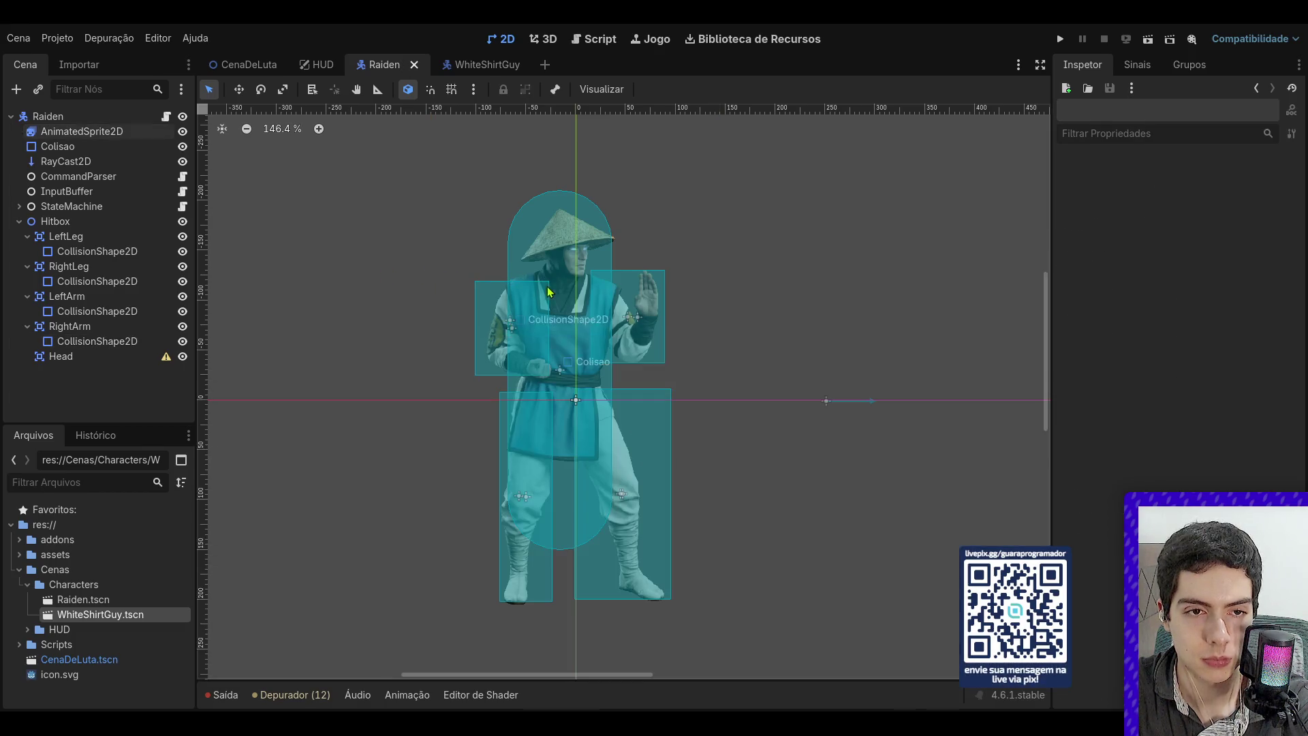
{"action": "left_click", "coordinate": [61, 356]}
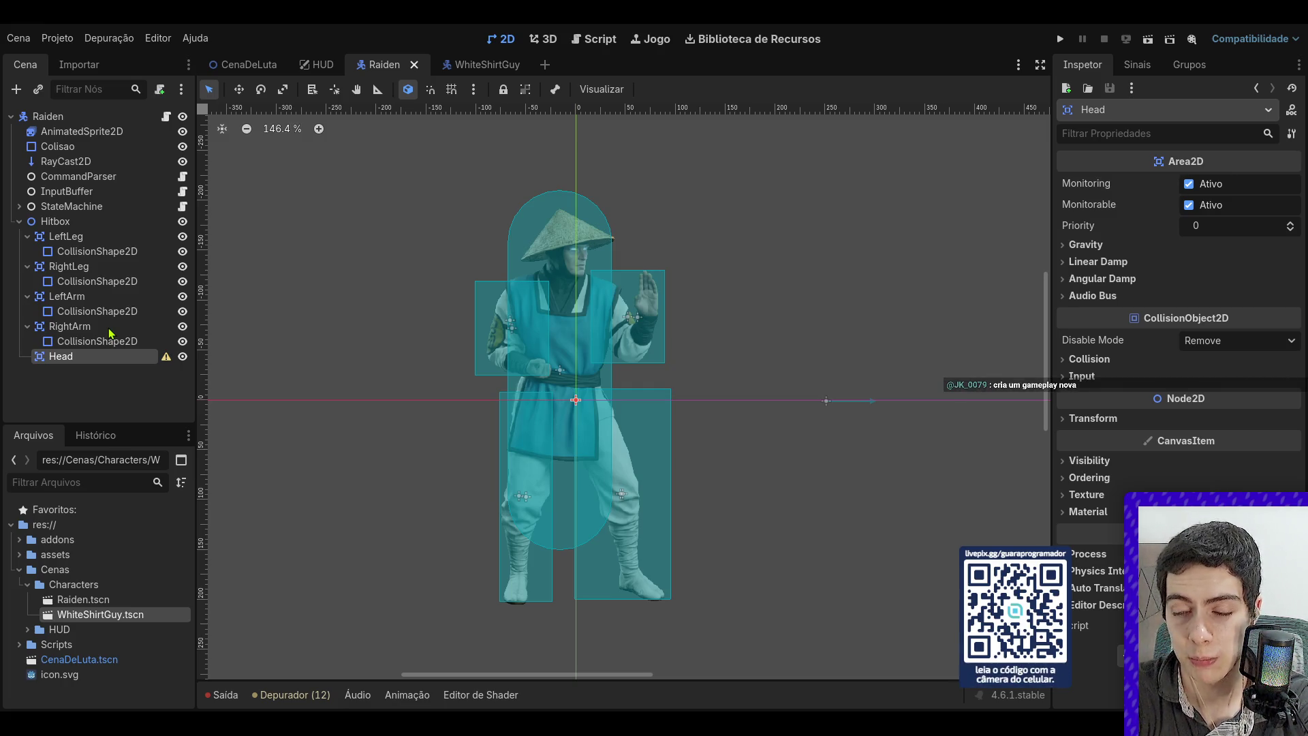
Add a collision shape under Head and move the Head area up to Raiden's face
{"action": "key", "text": "ctrl+v"}
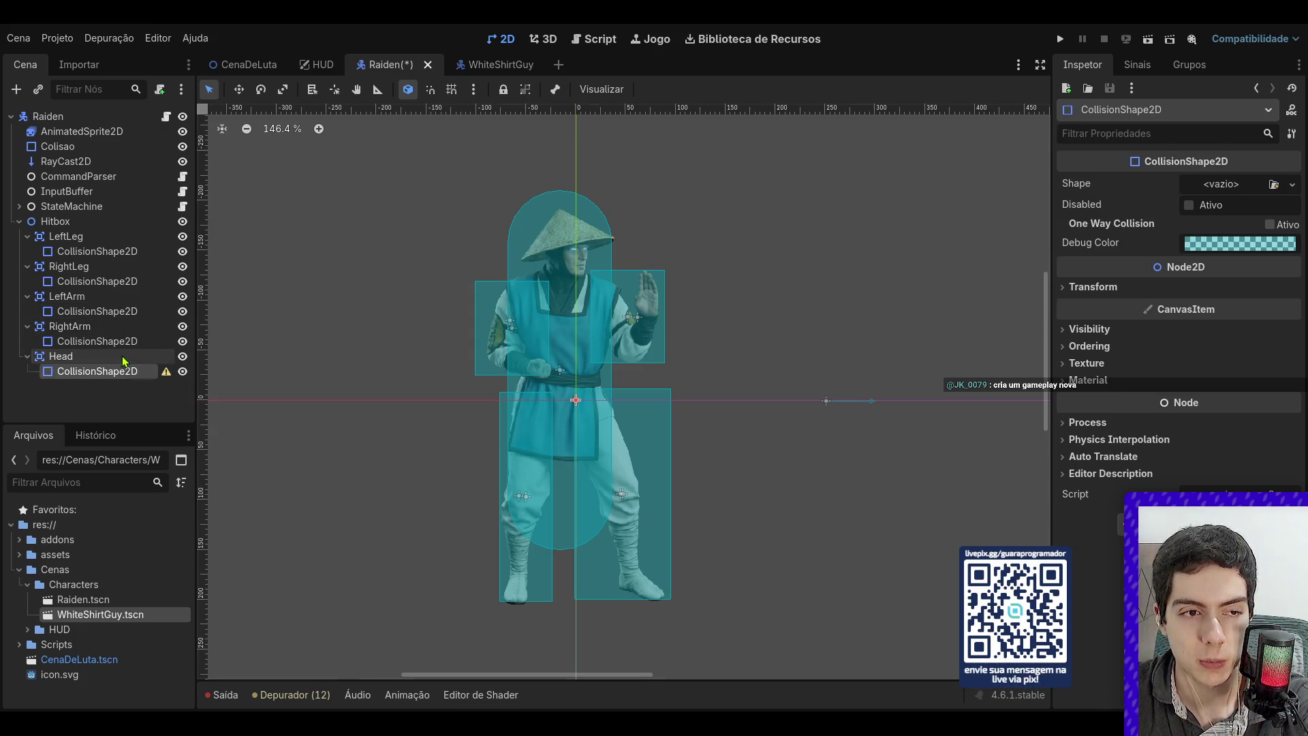
{"action": "left_click", "coordinate": [125, 362]}
{"action": "left_click_drag", "start_coordinate": [576, 400], "coordinate": [569, 247]}
{"action": "left_click", "coordinate": [98, 371]}
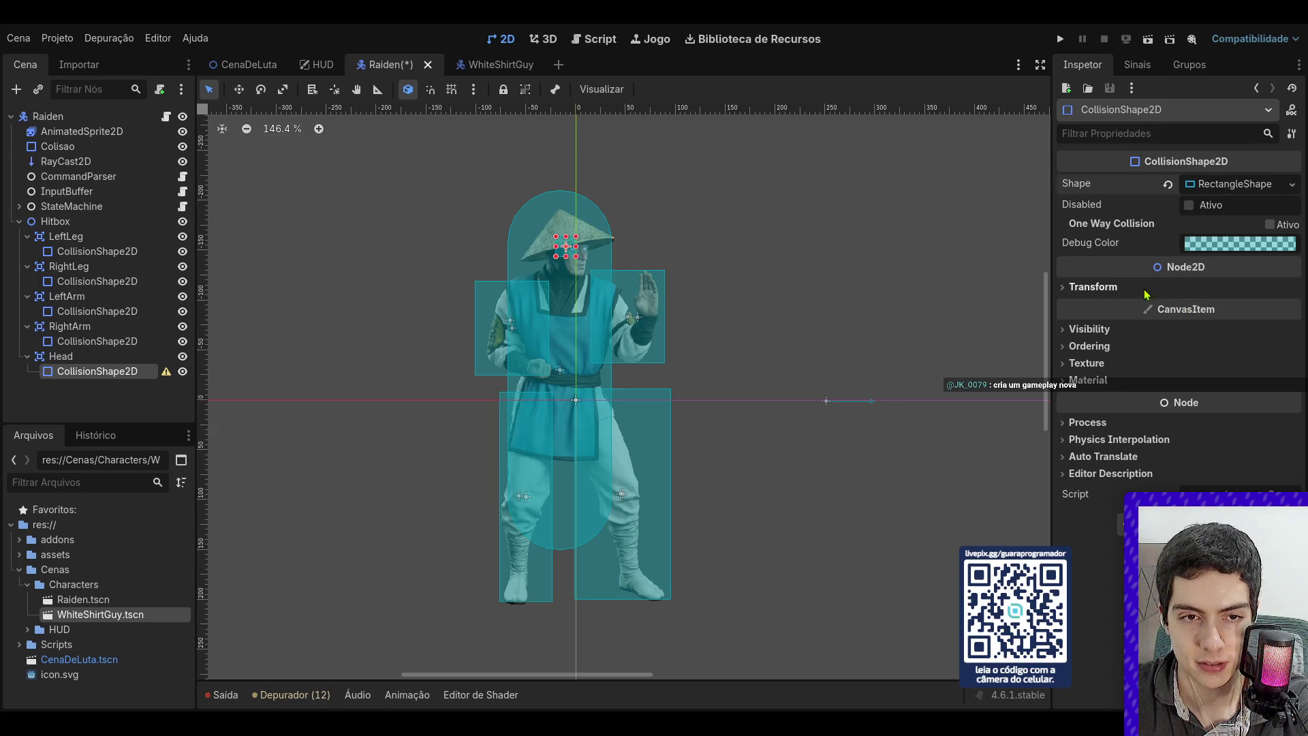
{"action": "left_click_drag", "start_coordinate": [590, 267], "coordinate": [591, 285]}
{"action": "key", "text": "ctrl+z"}
{"action": "key", "text": "ctrl+z"}
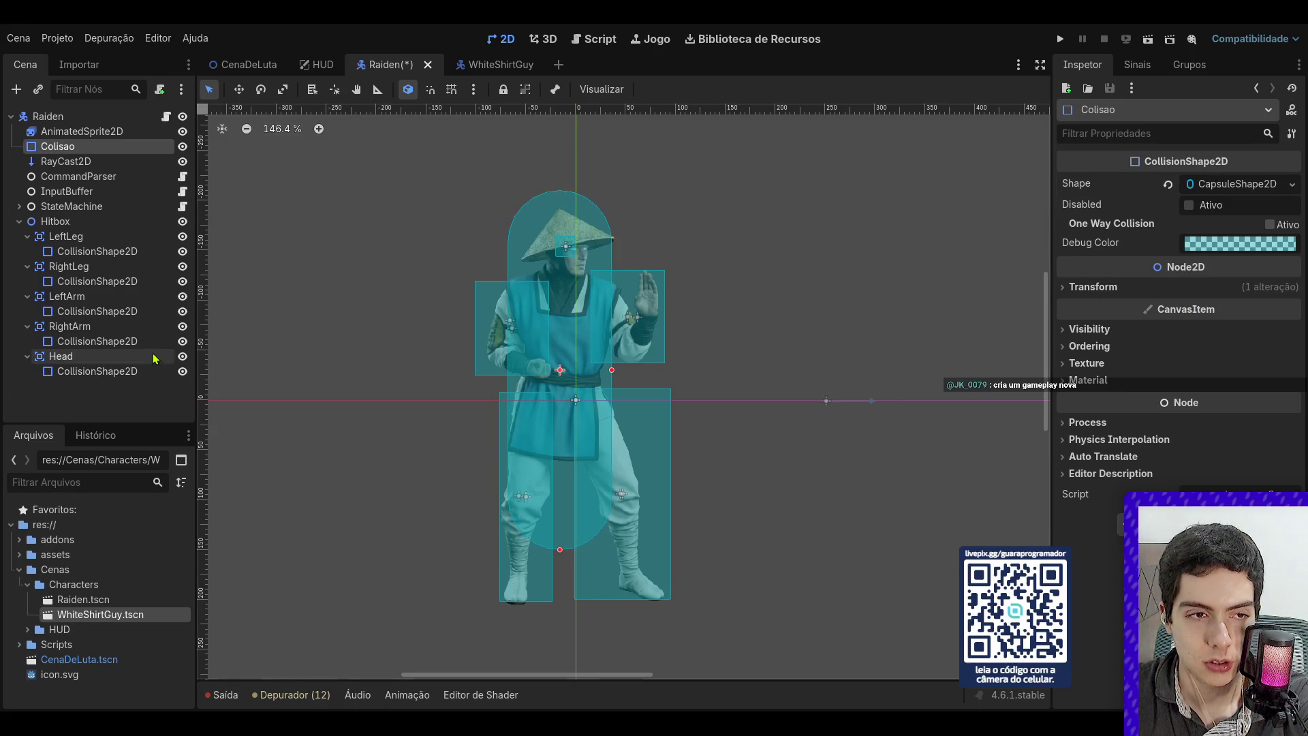
Enlarge the Head rectangle, raise it over the hat, save, and clear Colisao's capsule shape
{"action": "left_click_drag", "start_coordinate": [556, 237], "coordinate": [537, 230]}
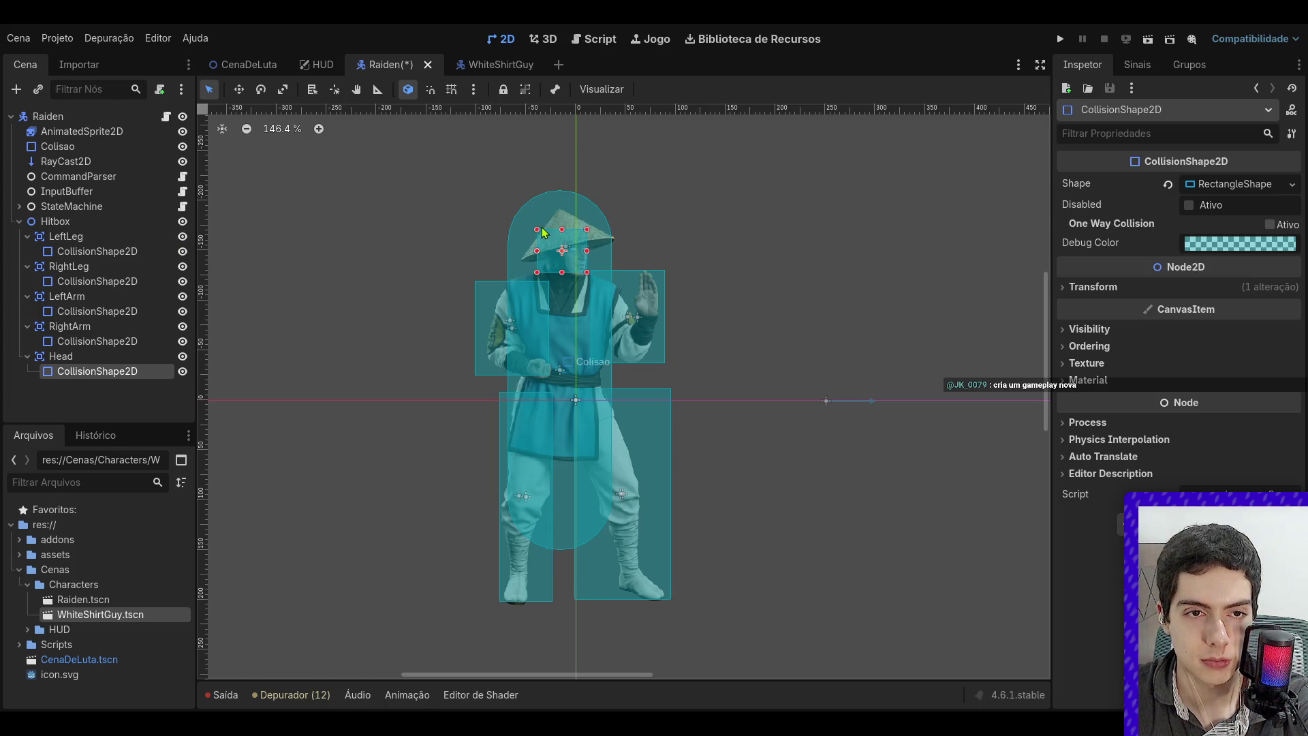
{"action": "left_click", "coordinate": [75, 355]}
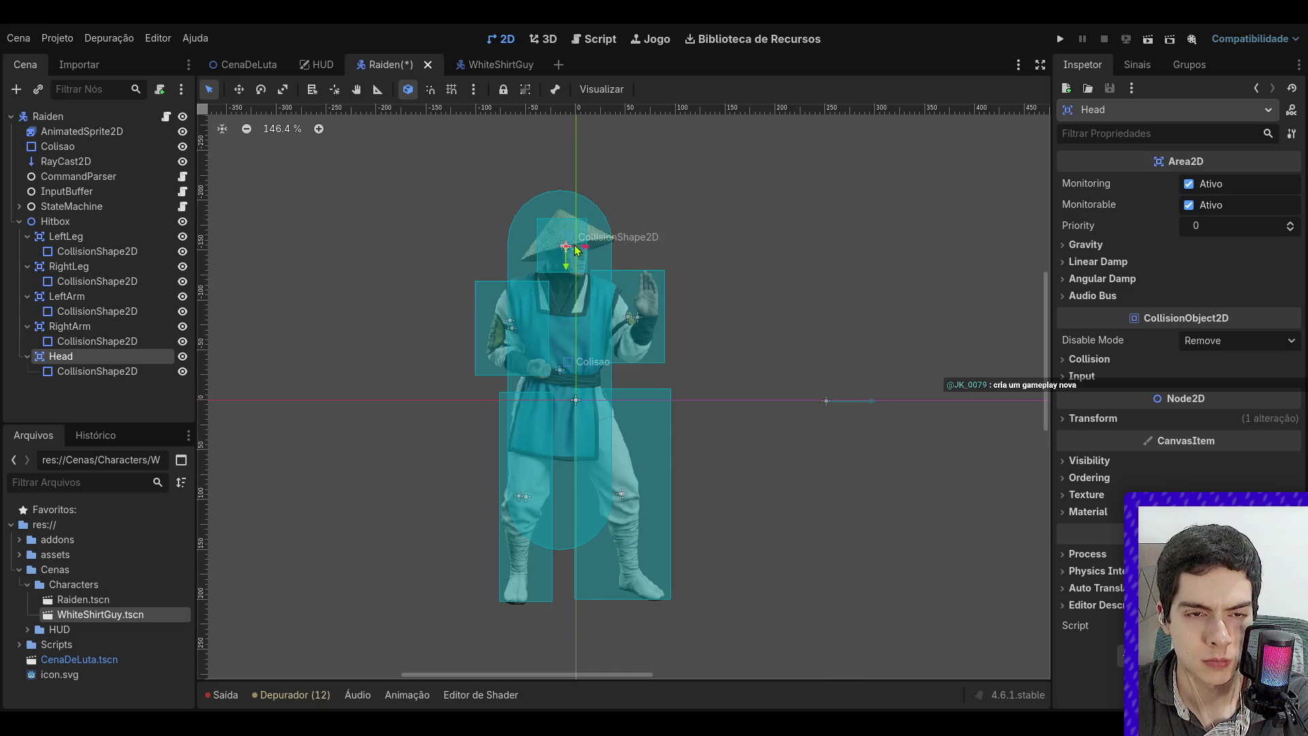
{"action": "left_click_drag", "start_coordinate": [565, 245], "coordinate": [574, 218]}
{"action": "key", "text": "ctrl+s"}
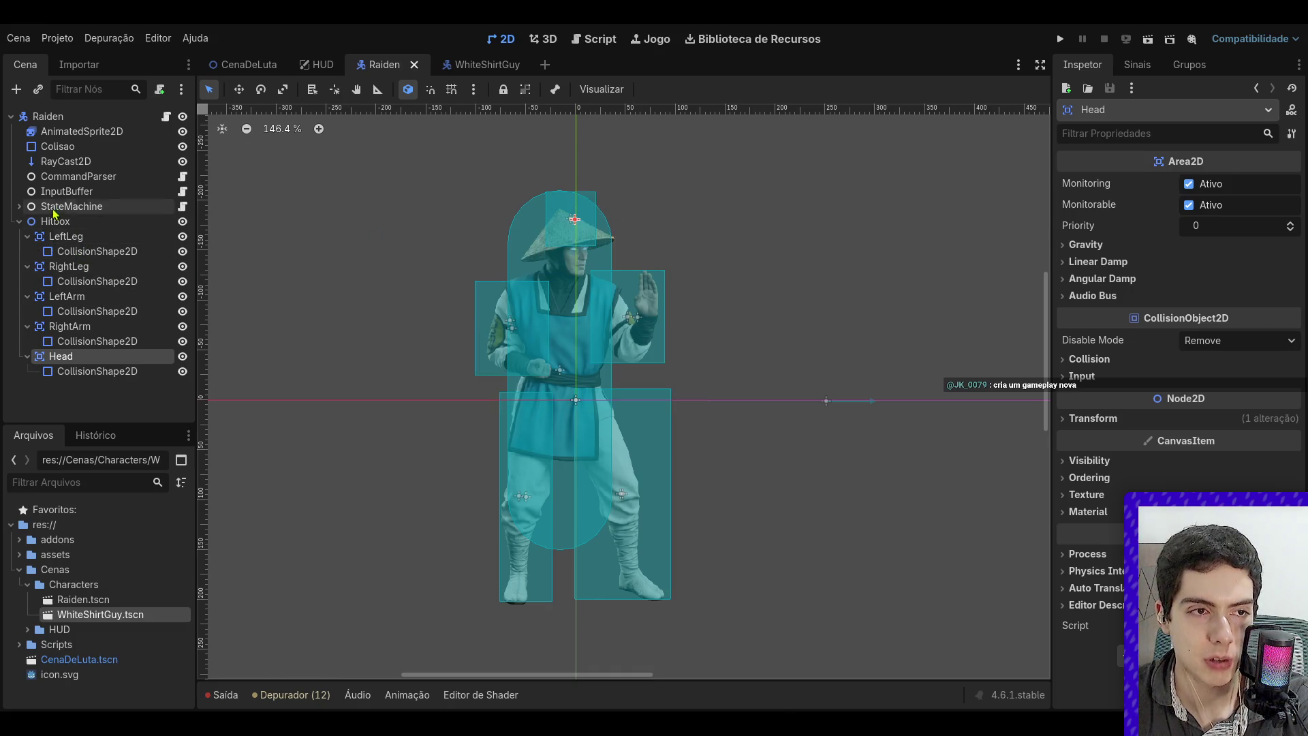
{"action": "left_click", "coordinate": [57, 145]}
{"action": "left_click", "coordinate": [1168, 185]}
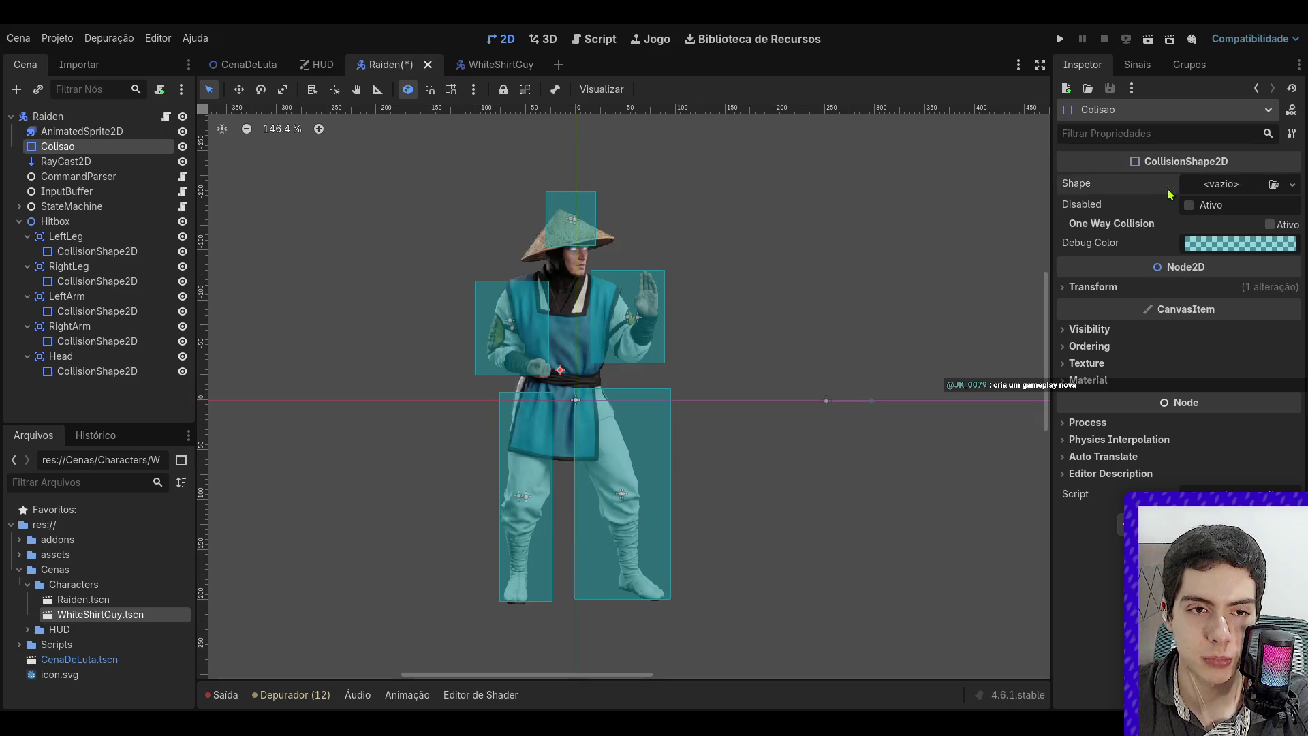
Stretch Colisao's new rectangle over Raiden's body, save, then trim its bottom and right edges
{"action": "left_click_drag", "start_coordinate": [551, 361], "coordinate": [503, 211]}
{"action": "left_click_drag", "start_coordinate": [569, 379], "coordinate": [666, 604]}
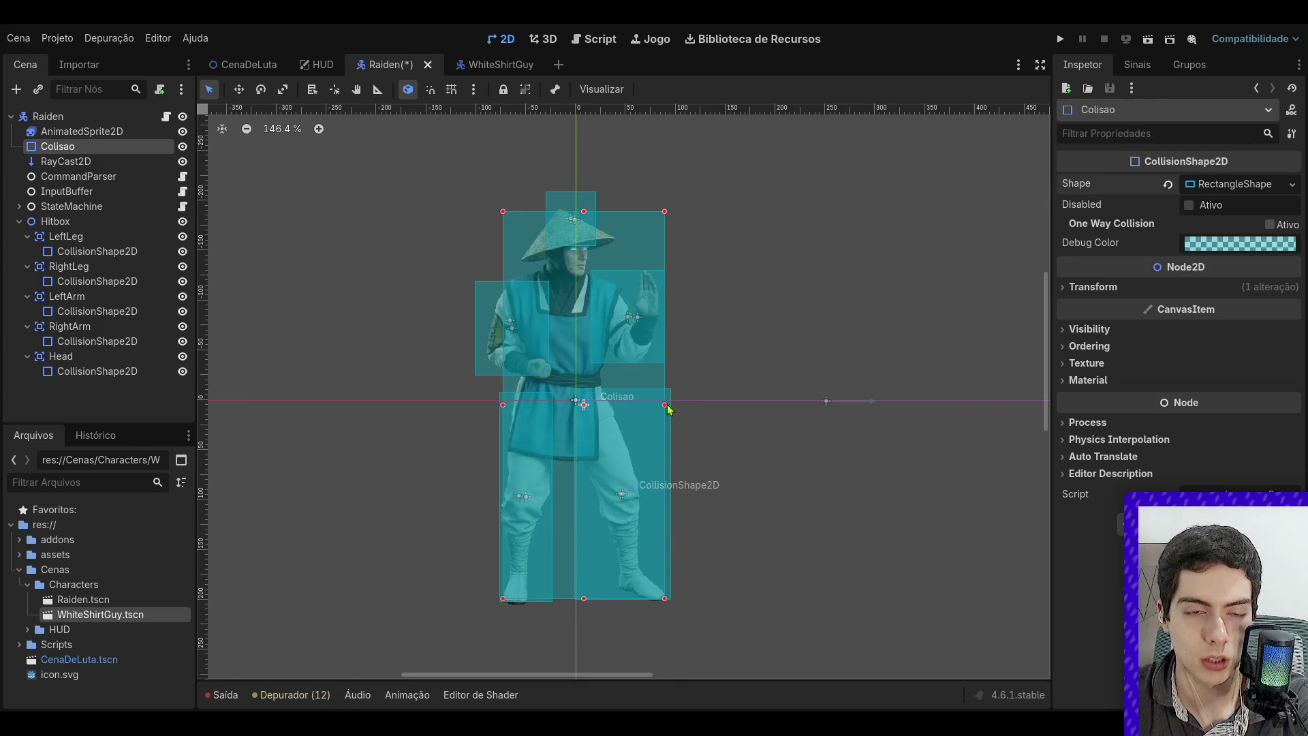
{"action": "left_click", "coordinate": [722, 371]}
{"action": "key", "text": "ctrl+s"}
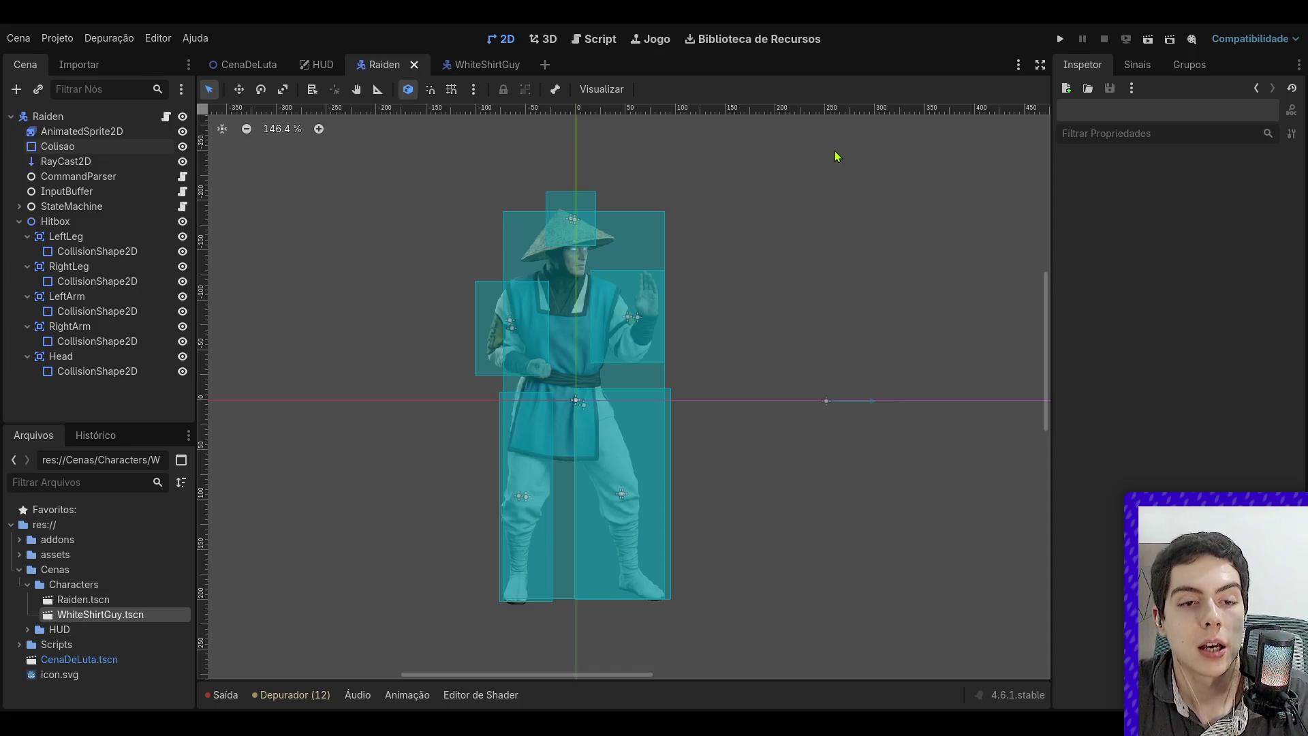
{"action": "left_click", "coordinate": [89, 146]}
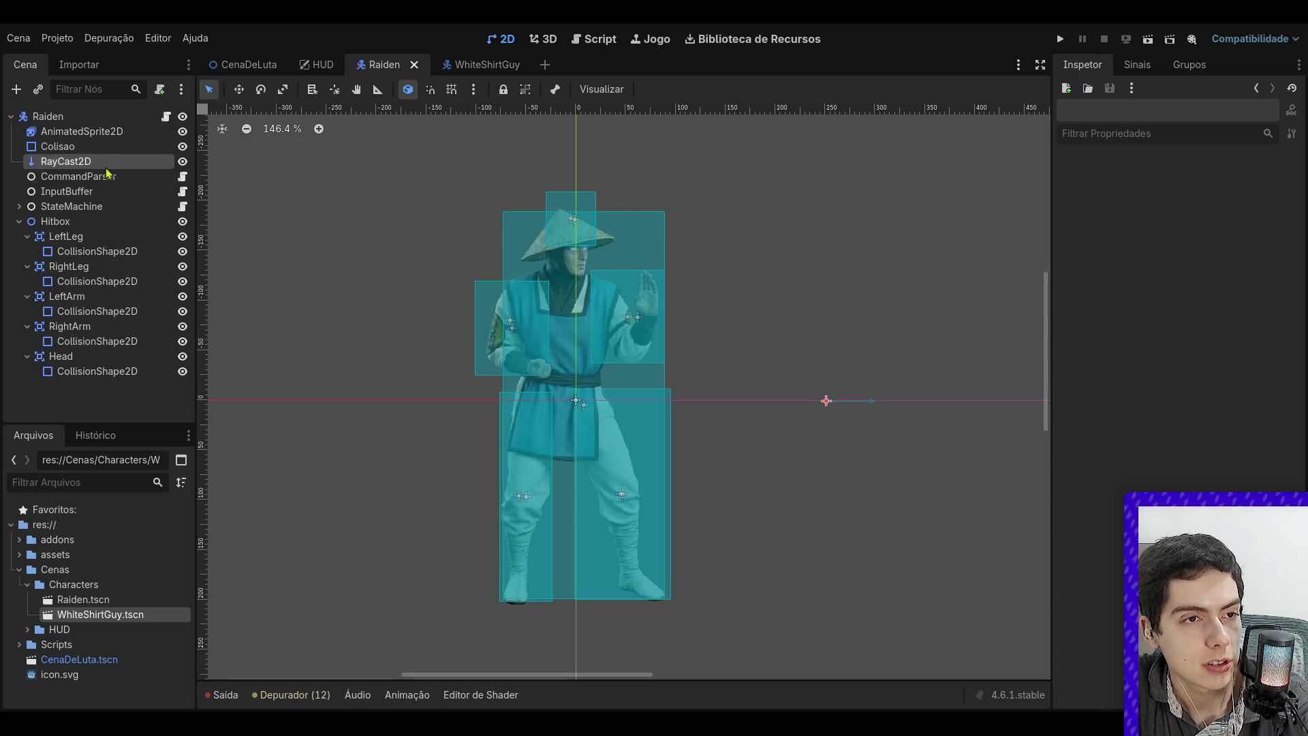
{"action": "left_click_drag", "start_coordinate": [584, 598], "coordinate": [584, 558]}
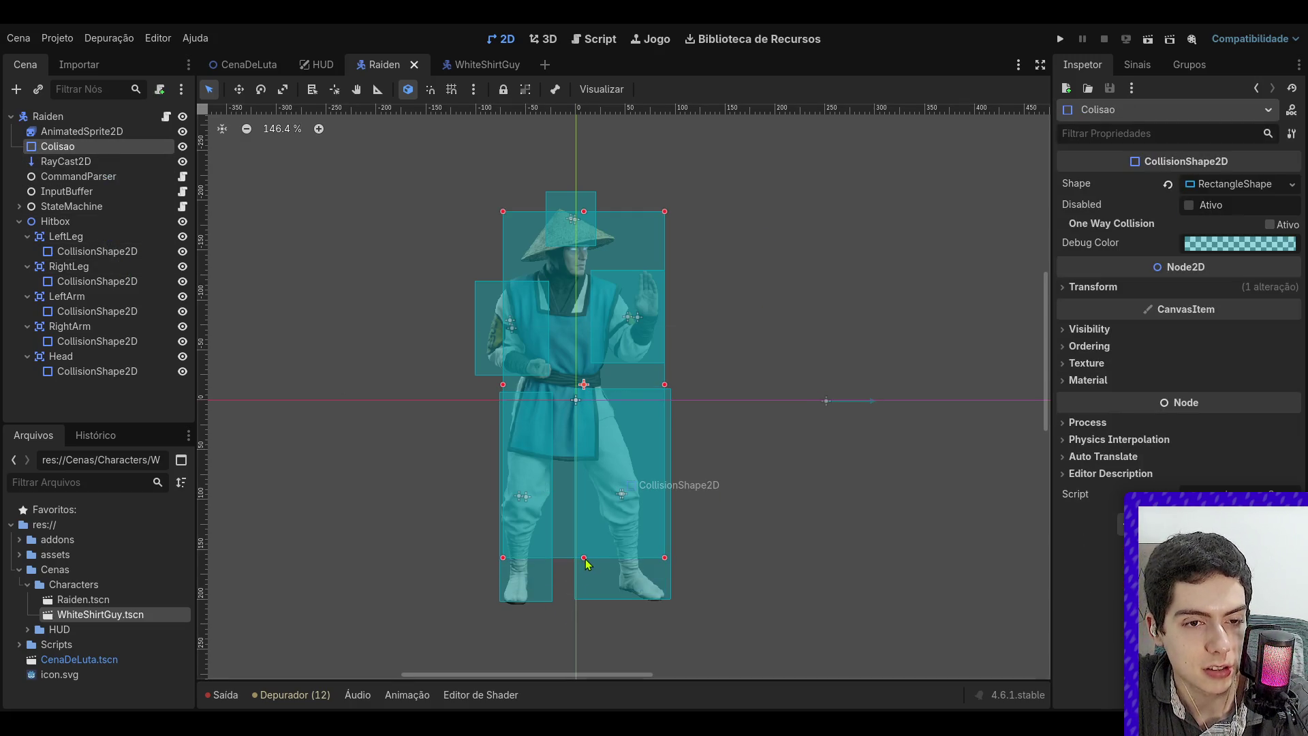
{"action": "mouse_move", "coordinate": [665, 387]}
{"action": "left_mouse_down"}
{"action": "mouse_move", "coordinate": [641, 390]}
{"action": "mouse_move", "coordinate": [665, 389]}
{"action": "left_mouse_up"}
{"action": "left_click", "coordinate": [717, 362]}
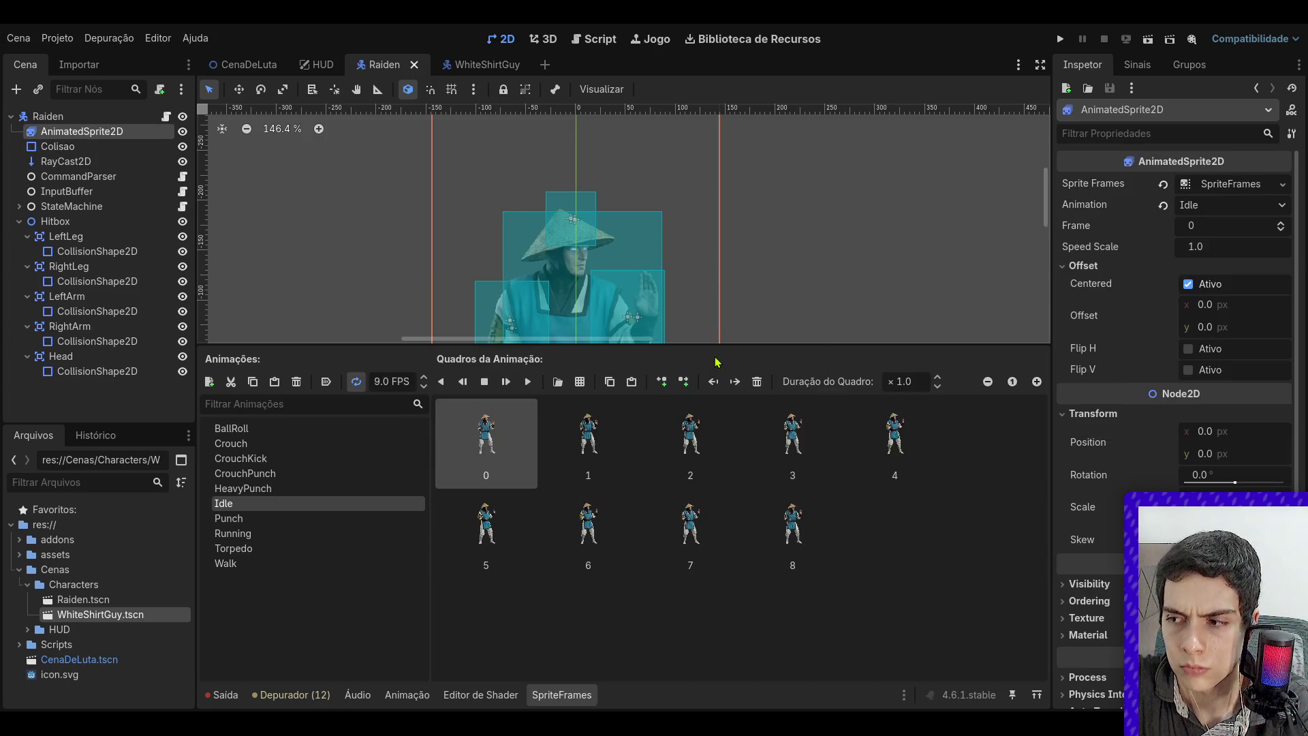
{"action": "left_click", "coordinate": [562, 695]}
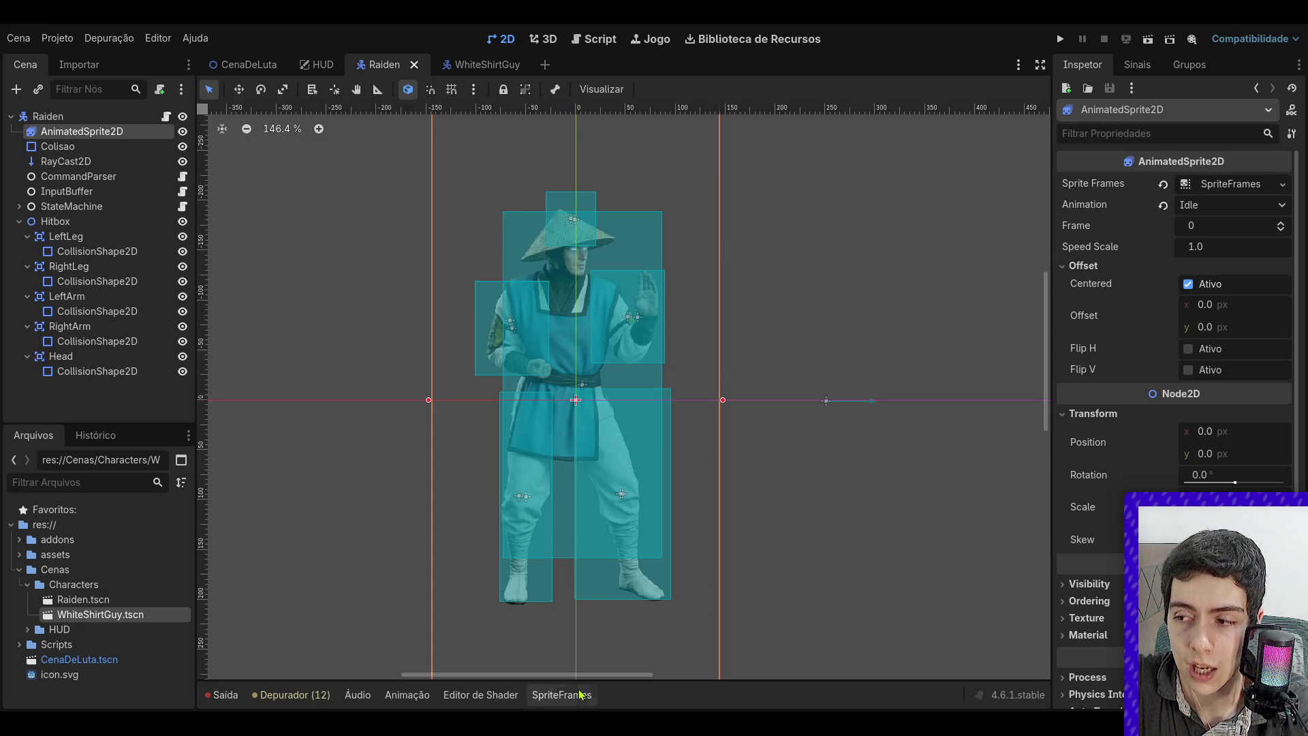
{"action": "scroll", "coordinate": [502, 497], "scroll_direction": "up", "scroll_amount": 4}
{"action": "left_click", "coordinate": [839, 432]}
{"action": "scroll", "coordinate": [794, 437], "scroll_direction": "down", "scroll_amount": 6}
{"action": "scroll", "coordinate": [794, 437], "scroll_direction": "up", "scroll_amount": 2}
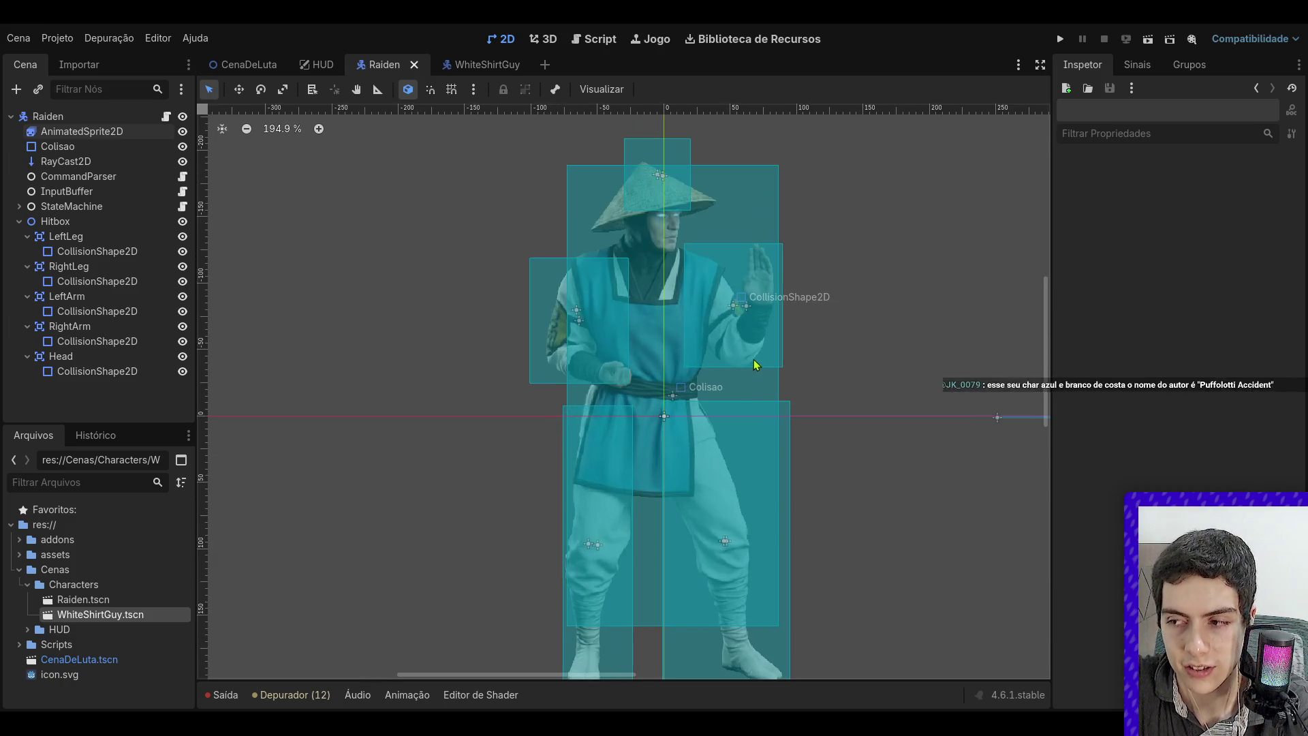
{"action": "scroll", "coordinate": [487, 212], "scroll_direction": "up", "scroll_amount": 4}
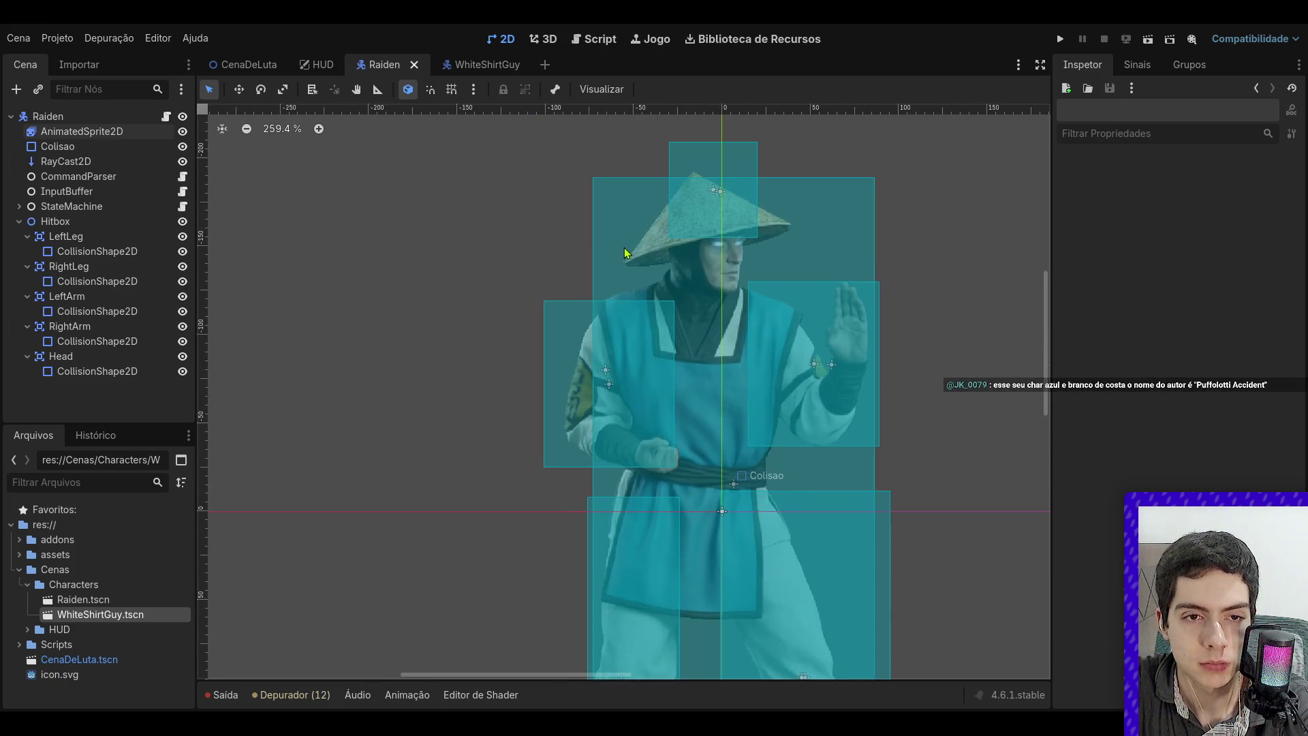
{"action": "left_click", "coordinate": [611, 257]}
{"action": "scroll", "coordinate": [496, 257], "scroll_direction": "down", "scroll_amount": 6}
{"action": "scroll", "coordinate": [496, 257], "scroll_direction": "up", "scroll_amount": 4}
{"action": "left_click", "coordinate": [496, 259]}
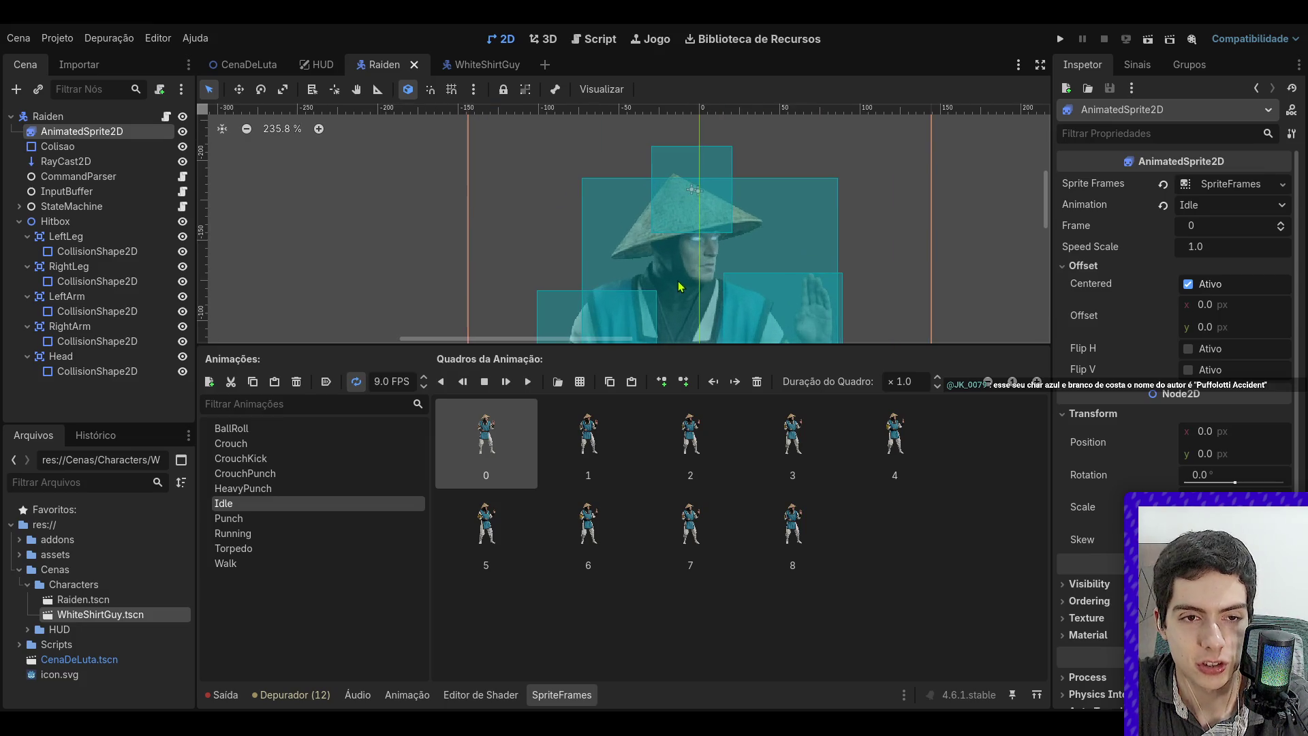
{"action": "left_click", "coordinate": [560, 695]}
{"action": "scroll", "coordinate": [550, 548], "scroll_direction": "down", "scroll_amount": 2}
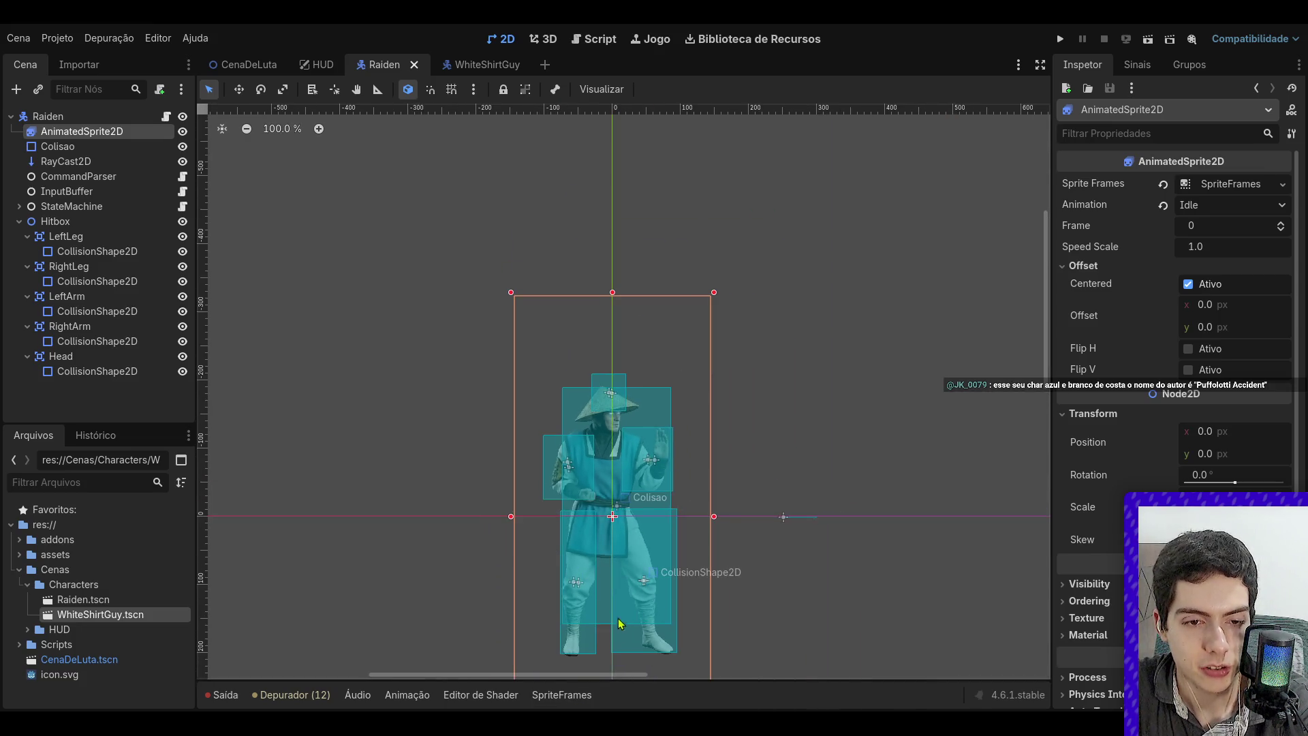
{"action": "scroll", "coordinate": [797, 499], "scroll_direction": "down", "scroll_amount": 1}
{"action": "left_click", "coordinate": [802, 496]}
{"action": "key", "text": "ctrl+s"}
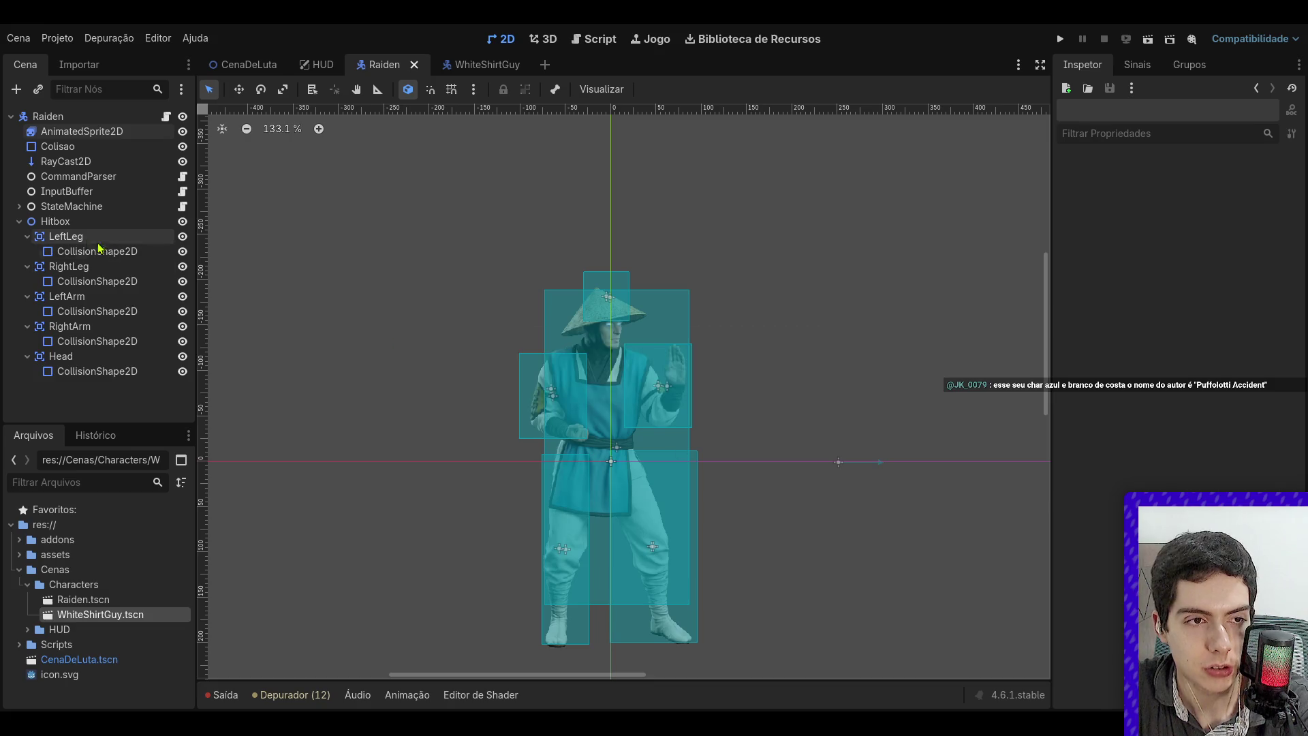
{"action": "left_click", "coordinate": [66, 236]}
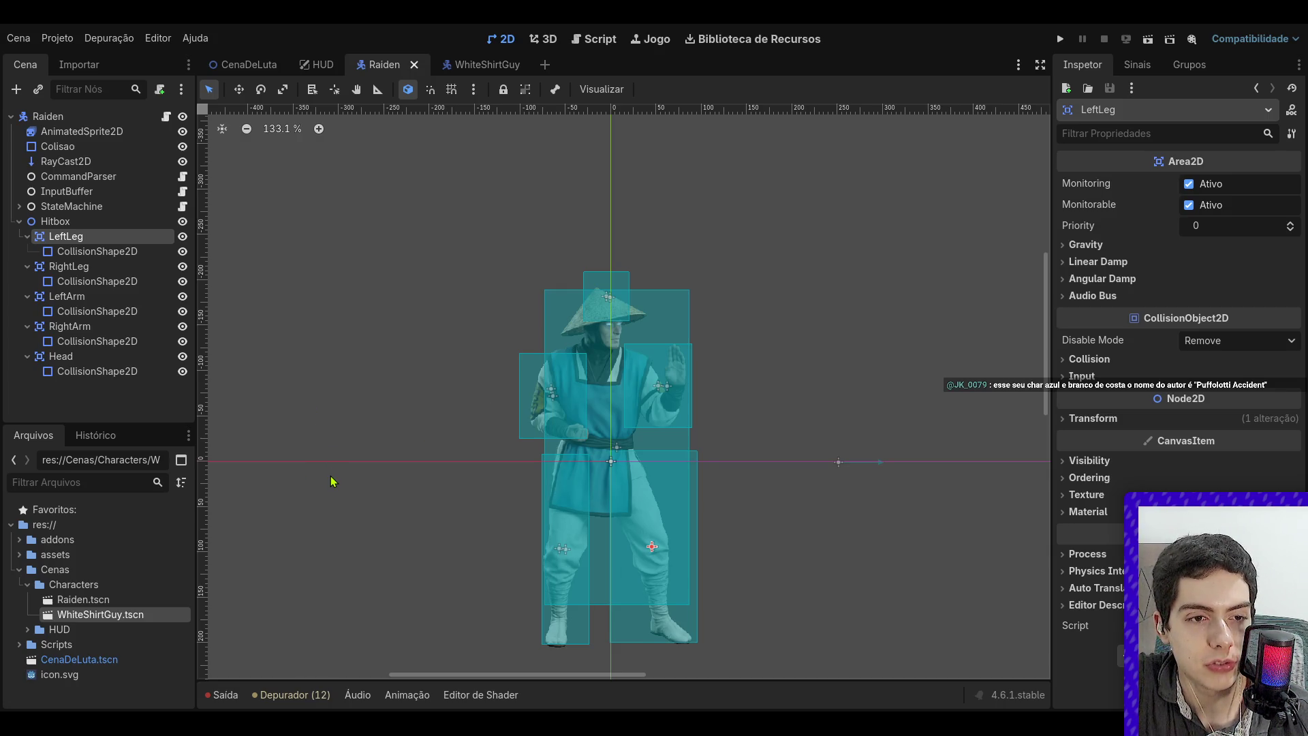
Select the LeftLeg hitbox area and expand its Collision settings
{"action": "left_click", "coordinate": [48, 117]}
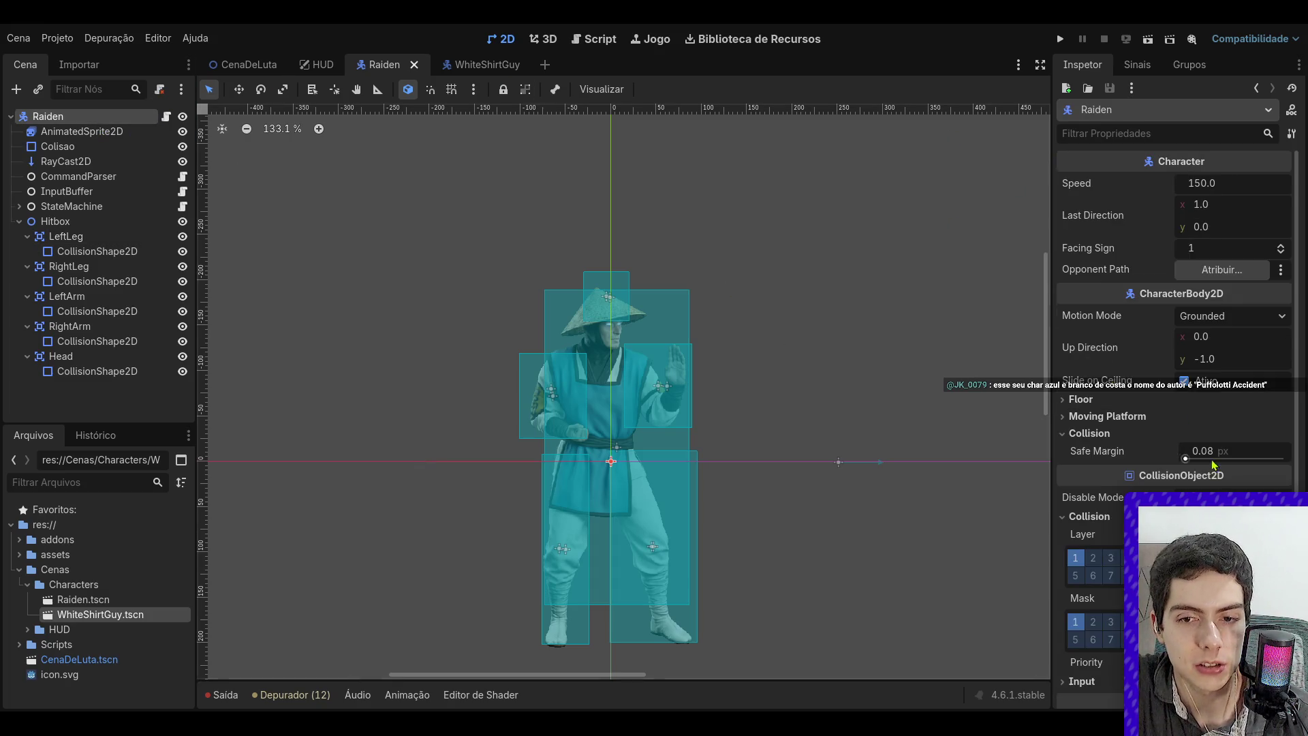
{"action": "scroll", "coordinate": [1211, 455], "scroll_direction": "down", "scroll_amount": 5}
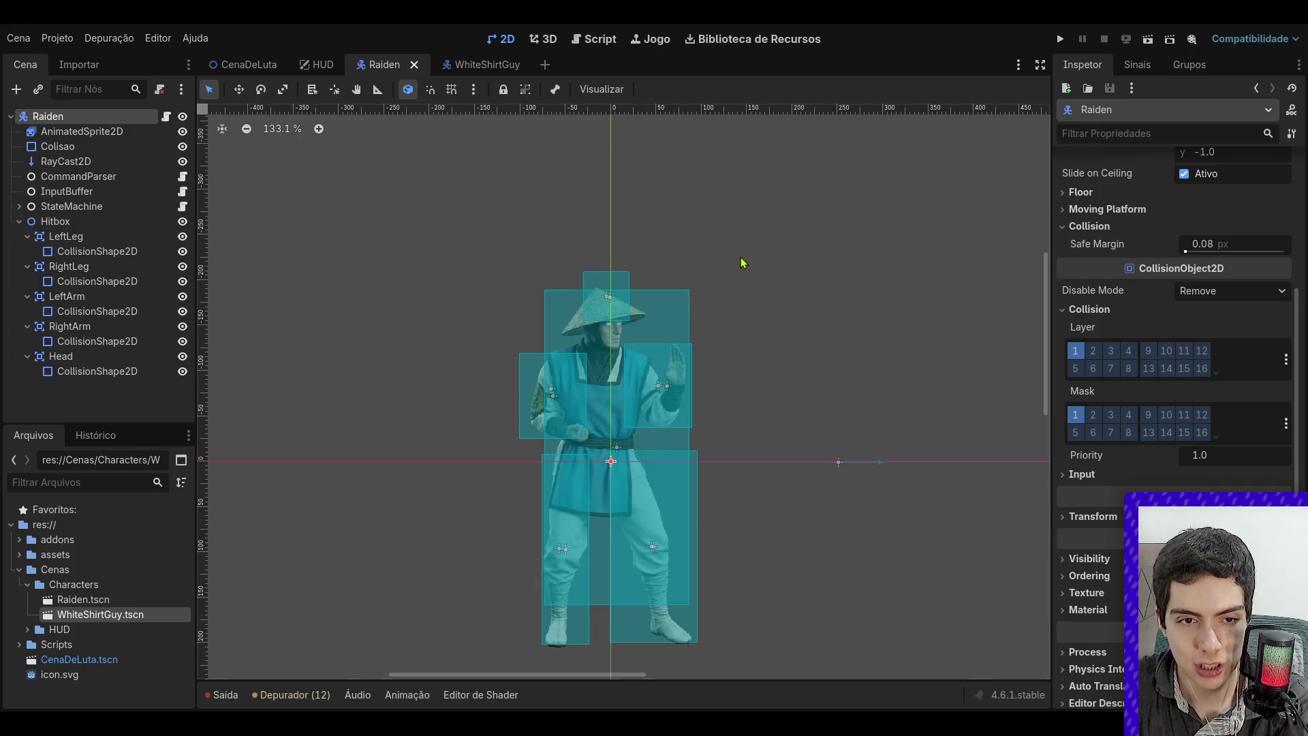
{"action": "left_click", "coordinate": [82, 131]}
{"action": "left_click", "coordinate": [422, 285]}
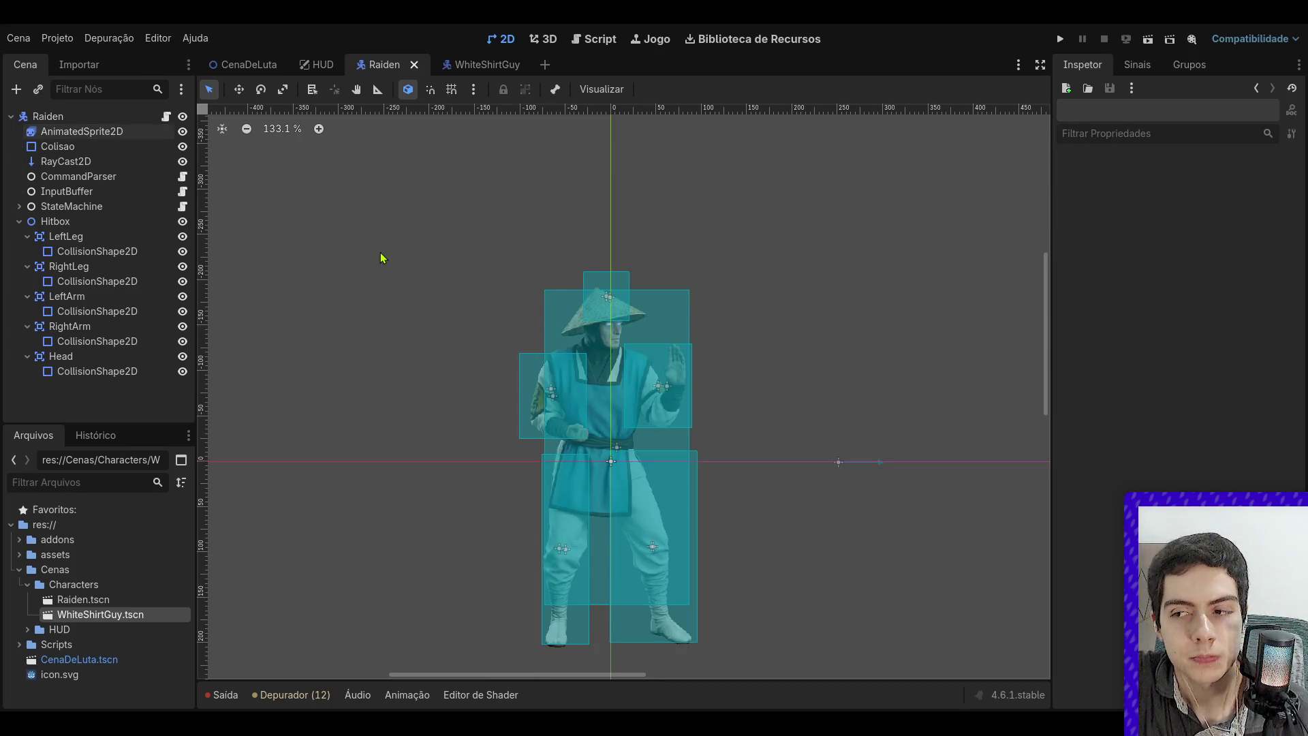
{"action": "left_click", "coordinate": [93, 251]}
{"action": "left_click", "coordinate": [96, 237]}
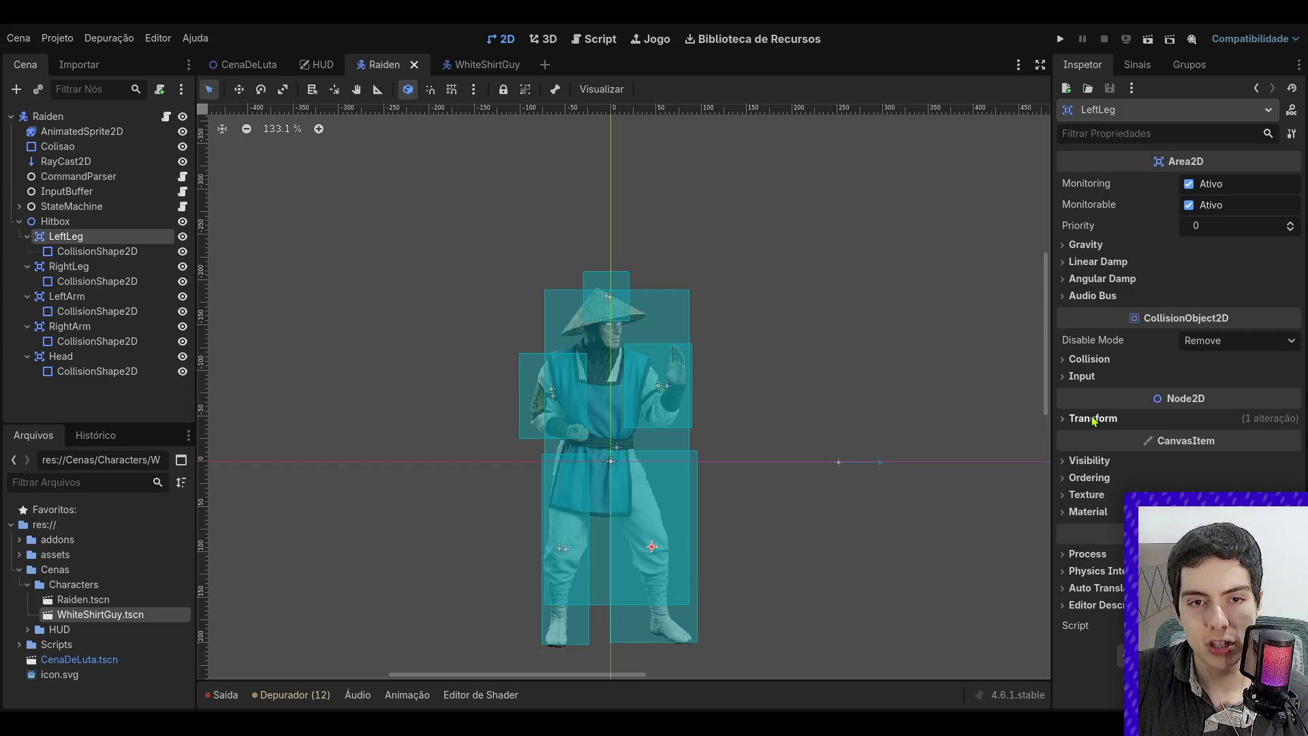
{"action": "left_click", "coordinate": [1090, 359]}
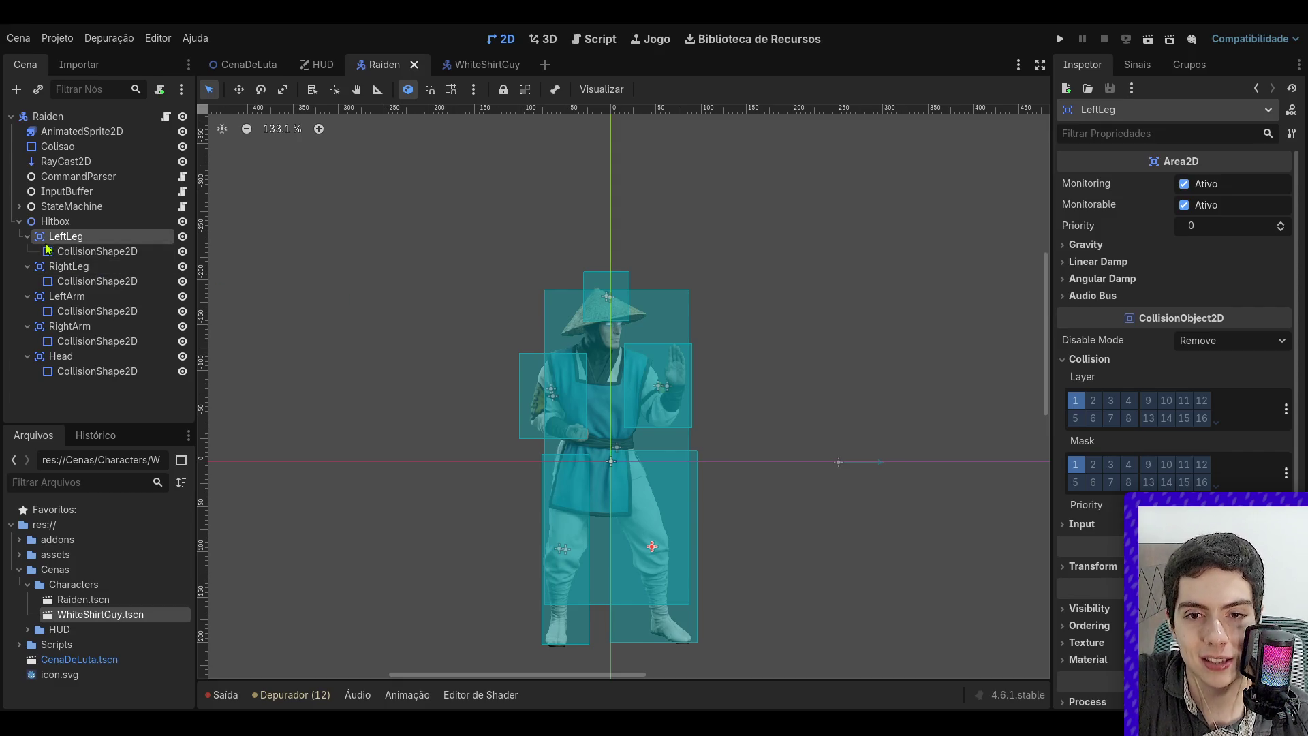
Leave mask bit 2 off, turn off LeftLeg's layer 1 and mask 1, and save
{"action": "left_click", "coordinate": [1099, 466]}
{"action": "left_click", "coordinate": [1099, 467]}
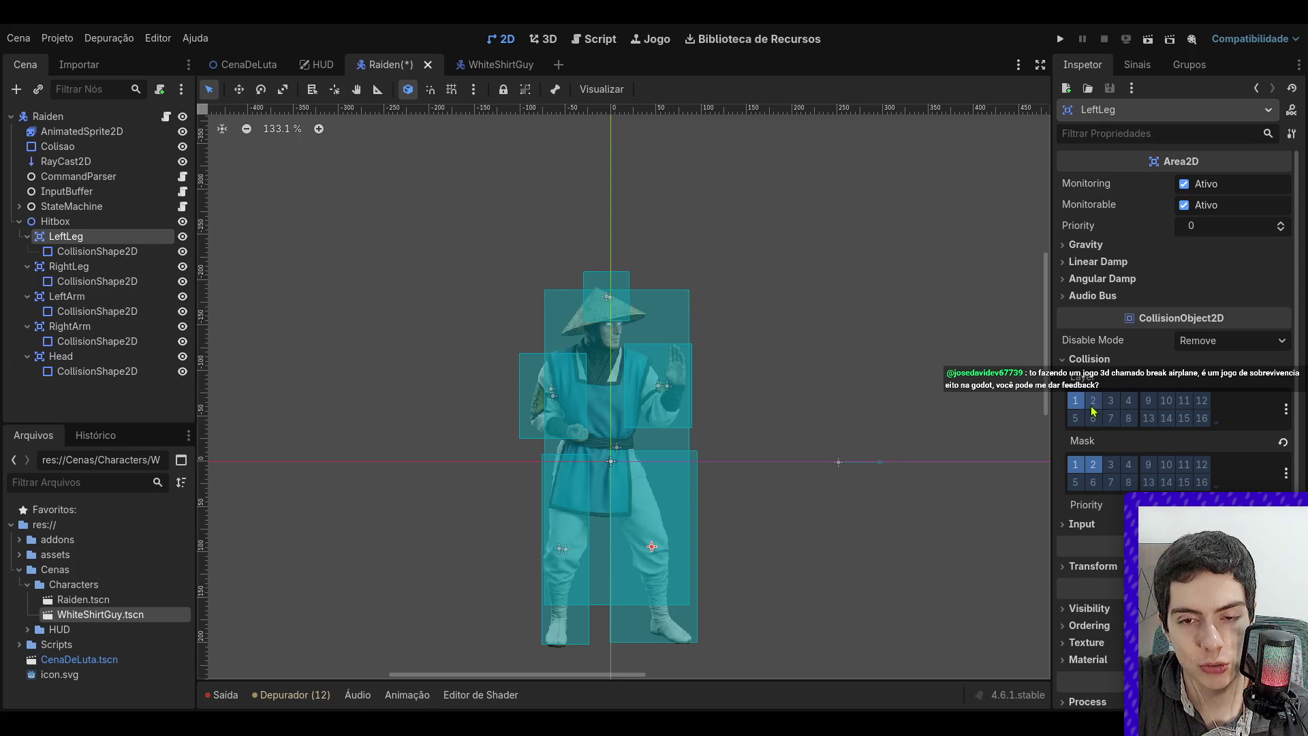
{"action": "left_click", "coordinate": [1096, 466]}
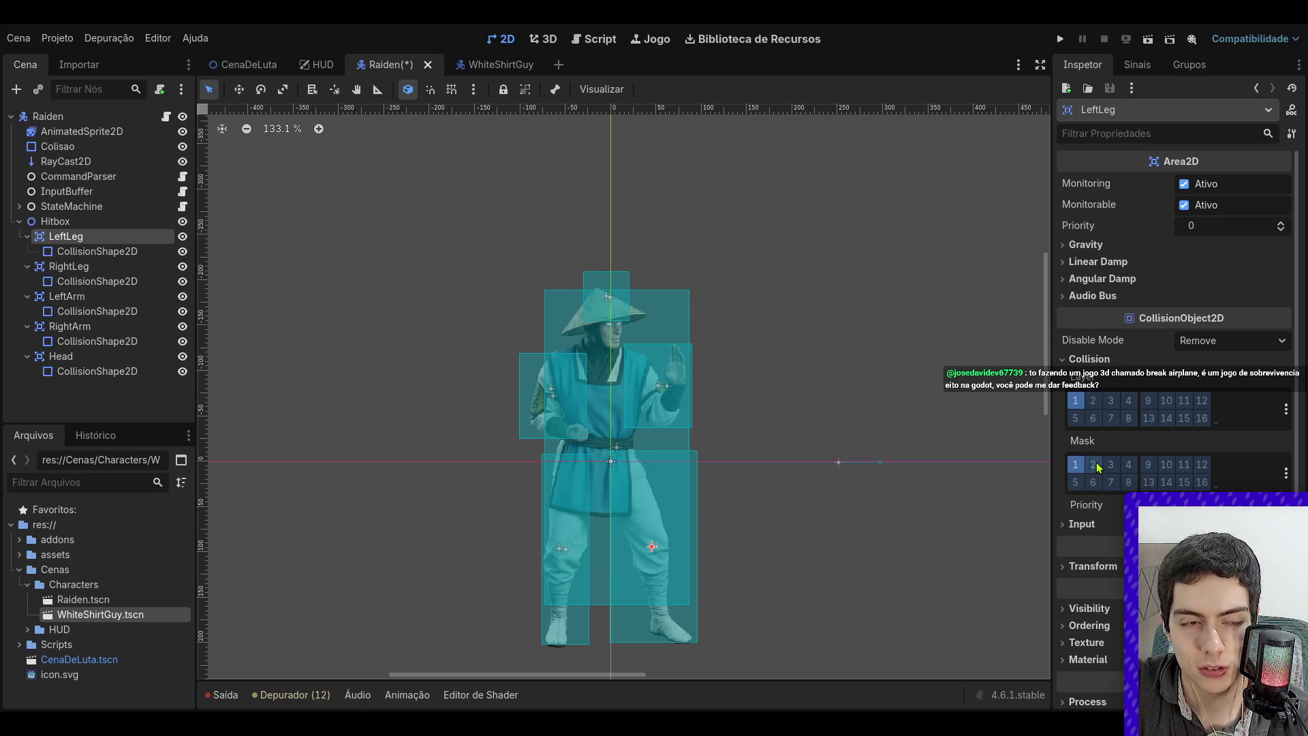
{"action": "left_click", "coordinate": [640, 222]}
{"action": "left_click", "coordinate": [65, 235]}
{"action": "left_click", "coordinate": [1075, 401]}
{"action": "left_click", "coordinate": [1075, 464]}
{"action": "key", "text": "ctrl+s"}
Turn off RightLeg's collision bit 1 and save the scene
{"action": "left_click", "coordinate": [68, 265]}
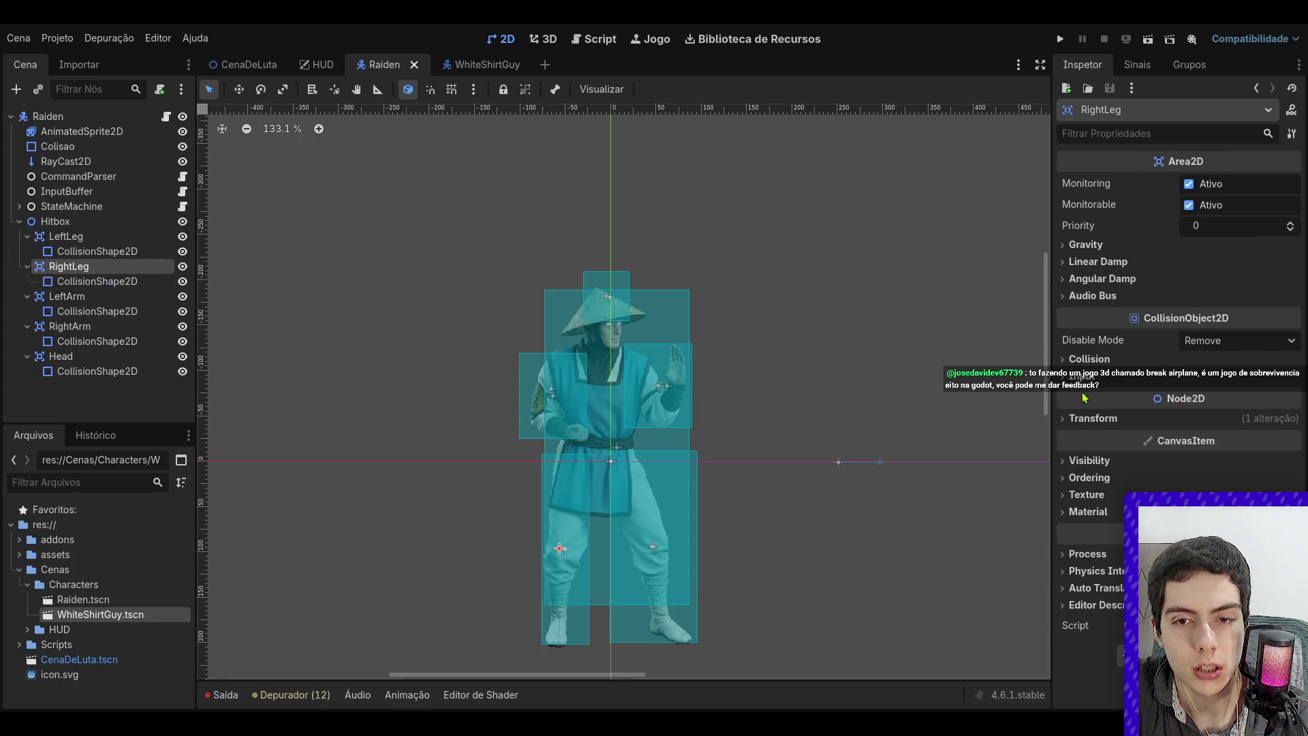
{"action": "left_click", "coordinate": [1116, 384]}
{"action": "left_click", "coordinate": [1108, 383]}
{"action": "left_click", "coordinate": [1214, 416]}
{"action": "left_click", "coordinate": [1214, 416]}
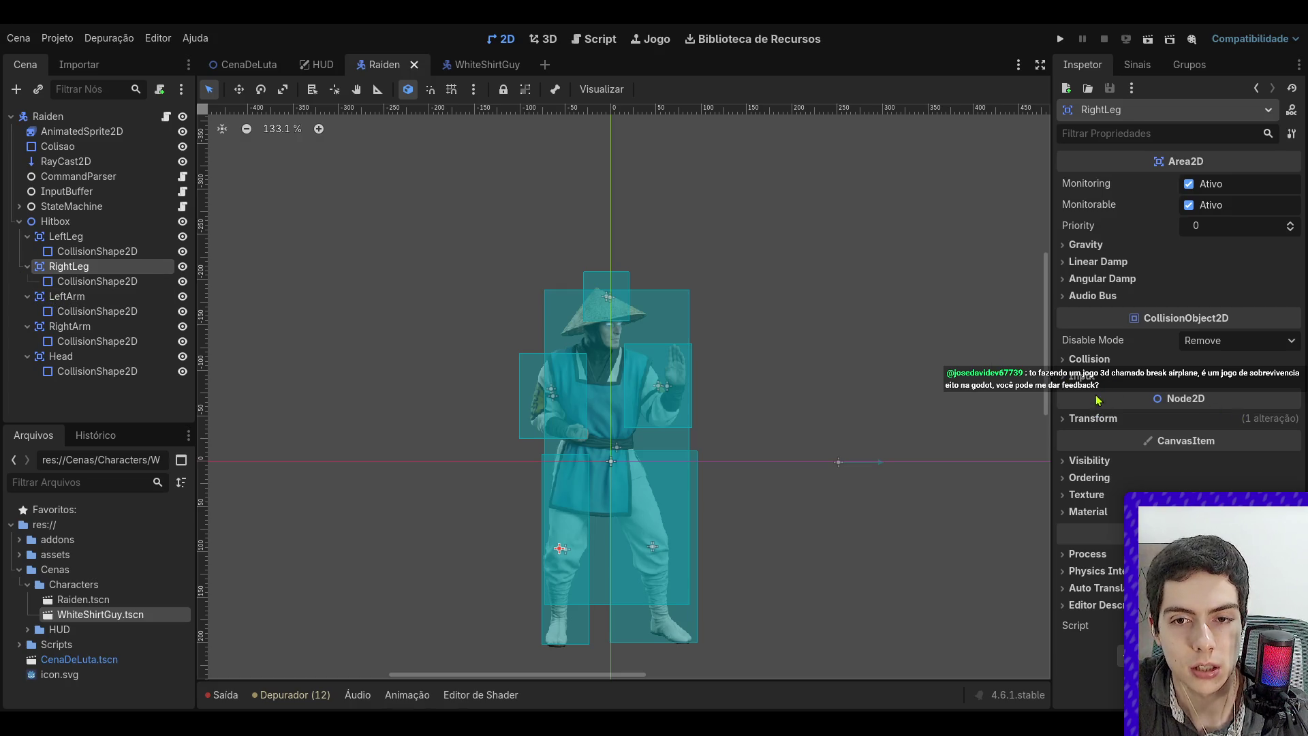
{"action": "left_click", "coordinate": [1089, 360]}
{"action": "left_click", "coordinate": [1075, 400]}
{"action": "key", "text": "ctrl+s"}
Turn off LeftArm's collision mask 1 and save the scene
{"action": "left_click", "coordinate": [69, 299]}
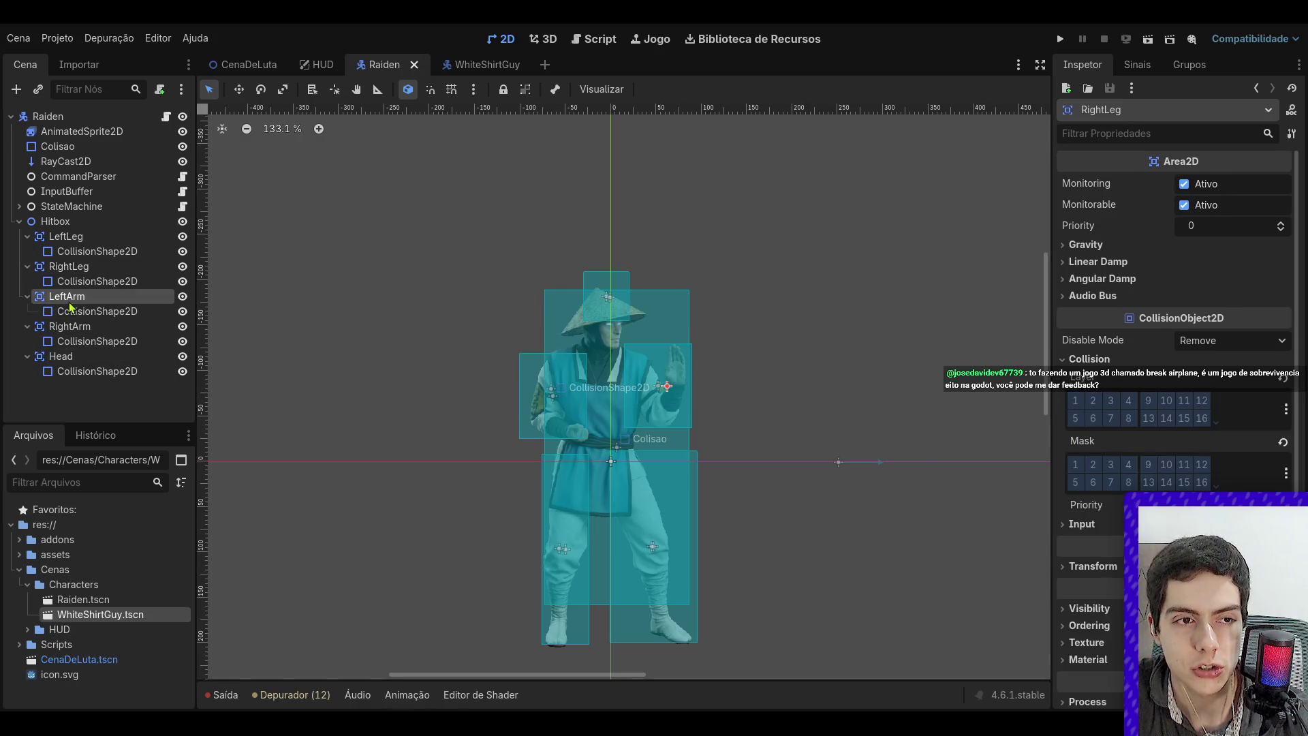
{"action": "left_click", "coordinate": [1090, 359]}
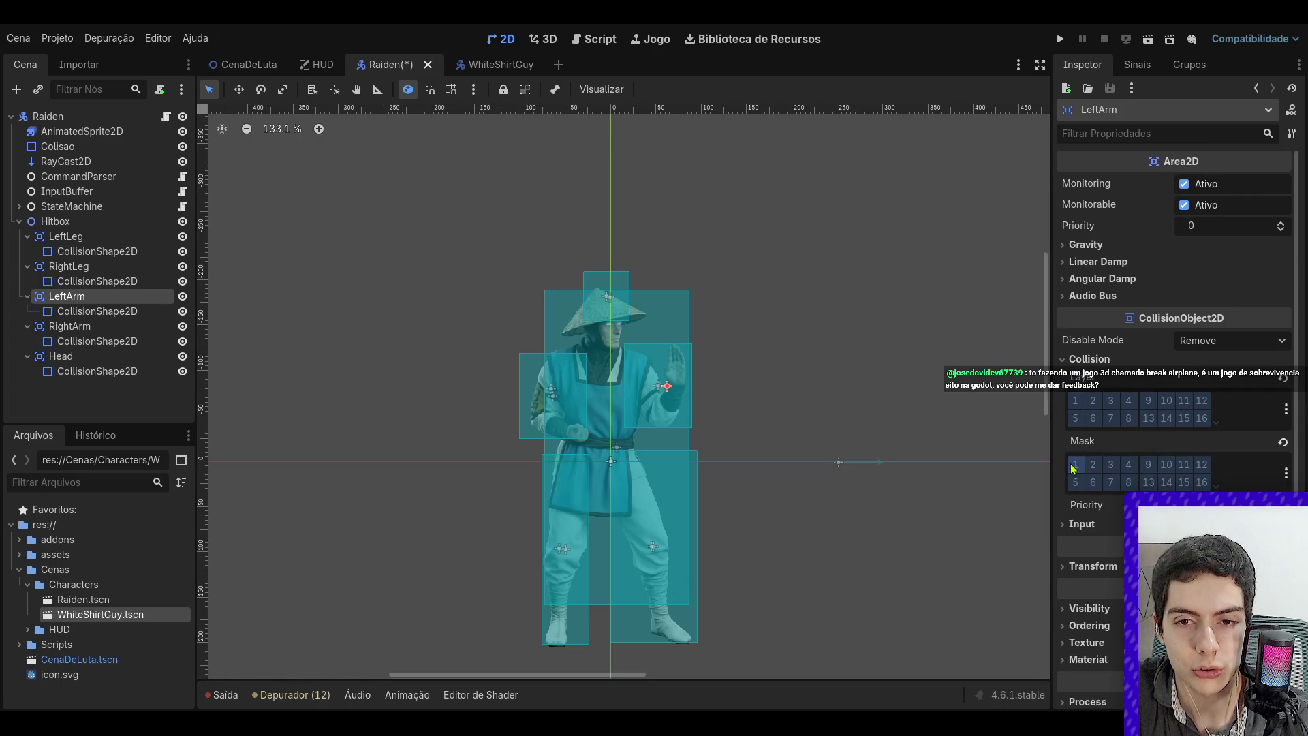
{"action": "left_click", "coordinate": [68, 326]}
{"action": "key", "text": "ctrl+s"}
Turn off RightArm's collision layer 1 and mask 1 and save
{"action": "left_click", "coordinate": [1075, 402]}
{"action": "left_click", "coordinate": [1076, 402]}
{"action": "left_click", "coordinate": [1075, 465]}
{"action": "key", "text": "ctrl+s"}
Turn off Head's collision layer 1 and mask 1 and save the scene
{"action": "left_click", "coordinate": [91, 360]}
{"action": "left_click", "coordinate": [1076, 402]}
{"action": "left_click", "coordinate": [1075, 464]}
{"action": "left_click", "coordinate": [886, 381]}
{"action": "key", "text": "ctrl+s"}
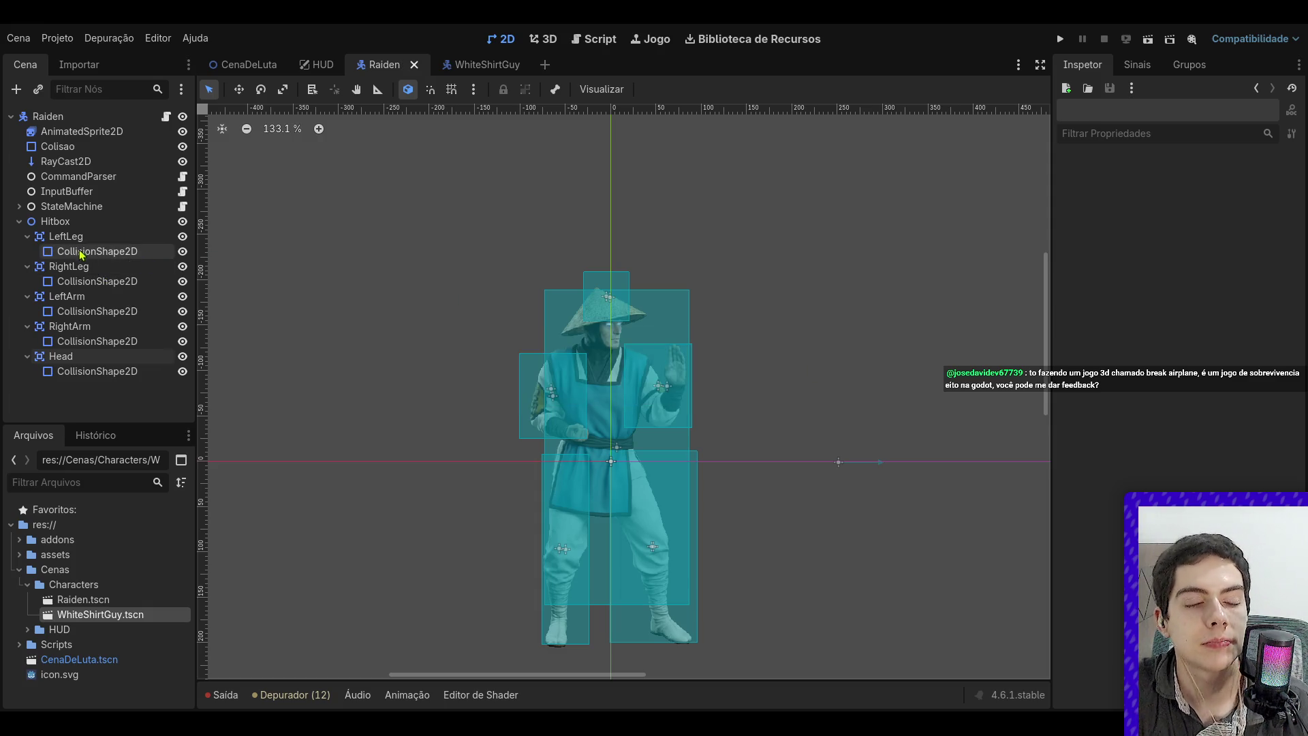
{"action": "left_click", "coordinate": [62, 251]}
{"action": "left_click", "coordinate": [26, 237]}
{"action": "left_click", "coordinate": [27, 251]}
{"action": "left_click", "coordinate": [27, 267]}
{"action": "left_click", "coordinate": [27, 281]}
{"action": "left_click", "coordinate": [26, 297]}
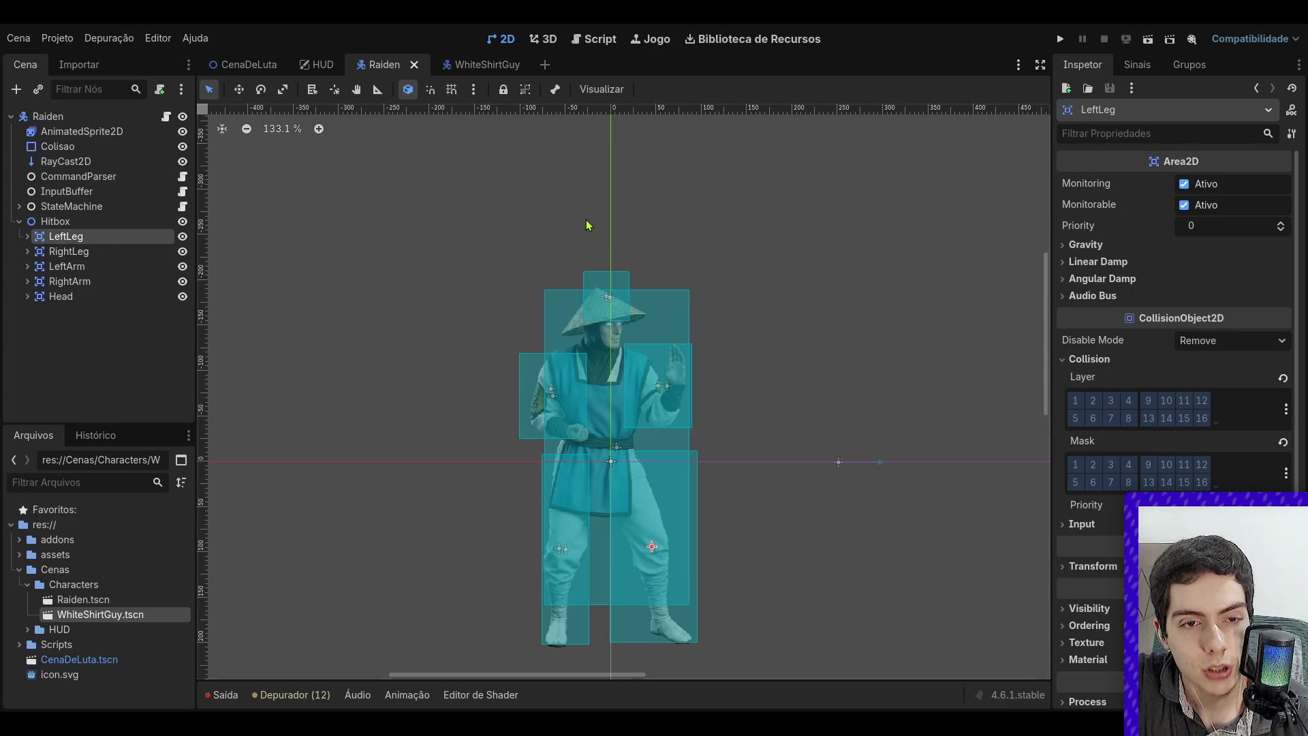
{"action": "left_click", "coordinate": [587, 225]}
{"action": "left_click", "coordinate": [437, 242]}
{"action": "scroll", "coordinate": [383, 286], "scroll_direction": "down", "scroll_amount": 6}
{"action": "scroll", "coordinate": [298, 324], "scroll_direction": "up", "scroll_amount": 3}
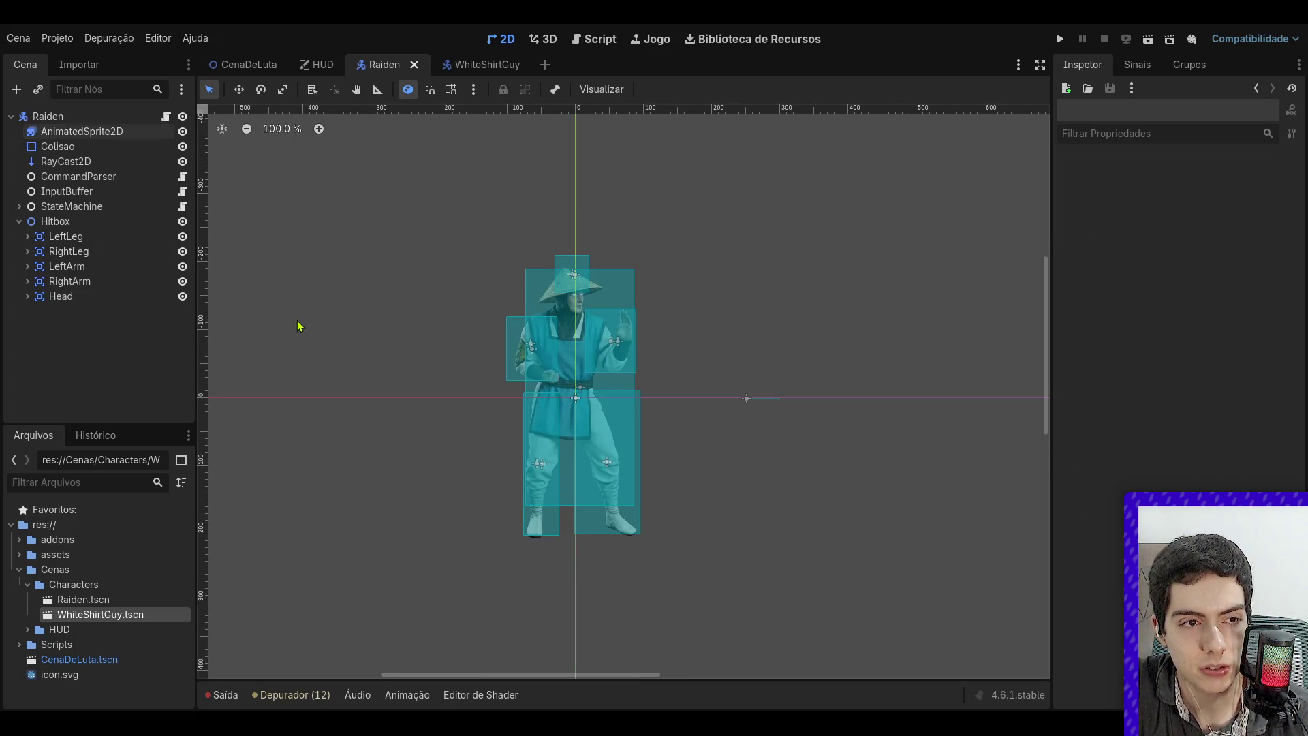
{"action": "left_click", "coordinate": [132, 237]}
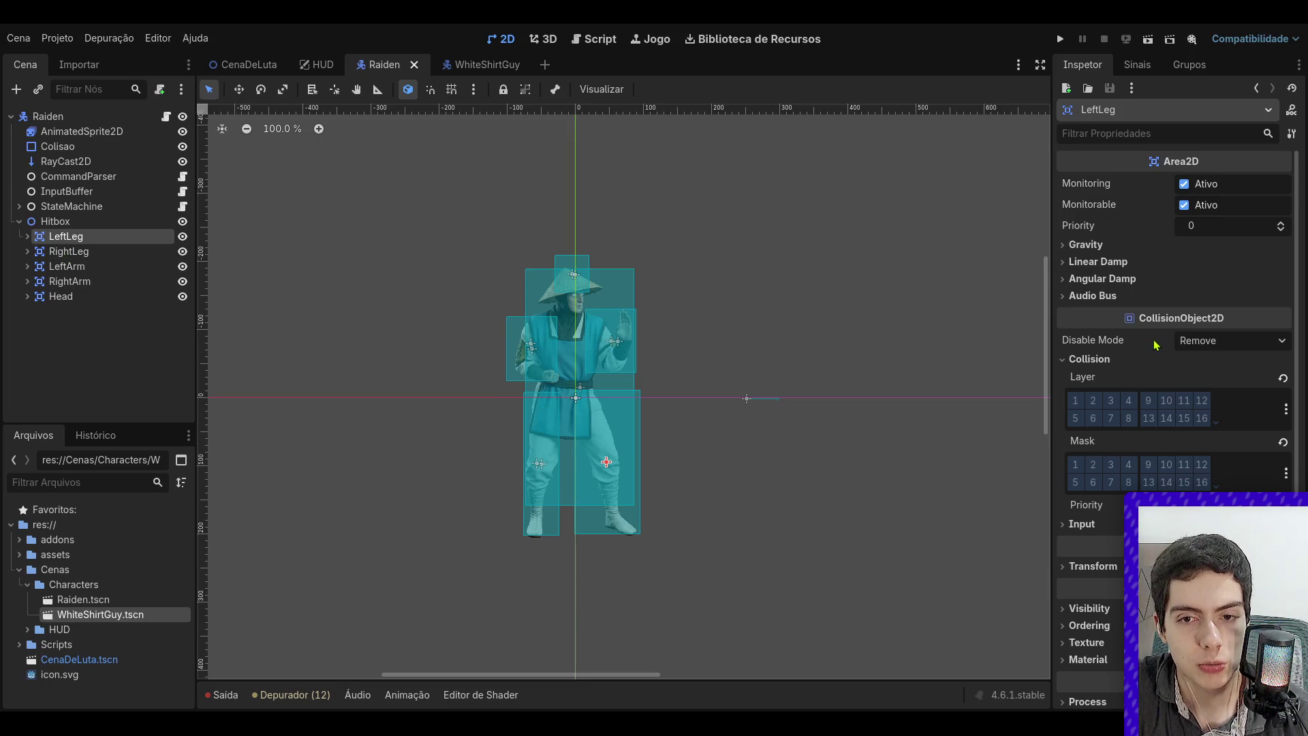
{"action": "left_click", "coordinate": [1089, 359]}
{"action": "left_click", "coordinate": [1133, 360]}
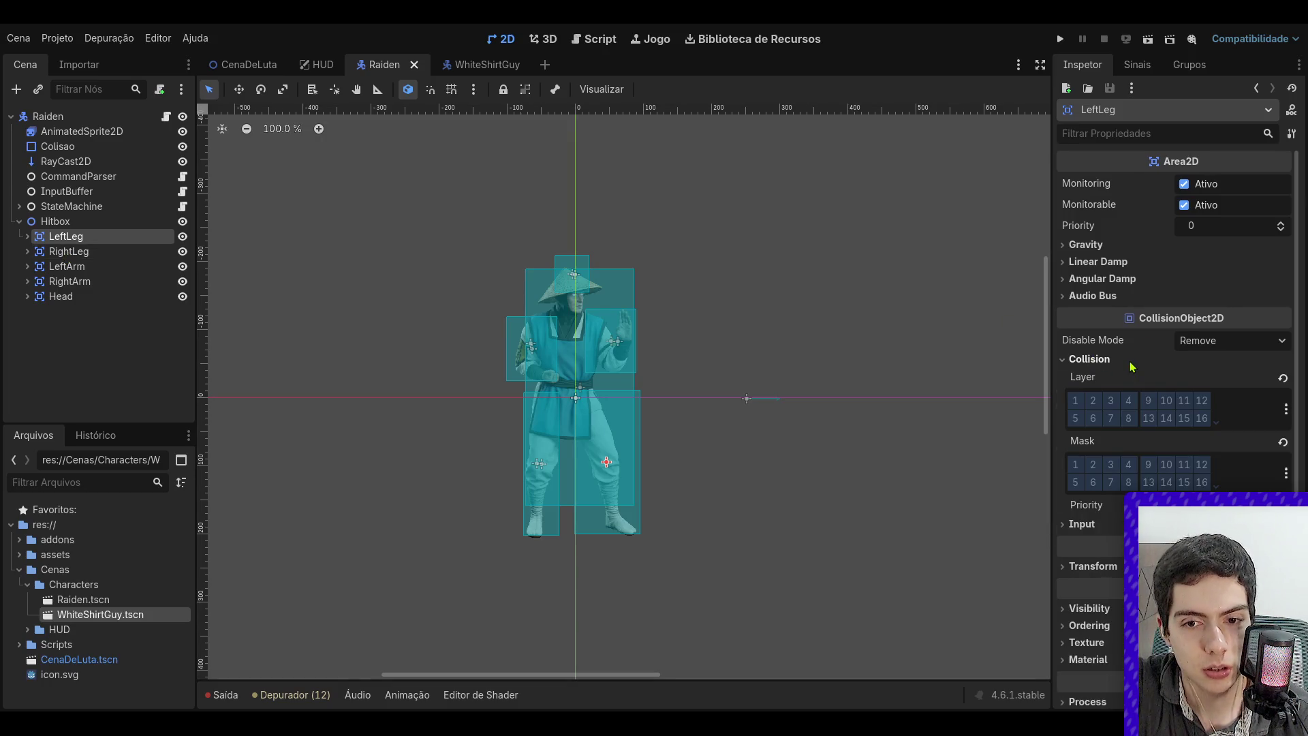
{"action": "left_click", "coordinate": [1133, 367]}
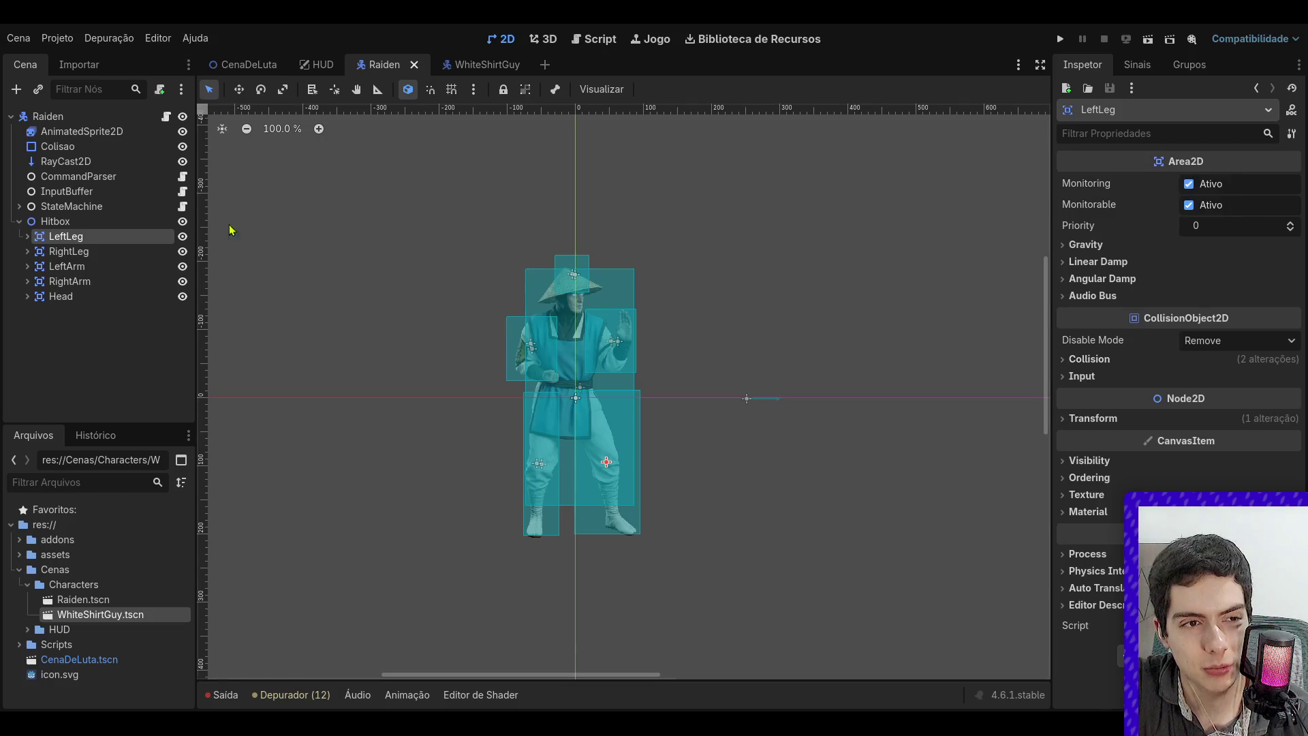
{"action": "left_click", "coordinate": [113, 226]}
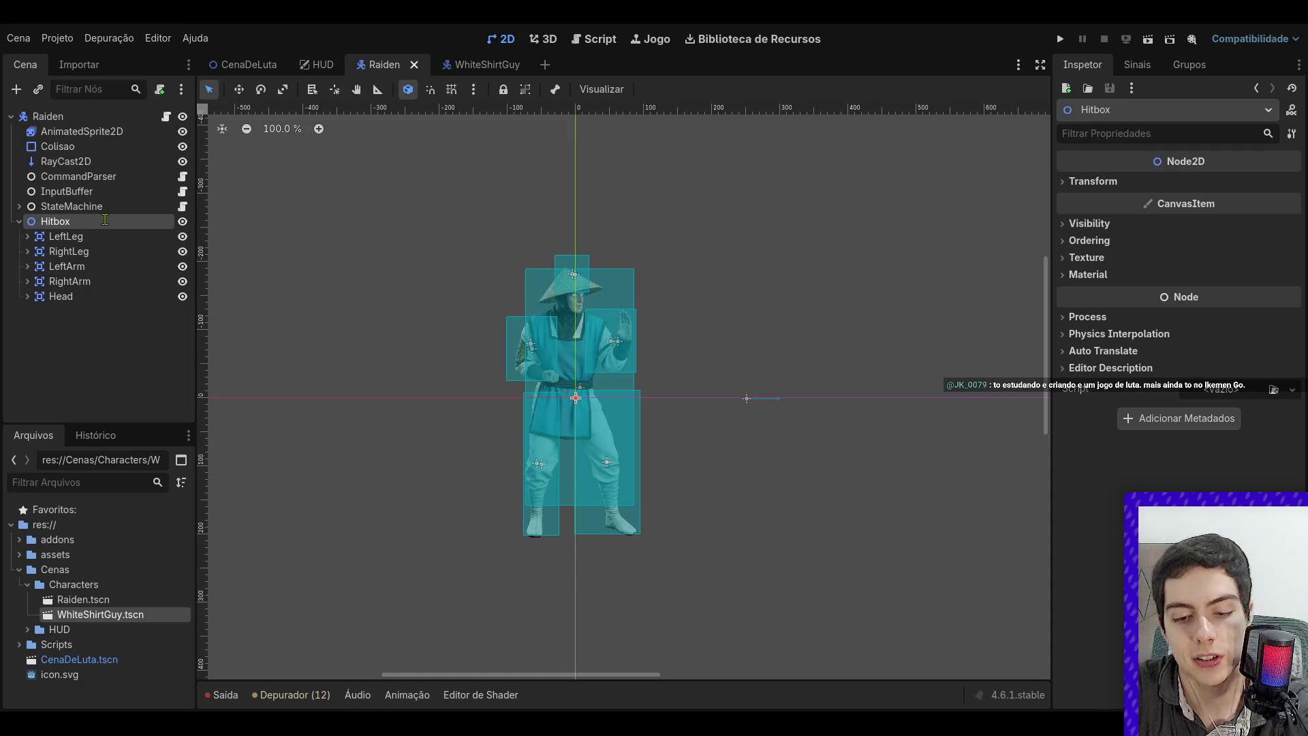
Rename Hitbox to HitboxManager, then browse the Scripts folder in the FileSystem dock
{"action": "type", "text": "Manager"}
{"action": "key", "text": "Return"}
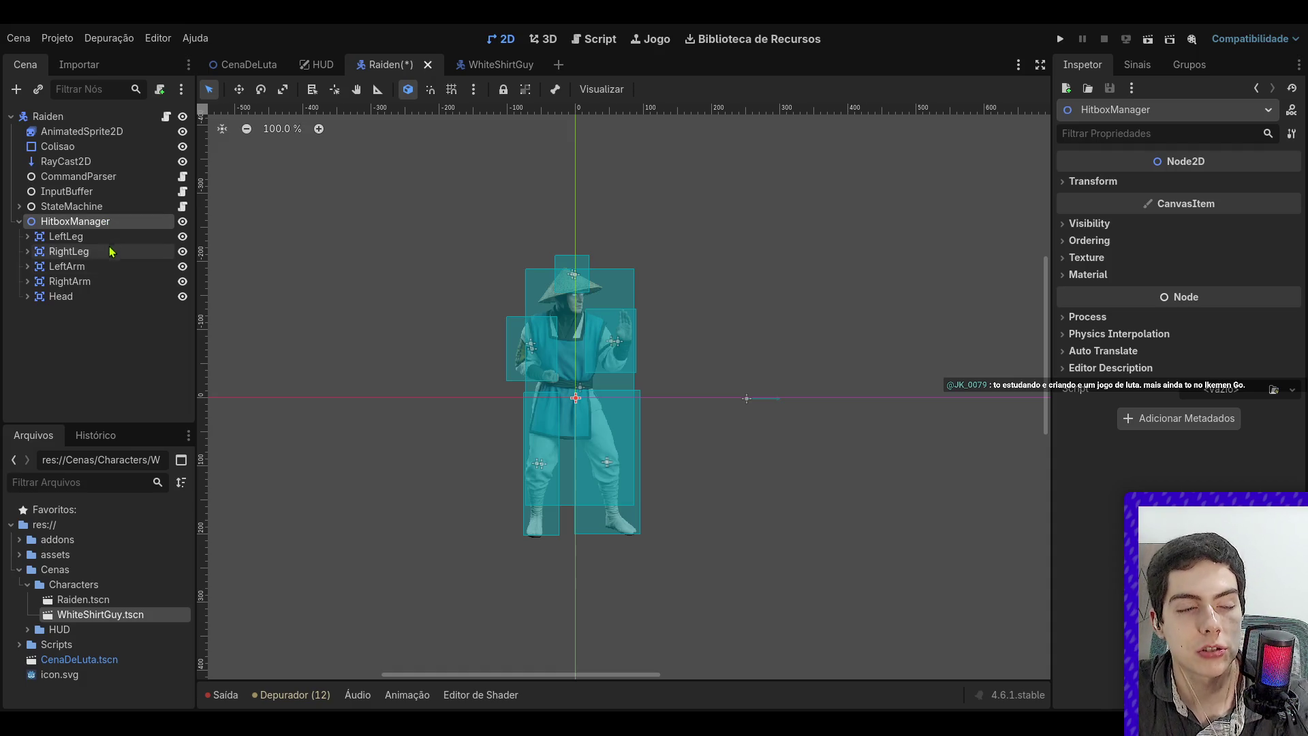
{"action": "left_click", "coordinate": [27, 585]}
{"action": "double_click", "coordinate": [58, 615]}
{"action": "scroll", "coordinate": [58, 614], "scroll_direction": "down", "scroll_amount": 2}
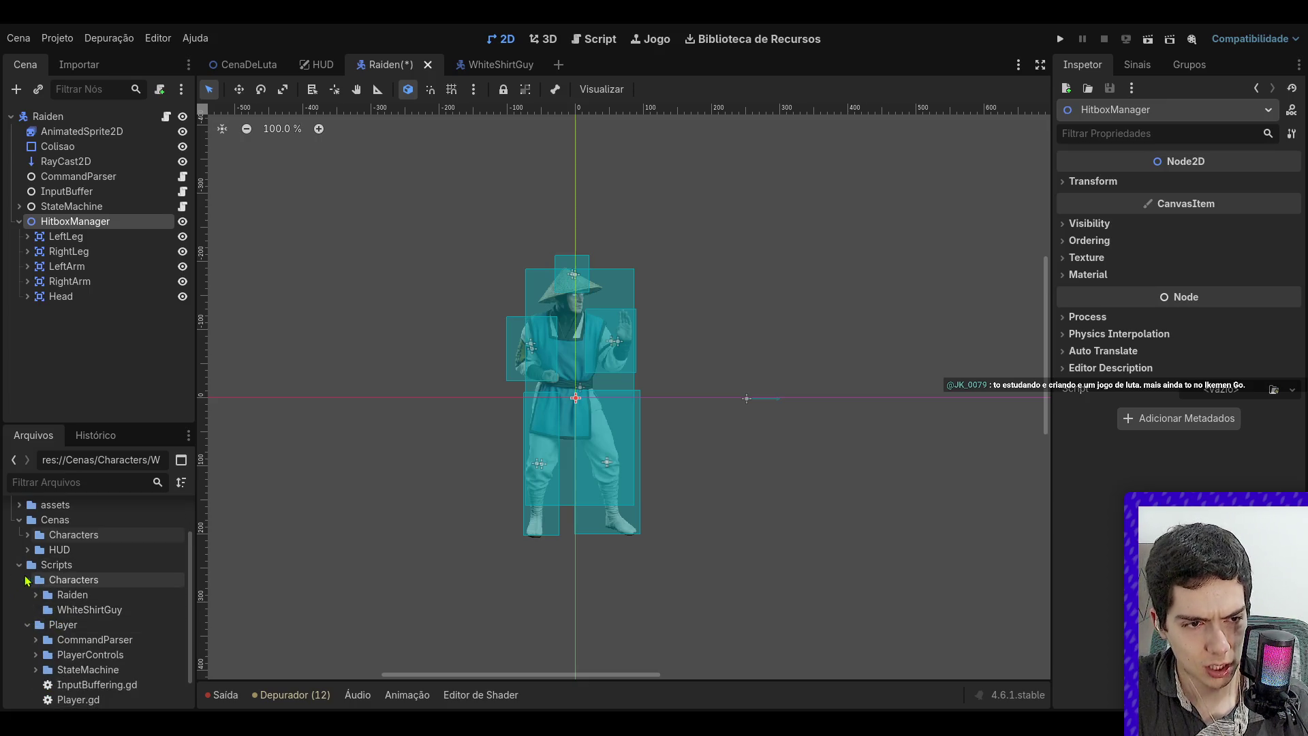
{"action": "double_click", "coordinate": [56, 541]}
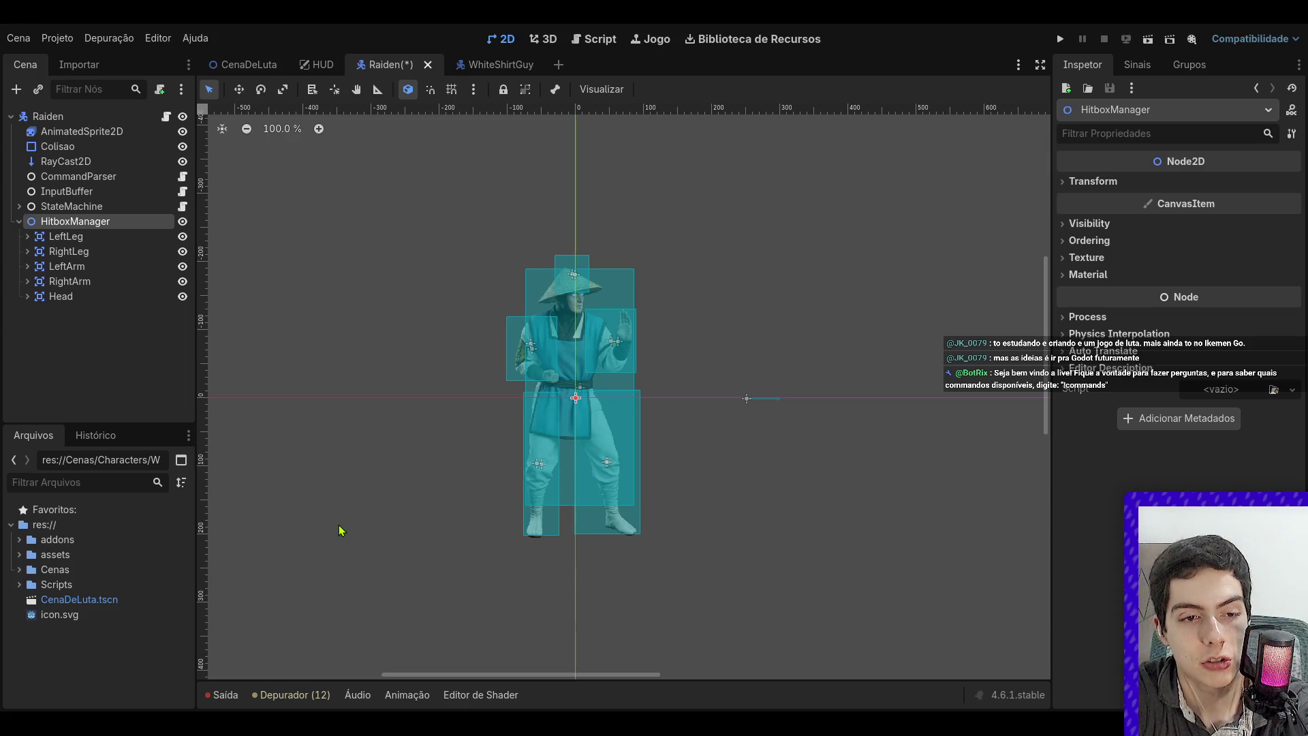
Save HitboxManager as its own scene, open it, and clear the LeftLeg and RightLeg shapes
{"action": "key", "text": "ctrl+s"}
{"action": "left_click", "coordinate": [166, 222]}
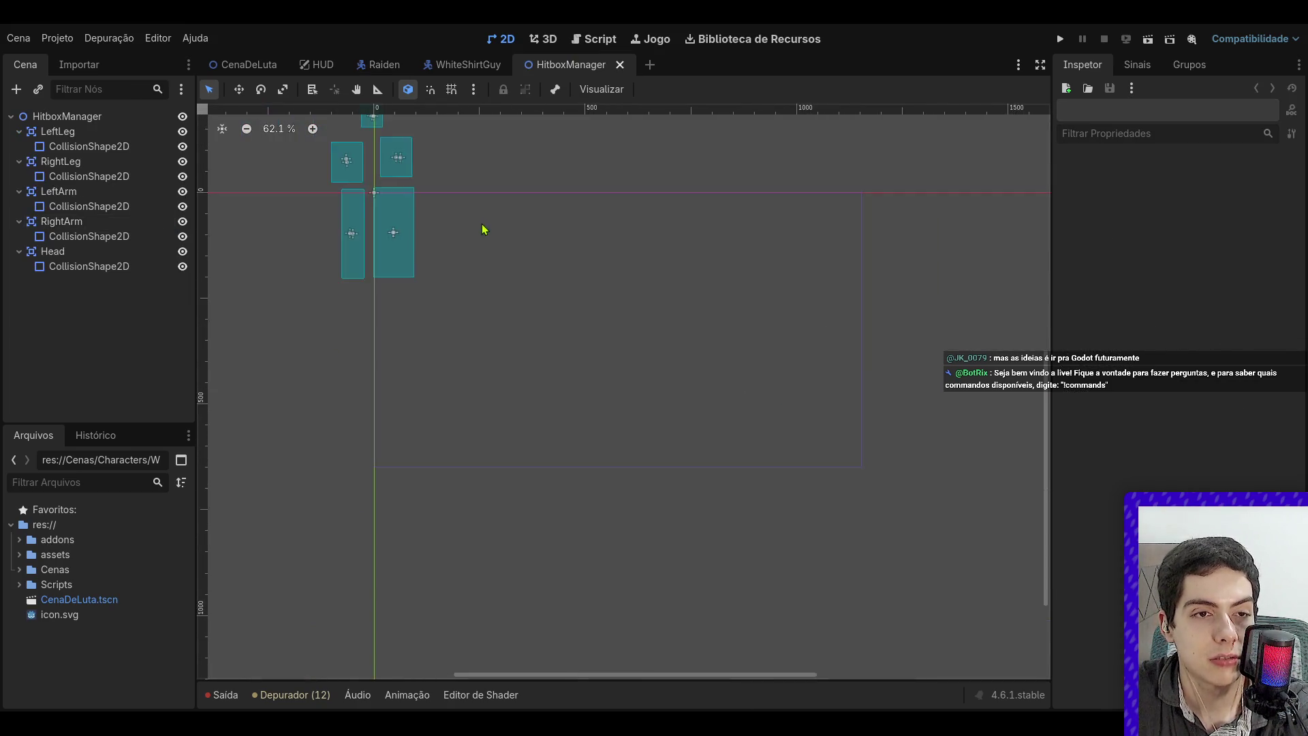
{"action": "left_click", "coordinate": [111, 145]}
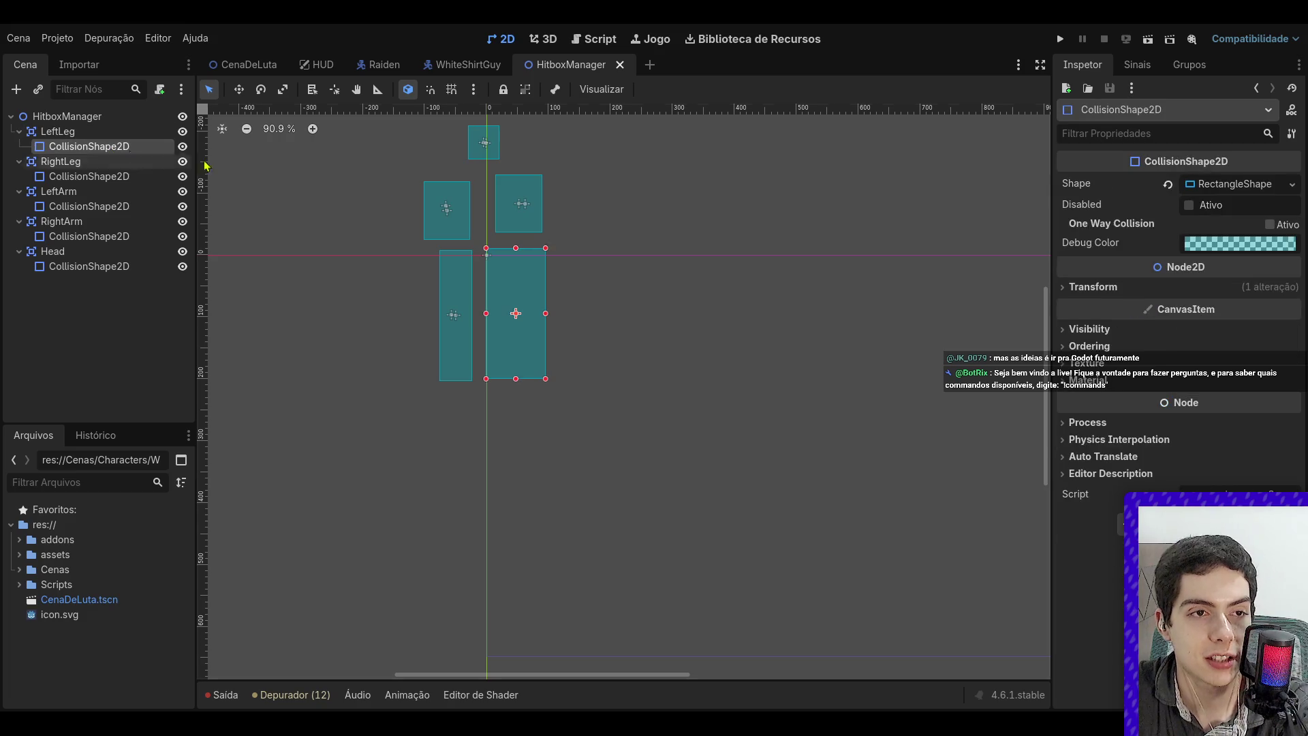
{"action": "left_click", "coordinate": [1168, 184]}
{"action": "left_click", "coordinate": [89, 176]}
{"action": "left_click", "coordinate": [1168, 184]}
Clear the LeftArm, RightArm and Head shapes, save, and return to the Raiden scene
{"action": "left_click", "coordinate": [88, 205]}
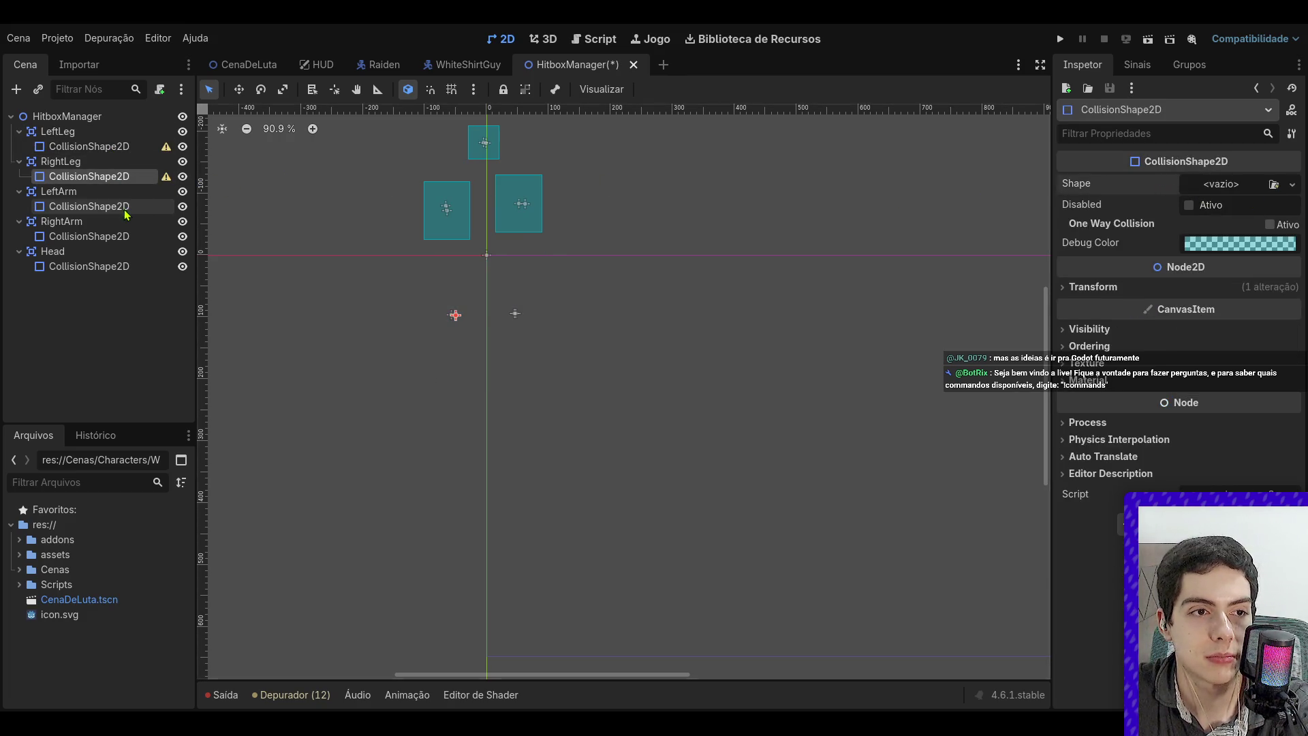
{"action": "left_click", "coordinate": [1168, 184]}
{"action": "left_click", "coordinate": [89, 235]}
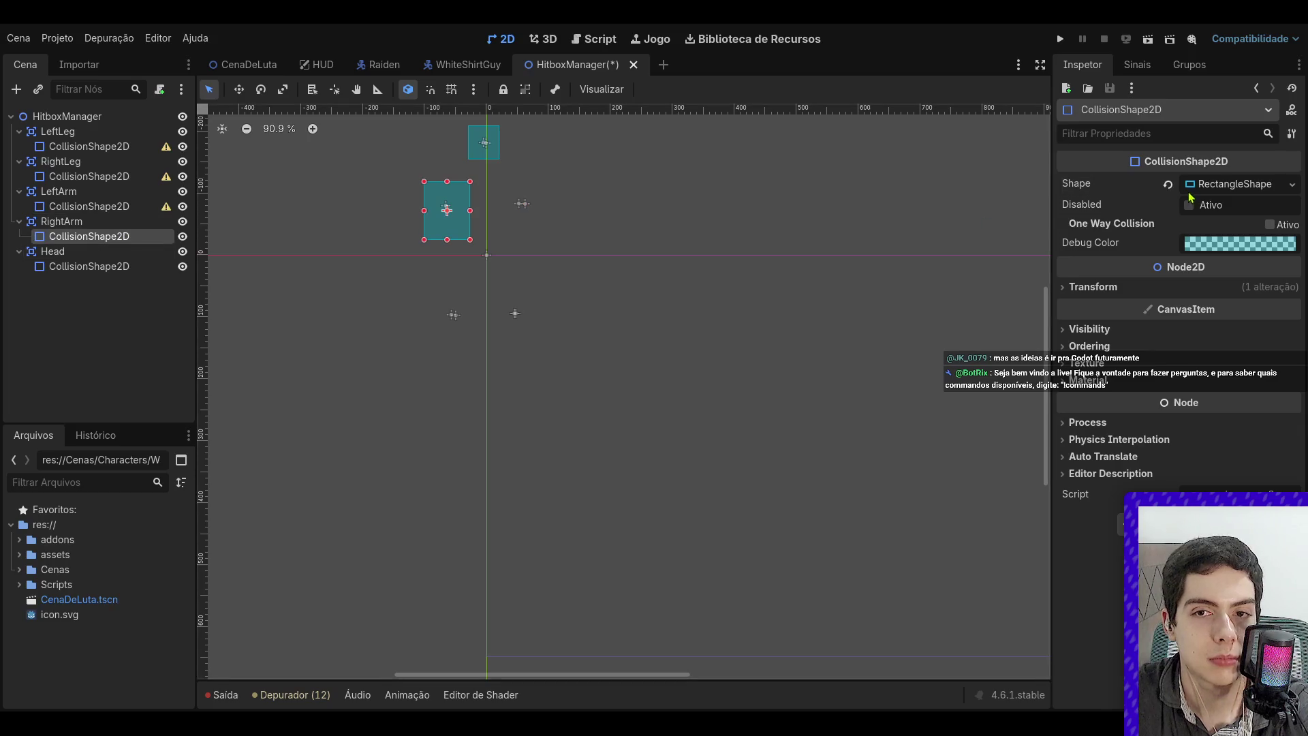
{"action": "left_click", "coordinate": [1168, 184]}
{"action": "left_click", "coordinate": [120, 271]}
{"action": "left_click", "coordinate": [1168, 184]}
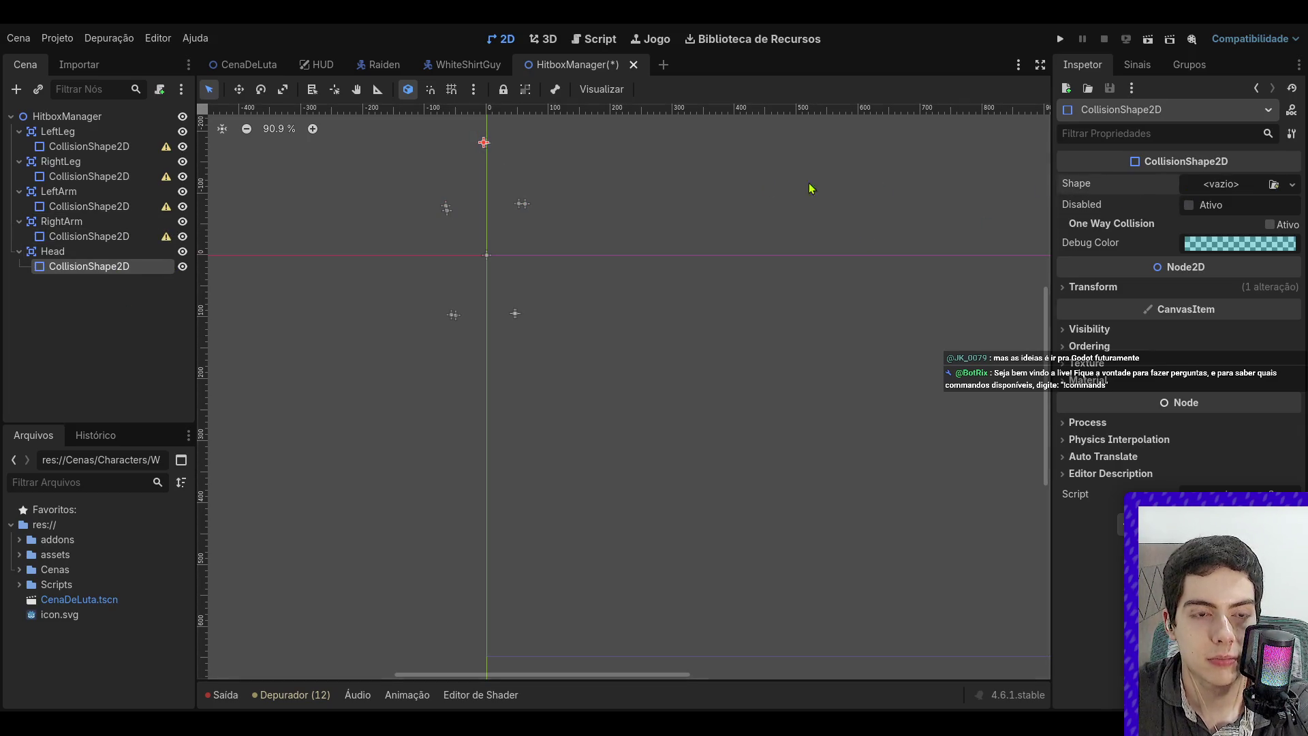
{"action": "key", "text": "ctrl+s"}
{"action": "left_click", "coordinate": [450, 65]}
{"action": "left_click", "coordinate": [381, 65]}
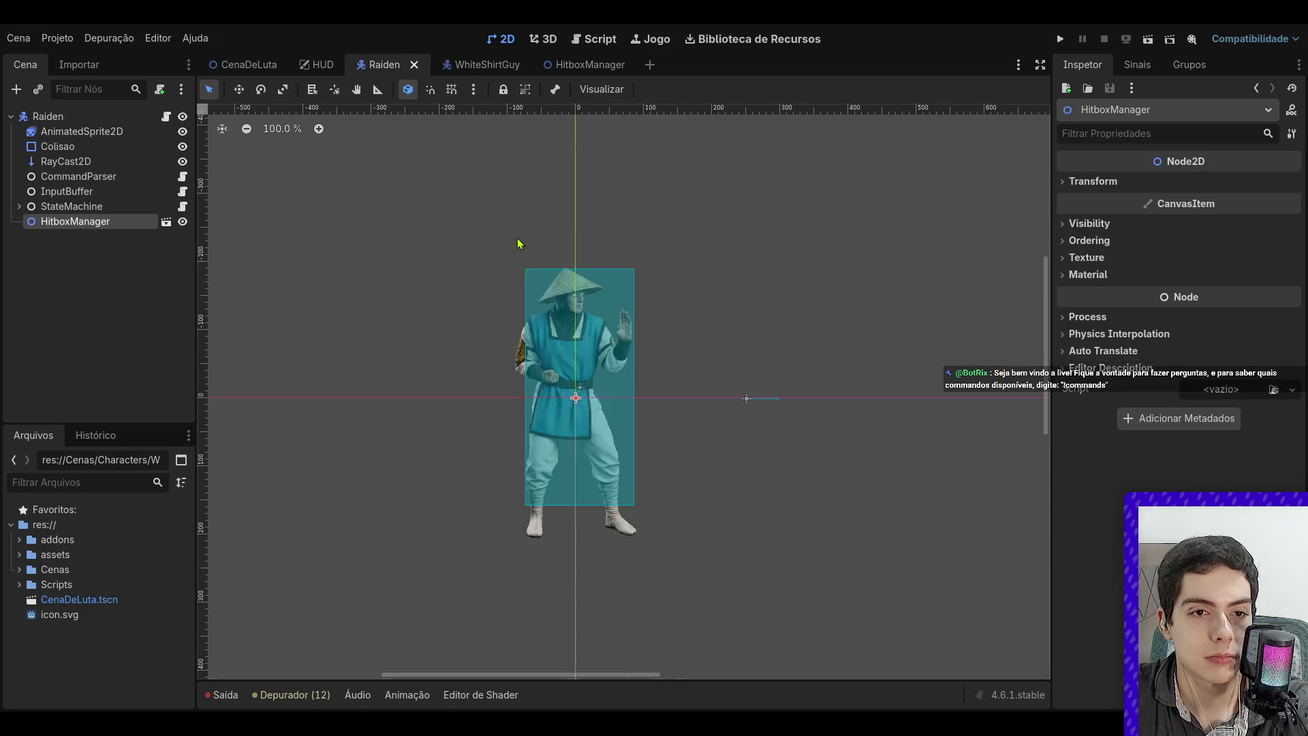
Give Head's collision shape a new rectangle fitted over Raiden's head and save
{"action": "left_click", "coordinate": [111, 193]}
{"action": "left_click", "coordinate": [142, 222]}
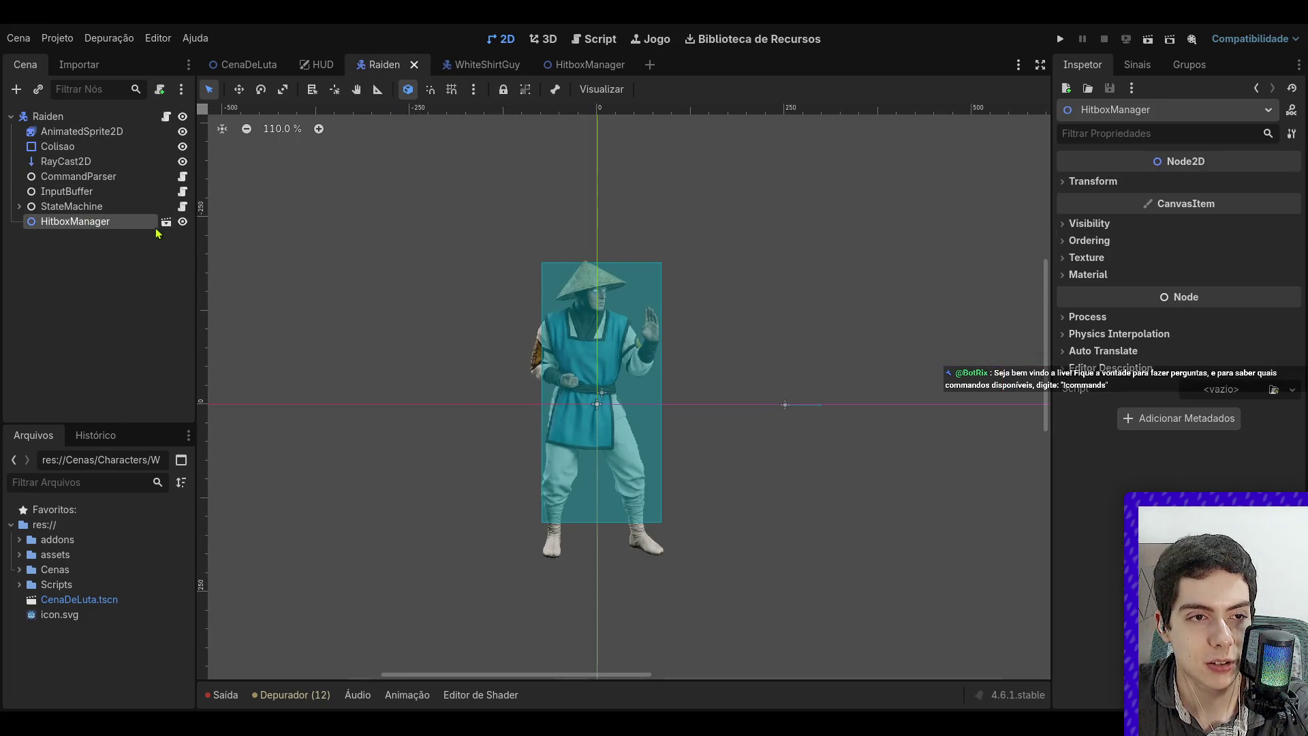
{"action": "left_click", "coordinate": [108, 371]}
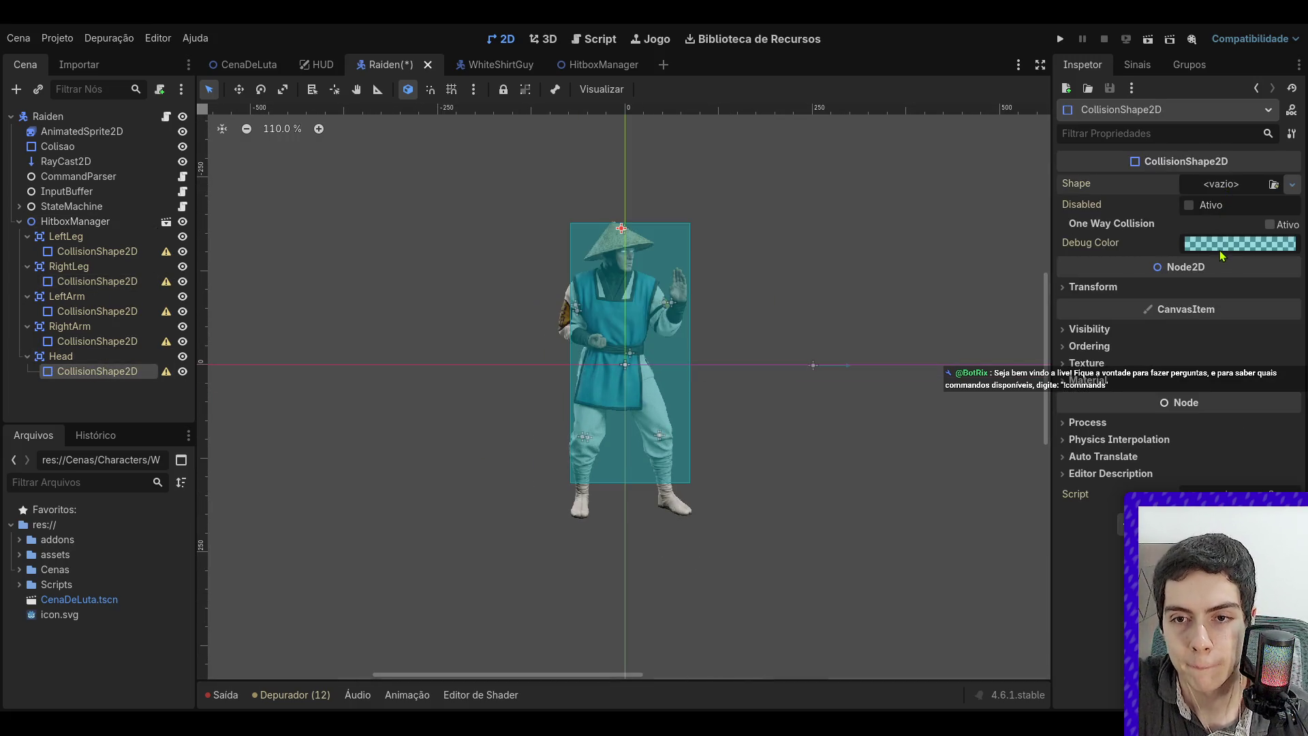
{"action": "left_click", "coordinate": [1210, 286]}
{"action": "left_click_drag", "start_coordinate": [625, 241], "coordinate": [630, 256]}
{"action": "left_click", "coordinate": [630, 256]}
{"action": "key", "text": "ctrl+s"}
{"action": "left_click", "coordinate": [562, 695]}
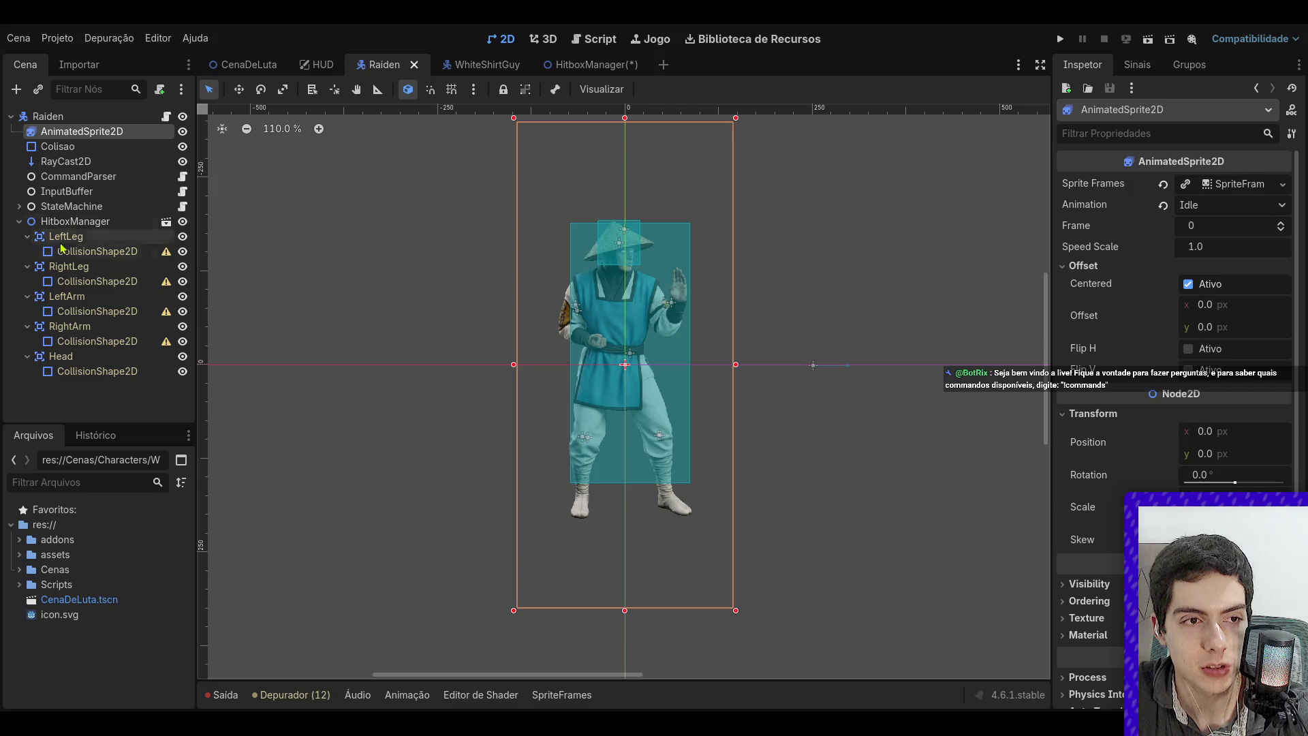
Give RightLeg's collision shape a new rectangle stretched from waist to foot
{"action": "left_click", "coordinate": [97, 281]}
{"action": "left_click", "coordinate": [1226, 190]}
{"action": "left_click", "coordinate": [1207, 300]}
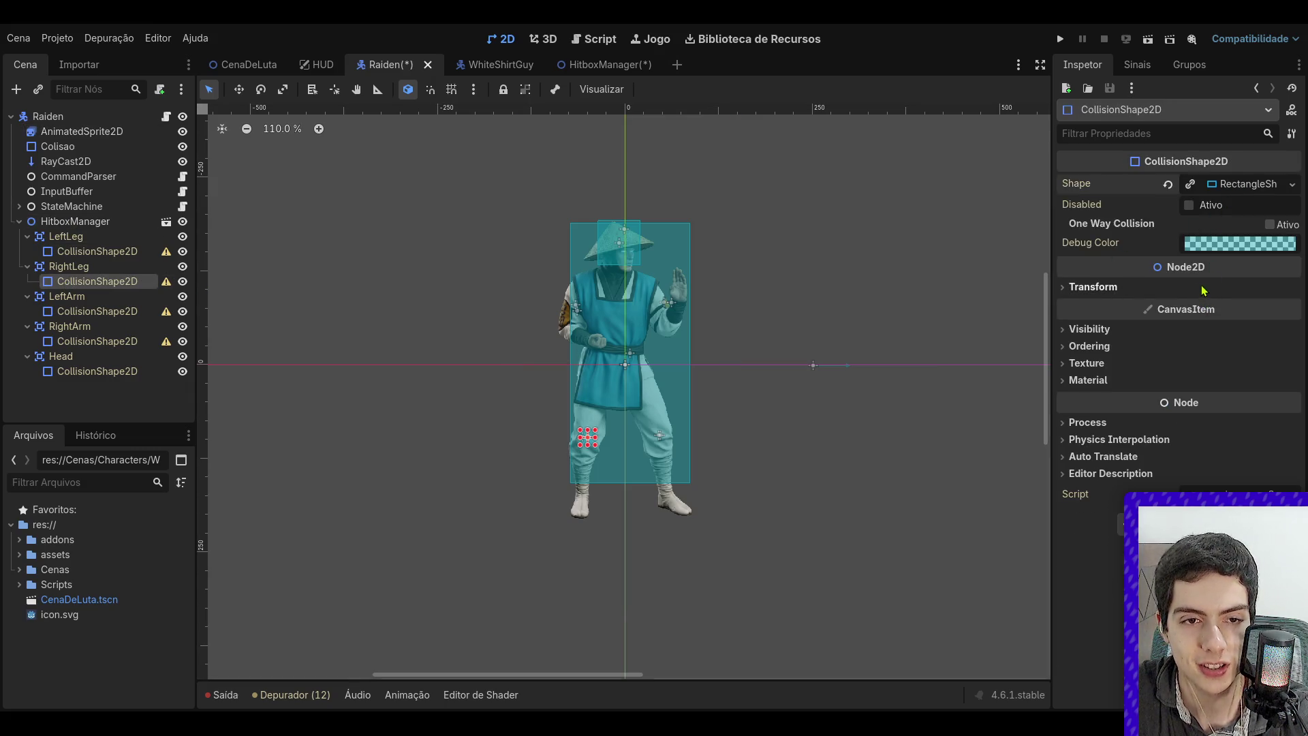
{"action": "left_click_drag", "start_coordinate": [595, 463], "coordinate": [607, 519]}
{"action": "left_click_drag", "start_coordinate": [579, 434], "coordinate": [564, 364]}
Give LeftArm's collision shape a new rectangle sized over the arm and save
{"action": "left_click", "coordinate": [97, 310]}
{"action": "key", "text": "ctrl+s"}
{"action": "left_click", "coordinate": [1236, 186]}
{"action": "left_click", "coordinate": [1204, 289]}
{"action": "left_click_drag", "start_coordinate": [681, 343], "coordinate": [686, 338]}
{"action": "left_click_drag", "start_coordinate": [667, 294], "coordinate": [668, 269]}
{"action": "left_click", "coordinate": [709, 271]}
{"action": "key", "text": "ctrl+s"}
Paste a rectangle into RightArm's collision shape, move it onto the arm, and save
{"action": "left_click", "coordinate": [99, 342]}
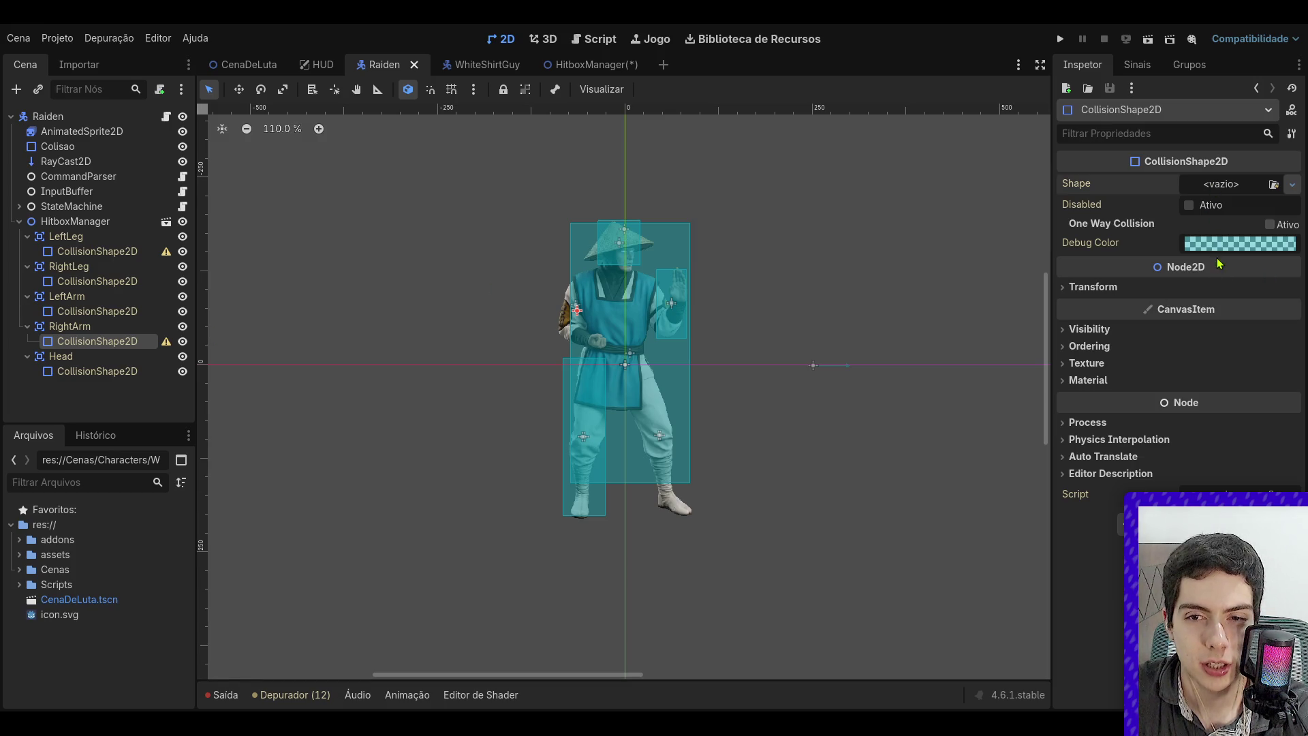
{"action": "key", "text": "ctrl+v"}
{"action": "mouse_move", "coordinate": [640, 326]}
{"action": "left_mouse_down"}
{"action": "mouse_move", "coordinate": [586, 324]}
{"action": "mouse_move", "coordinate": [605, 347]}
{"action": "left_mouse_up"}
{"action": "key", "text": "ctrl+s"}
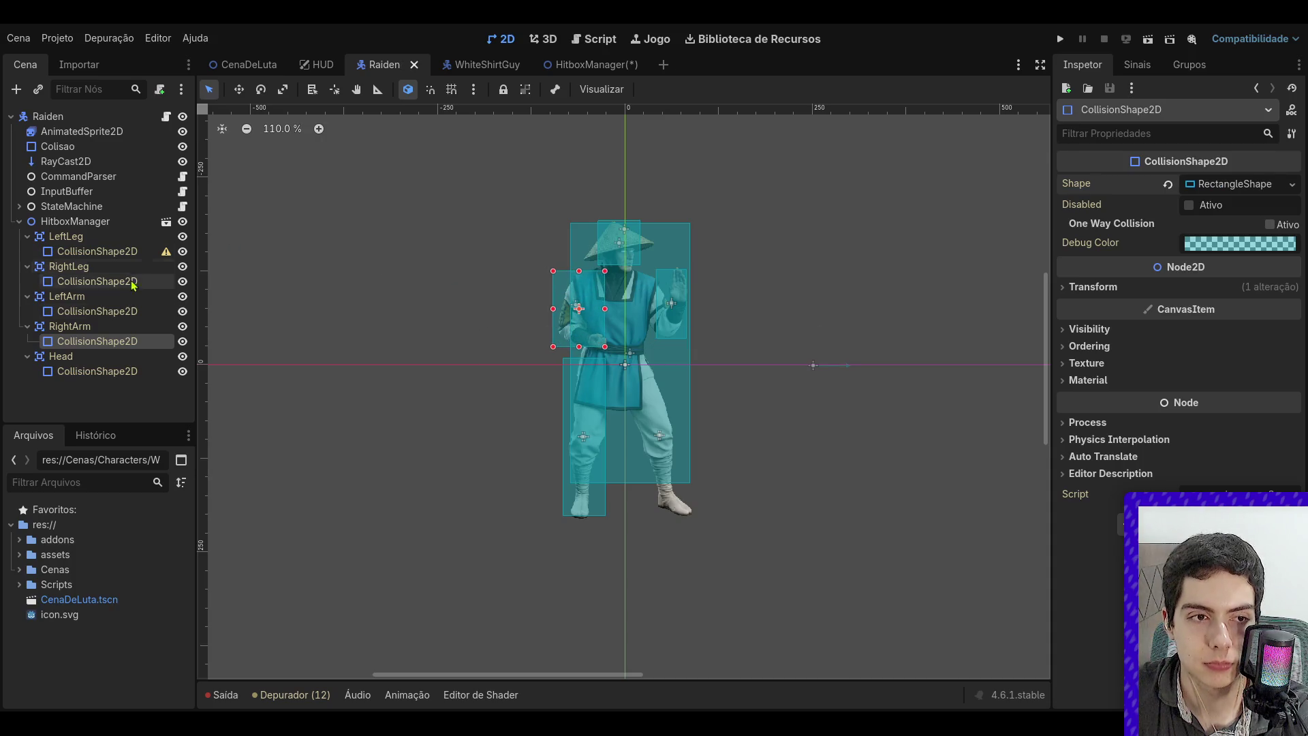
Paste a rectangle into LeftLeg's collision shape, stretch it over the leg, and save
{"action": "left_click", "coordinate": [129, 372]}
{"action": "left_click", "coordinate": [102, 252]}
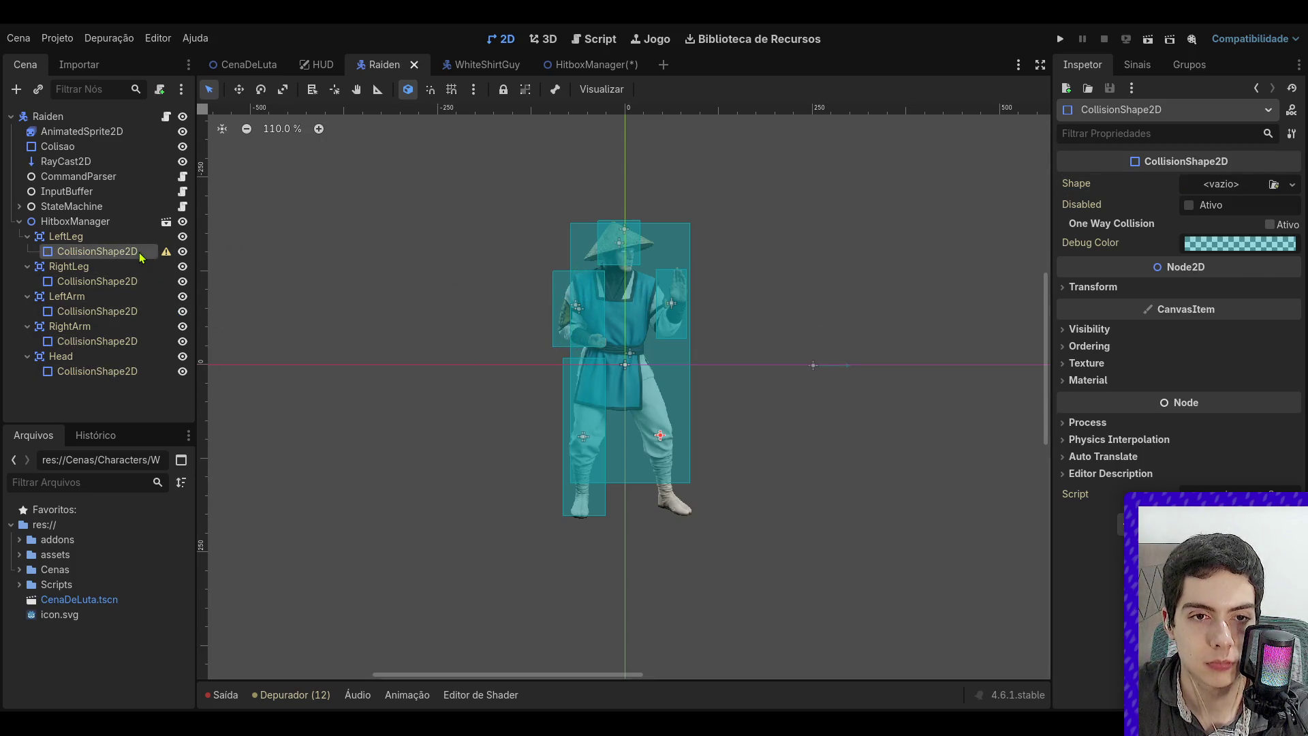
{"action": "key", "text": "ctrl+v"}
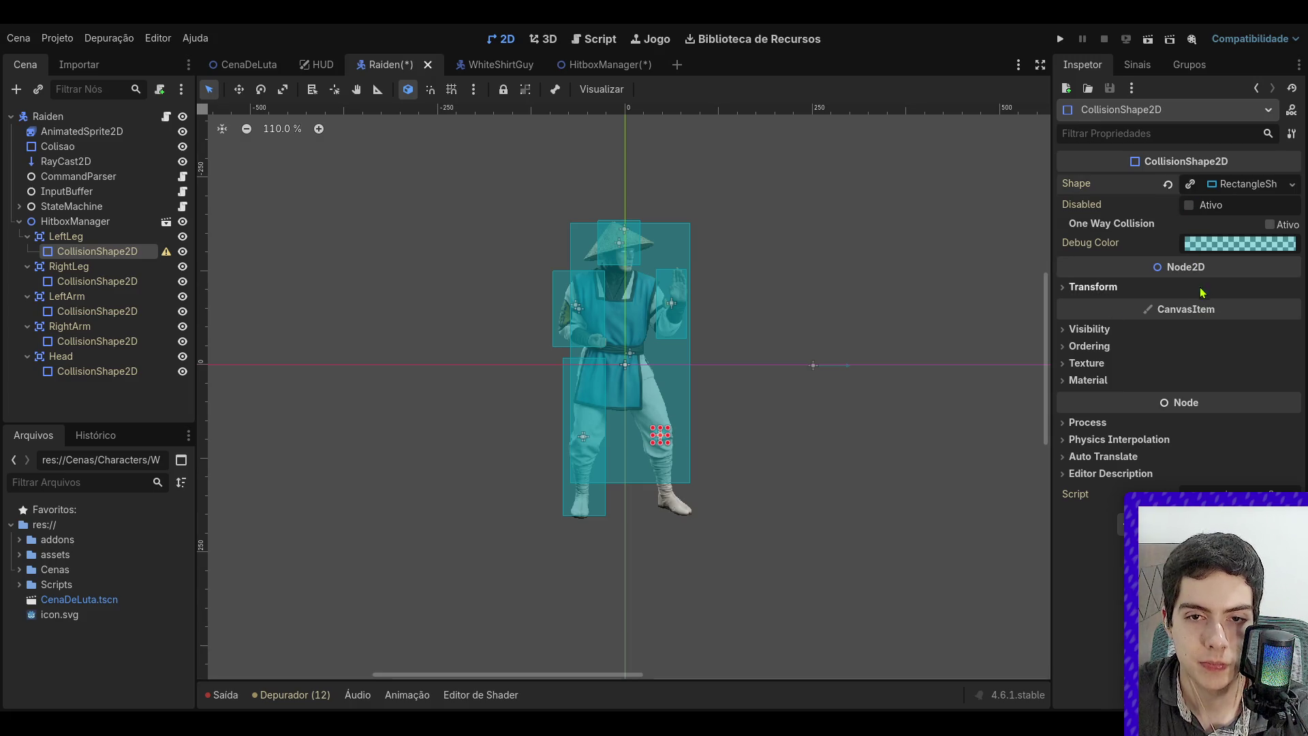
{"action": "left_click_drag", "start_coordinate": [682, 474], "coordinate": [693, 514]}
{"action": "left_click_drag", "start_coordinate": [652, 427], "coordinate": [632, 375]}
{"action": "key", "text": "ctrl+s"}
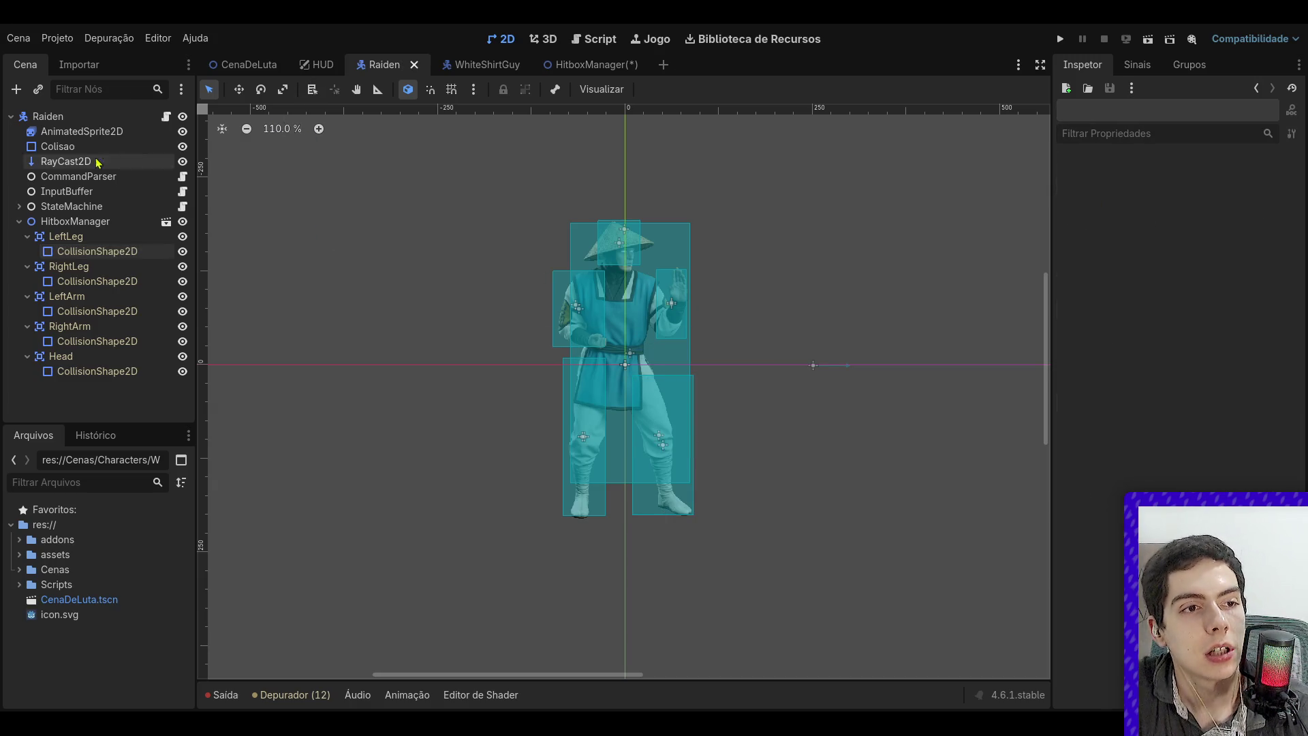
Collapse the HitboxManager children and save the HitboxManager scene
{"action": "left_click", "coordinate": [19, 222]}
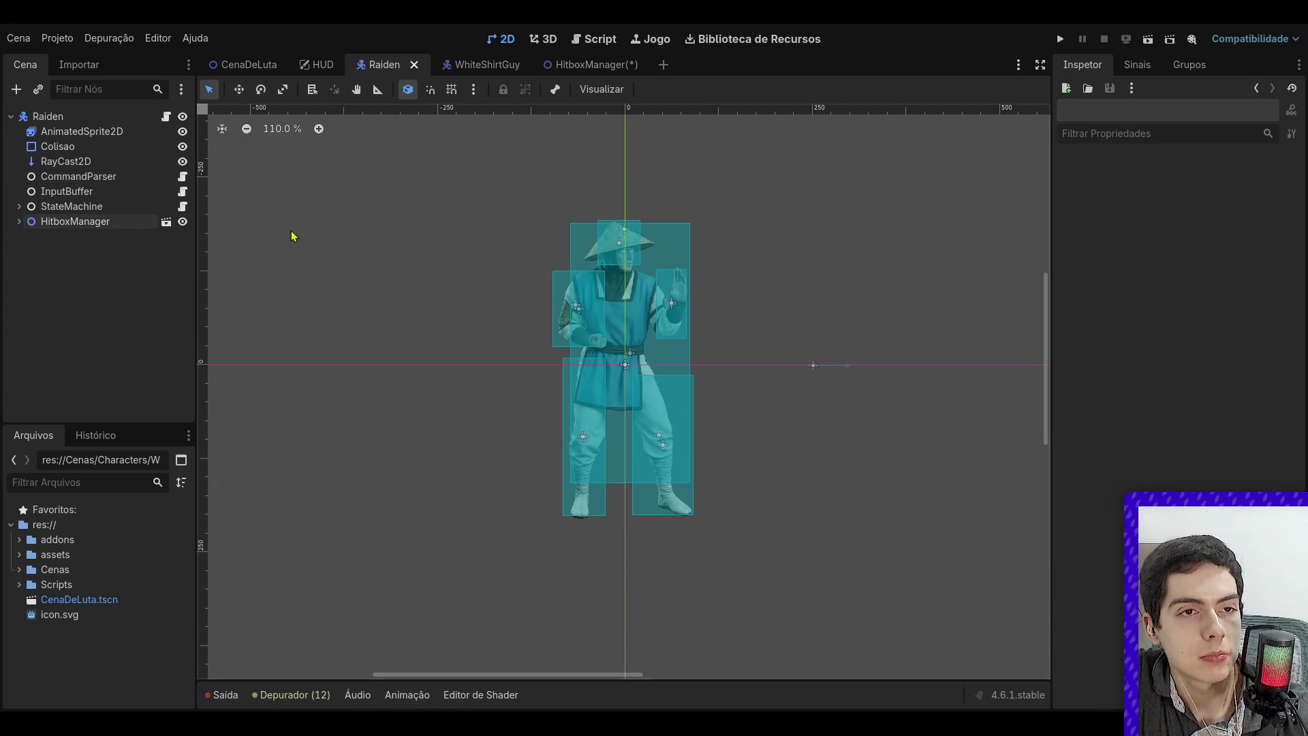
{"action": "left_click", "coordinate": [554, 69]}
{"action": "key", "text": "ctrl+s"}
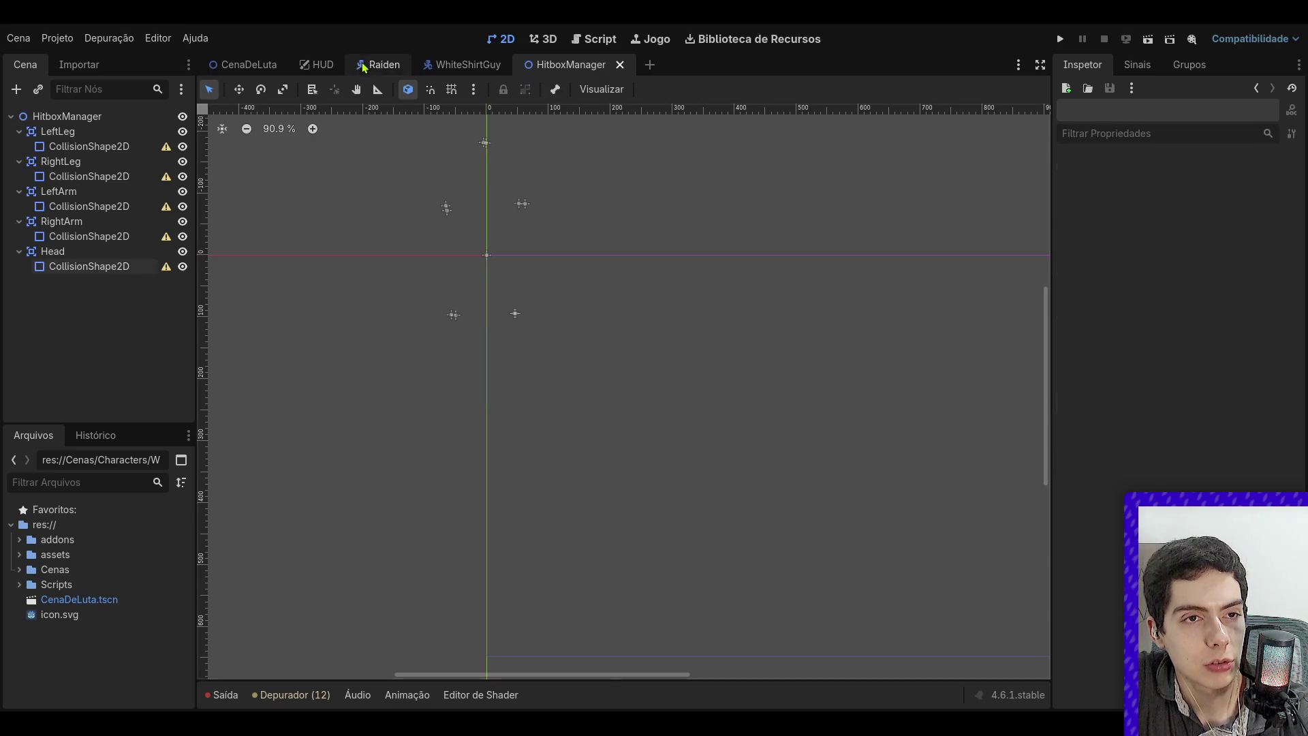
Select the HitboxManager root in its scene and attach a new HitboxManager.gd script
{"action": "left_click", "coordinate": [384, 65]}
{"action": "left_click", "coordinate": [554, 65]}
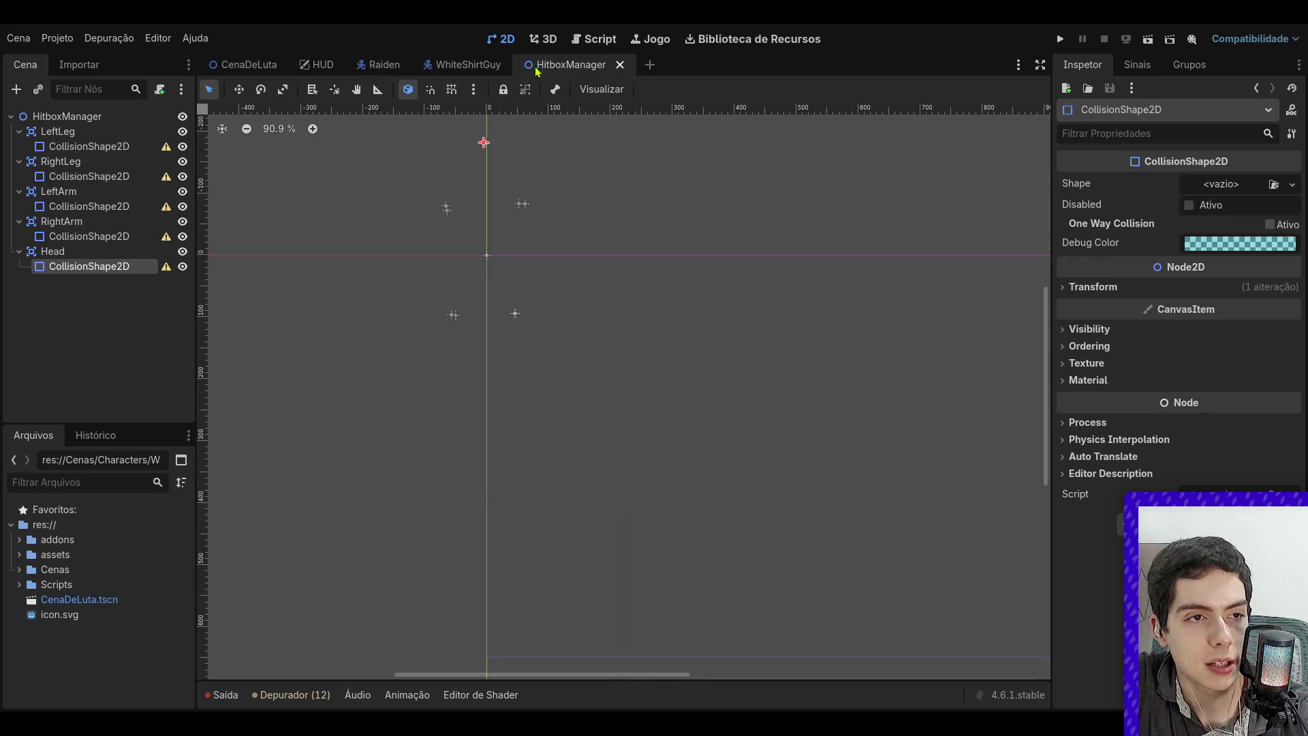
{"action": "left_click", "coordinate": [168, 116]}
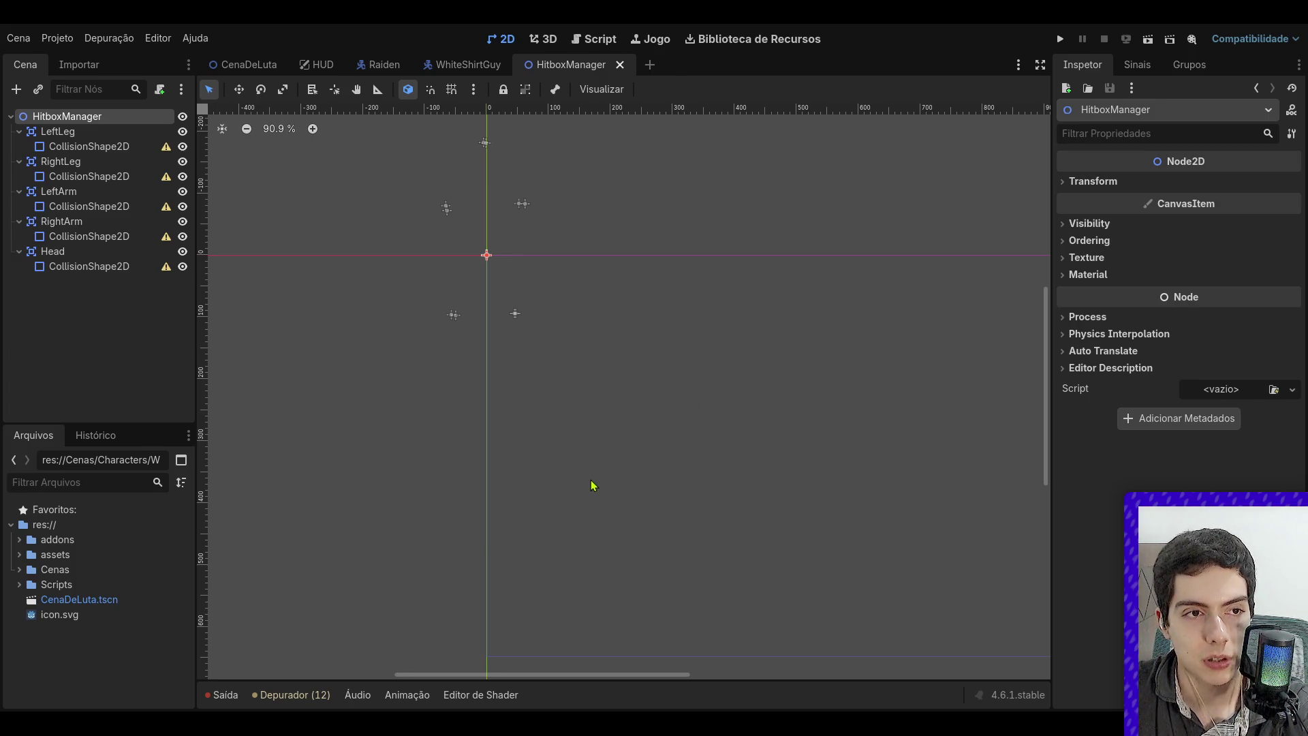
{"action": "key", "text": "Return"}
{"action": "key", "text": "Return"}
{"action": "type", "text": "@export"}
{"action": "key", "text": "Escape"}
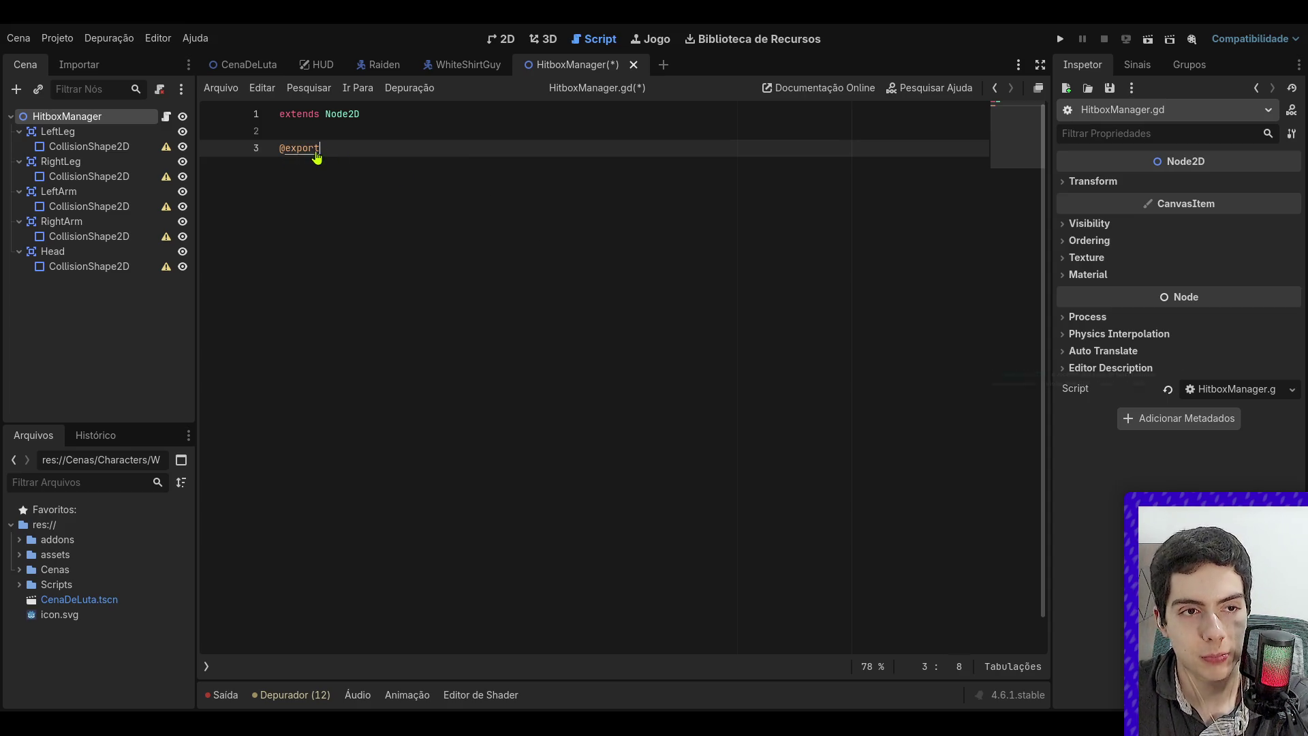
{"action": "left_click", "coordinate": [310, 151], "text": "ctrl"}
{"action": "scroll", "coordinate": [498, 354], "scroll_direction": "down", "scroll_amount": 10}
{"action": "scroll", "coordinate": [498, 361], "scroll_direction": "down", "scroll_amount": 8}
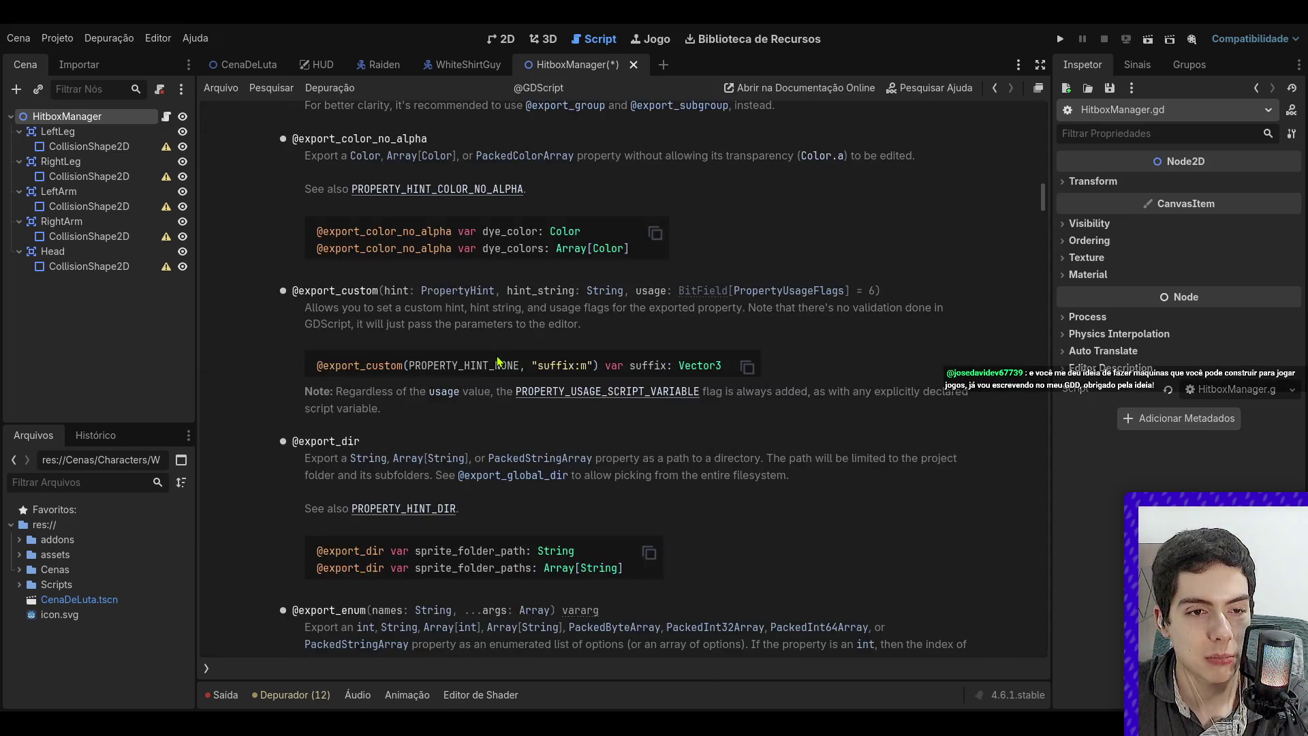
{"action": "scroll", "coordinate": [498, 362], "scroll_direction": "up", "scroll_amount": 5}
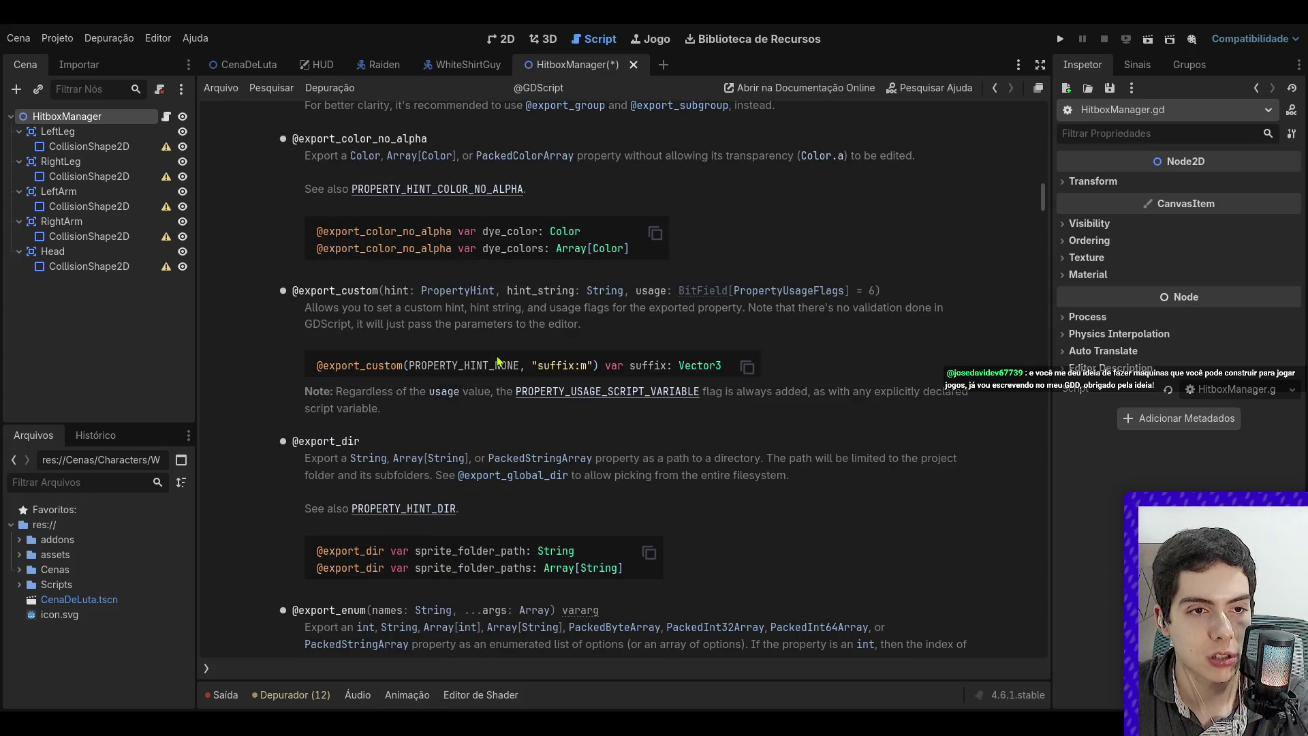
{"action": "scroll", "coordinate": [498, 362], "scroll_direction": "down", "scroll_amount": 15}
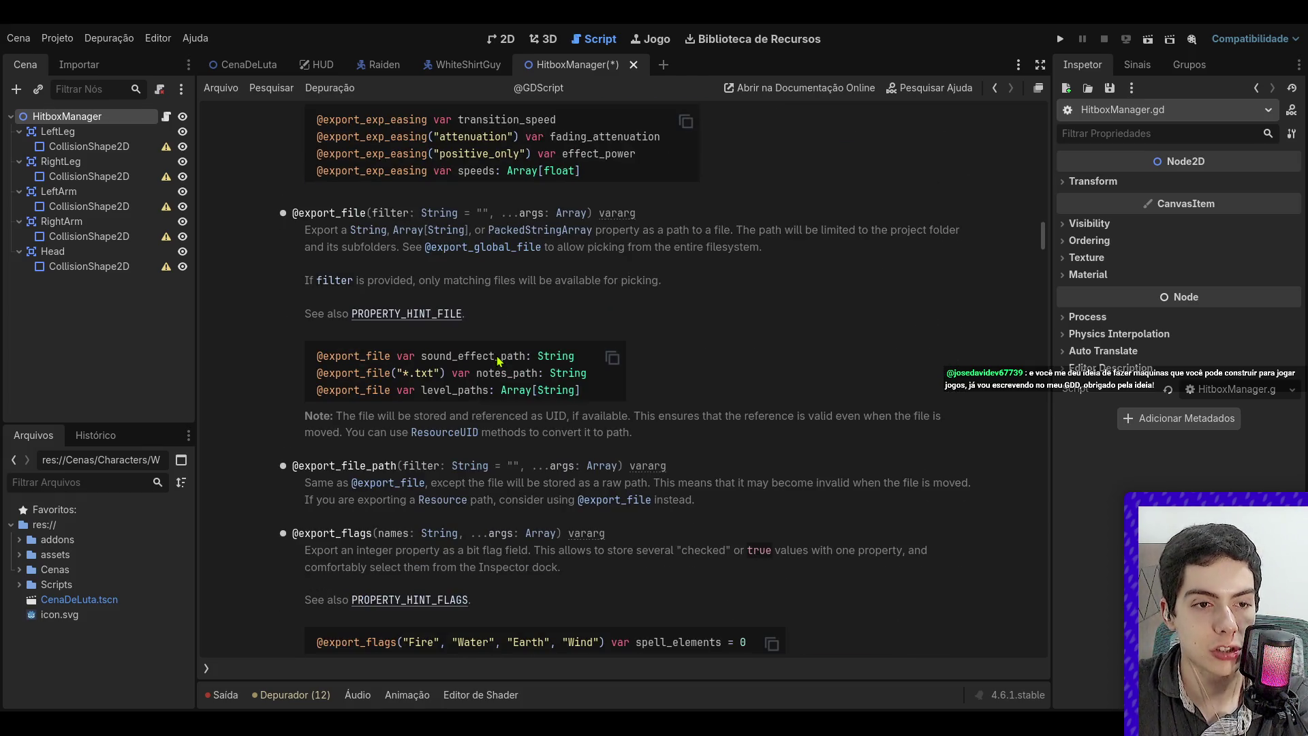
{"action": "scroll", "coordinate": [498, 361], "scroll_direction": "down", "scroll_amount": 5}
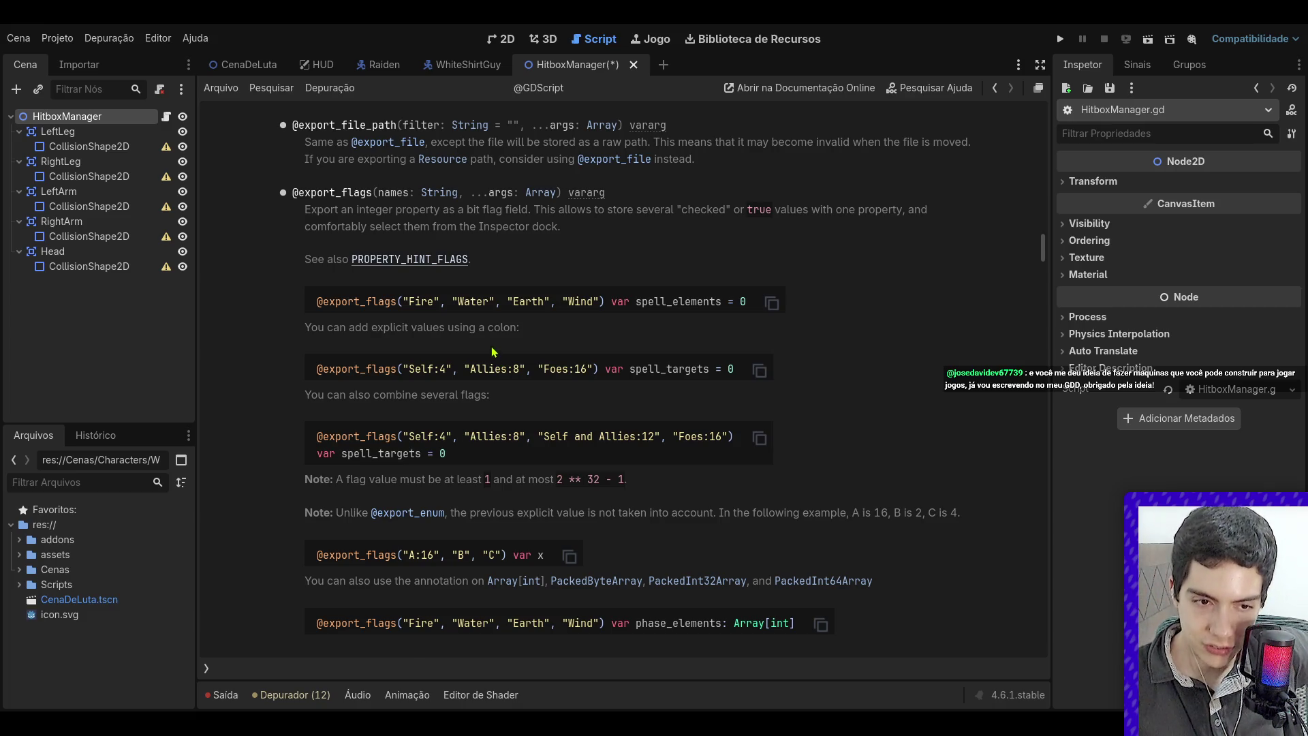
{"action": "scroll", "coordinate": [498, 361], "scroll_direction": "down", "scroll_amount": 8}
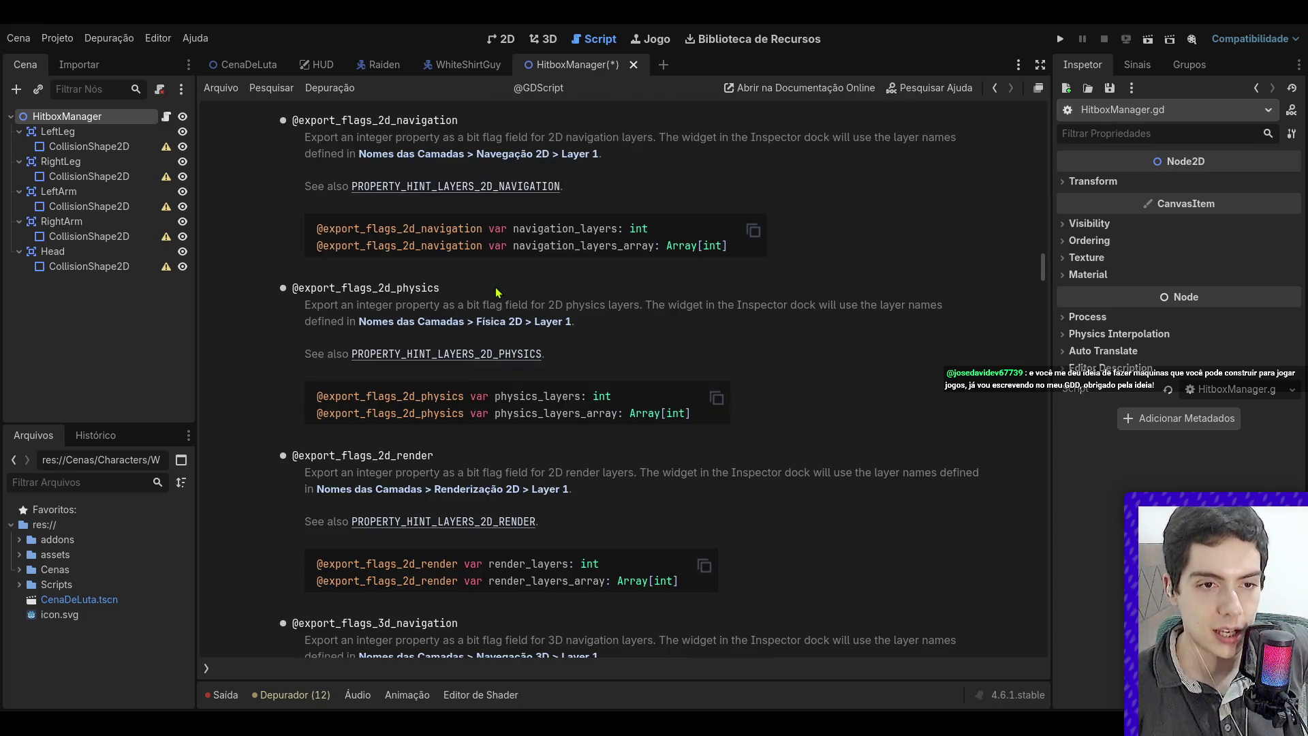
{"action": "left_click_drag", "start_coordinate": [457, 289], "coordinate": [293, 290]}
{"action": "key", "text": "ctrl+c"}
{"action": "key", "text": "alt+Left"}
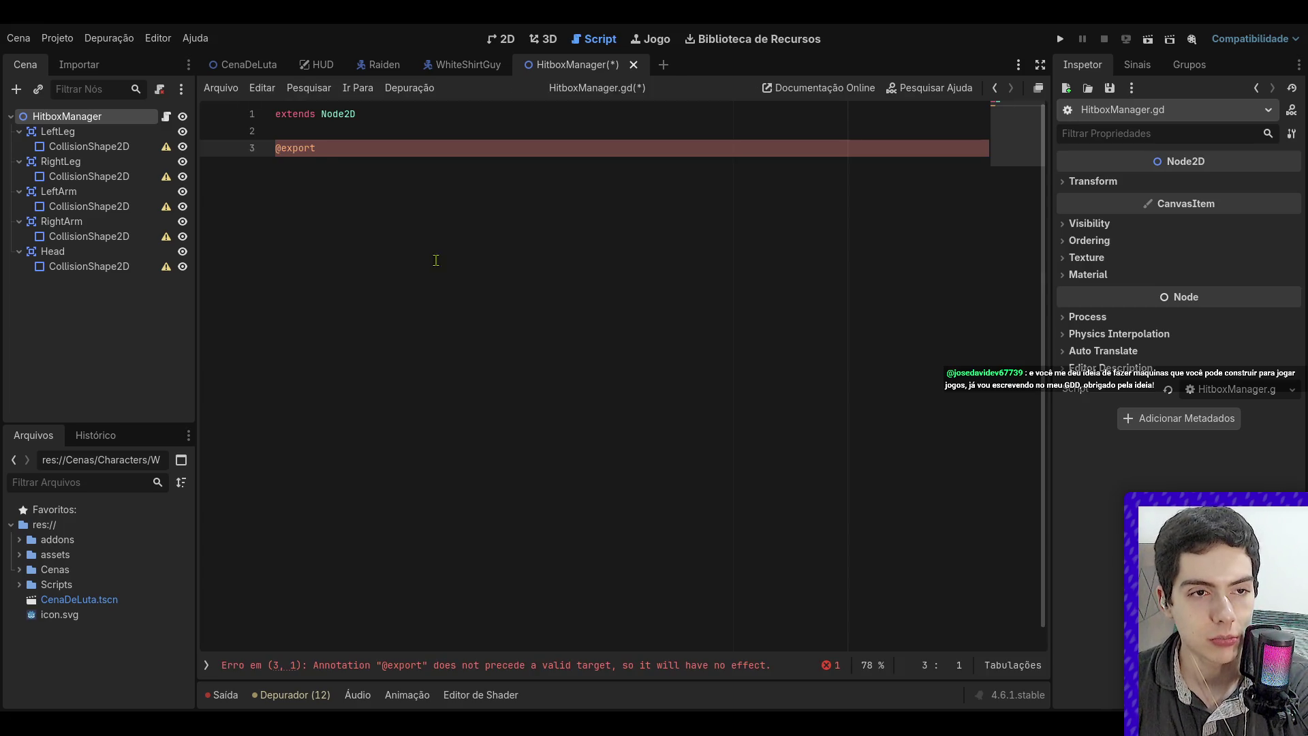
{"action": "key", "text": "ctrl+v"}
{"action": "left_click", "coordinate": [480, 151]}
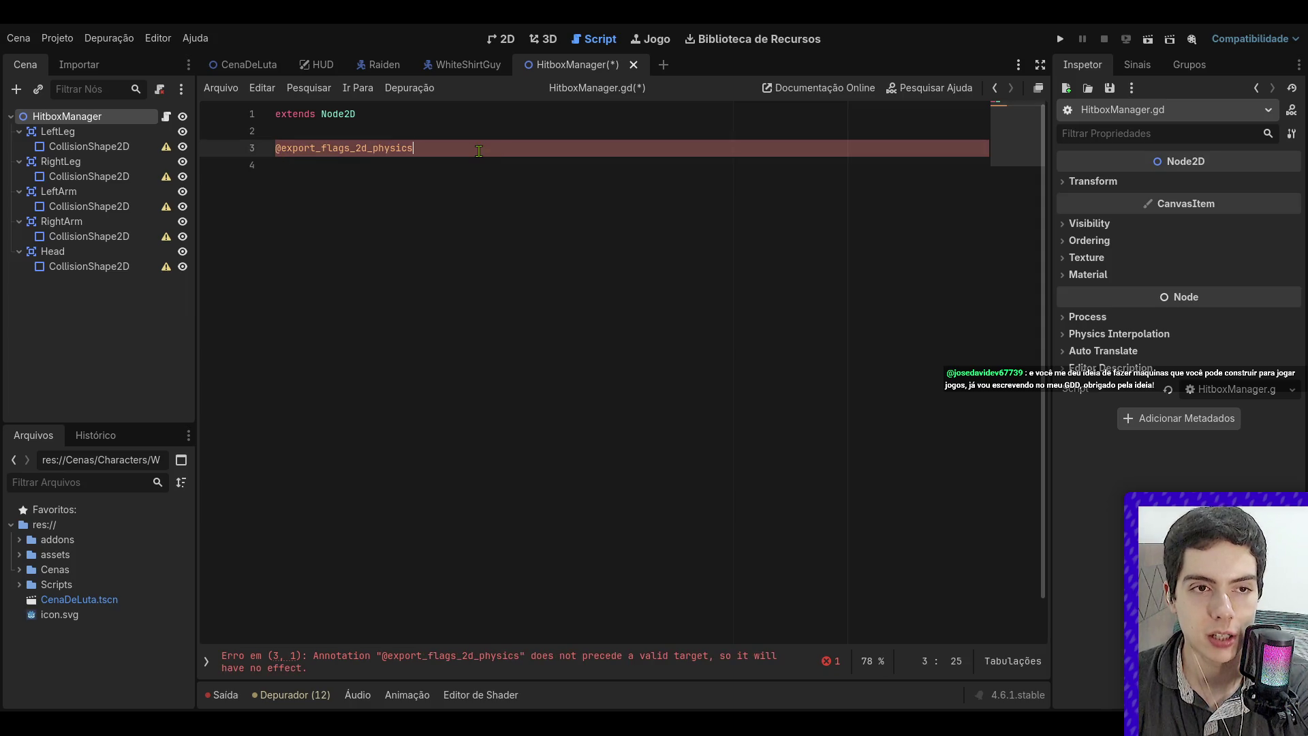
{"action": "type", "text": "hitbox_collision_"}
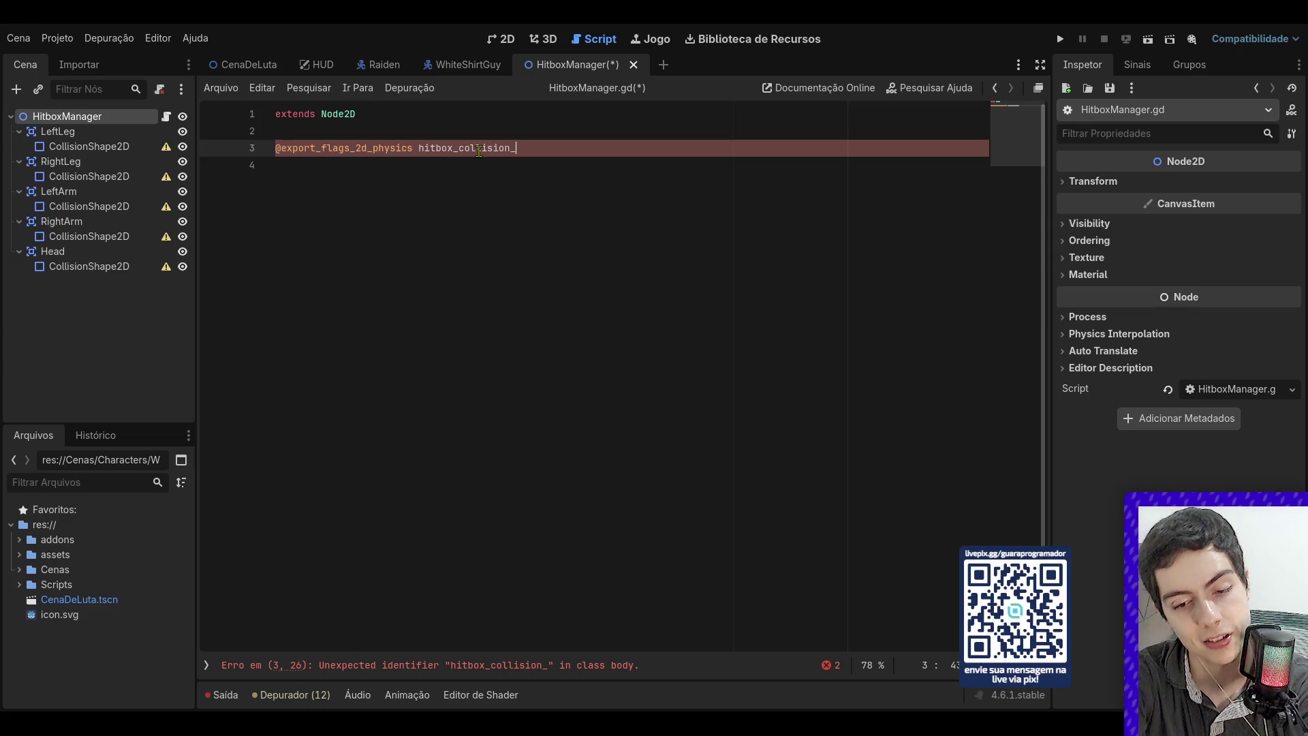
{"action": "type", "text": "mask : int"}
{"action": "key", "text": "ctrl+s"}
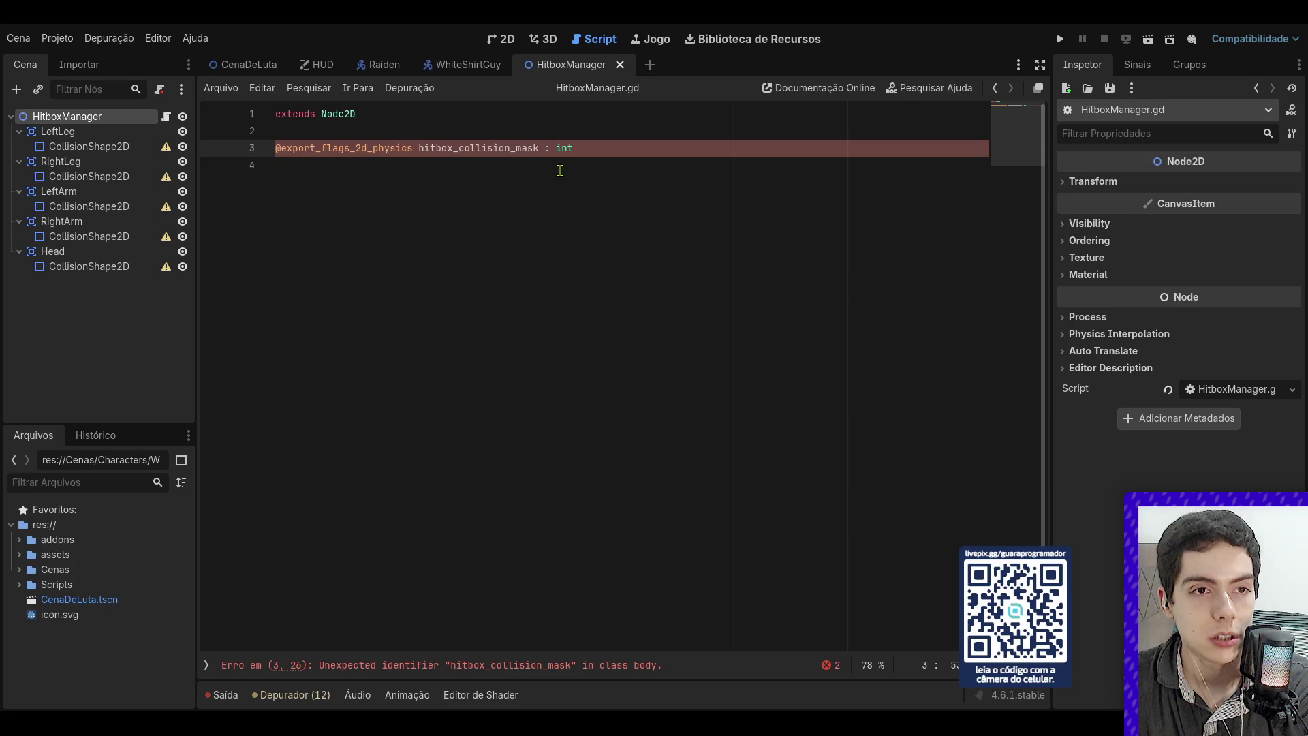
Insert the missing var keyword into the mask declaration and save
{"action": "left_click", "coordinate": [409, 149]}
{"action": "key", "text": "BackSpace"}
{"action": "key", "text": "Right"}
{"action": "type", "text": "var"}
{"action": "key", "text": "ctrl+s"}
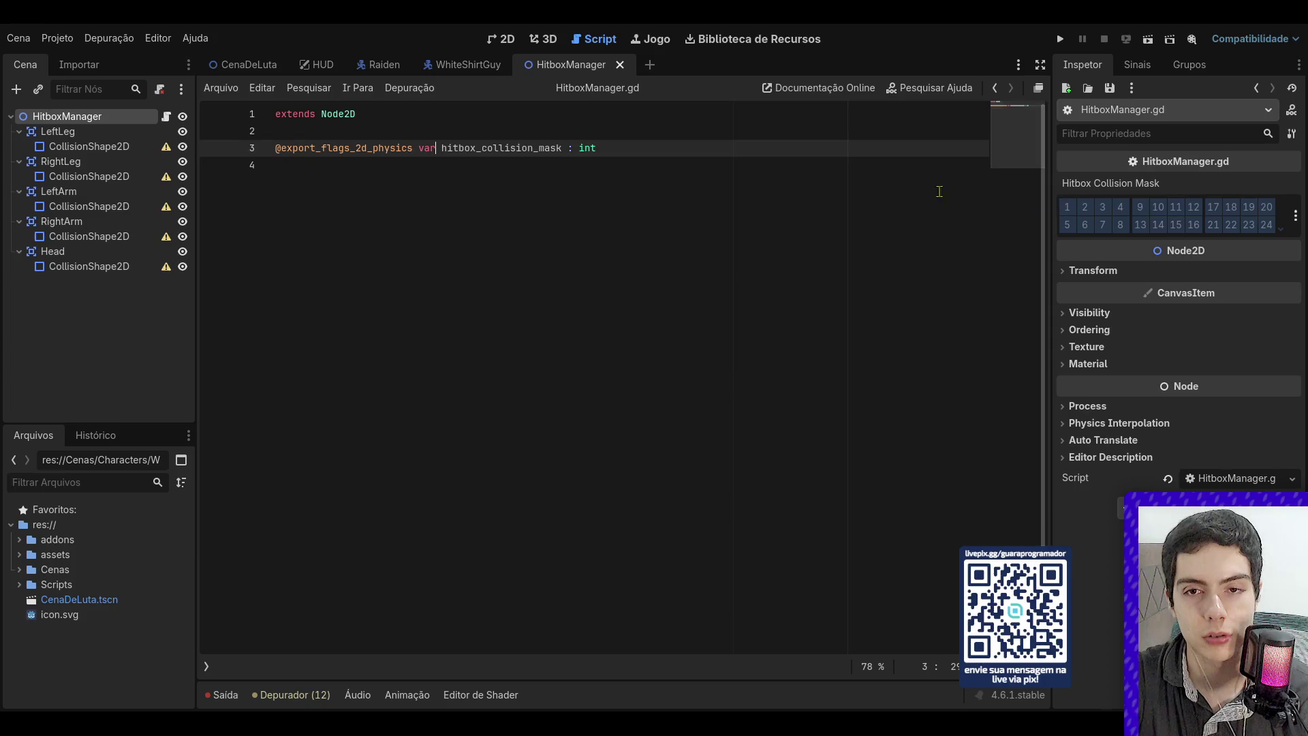
Fold the LeftLeg, RightLeg, LeftArm, Head and RightArm nodes in the Scene dock
{"action": "left_click", "coordinate": [627, 165]}
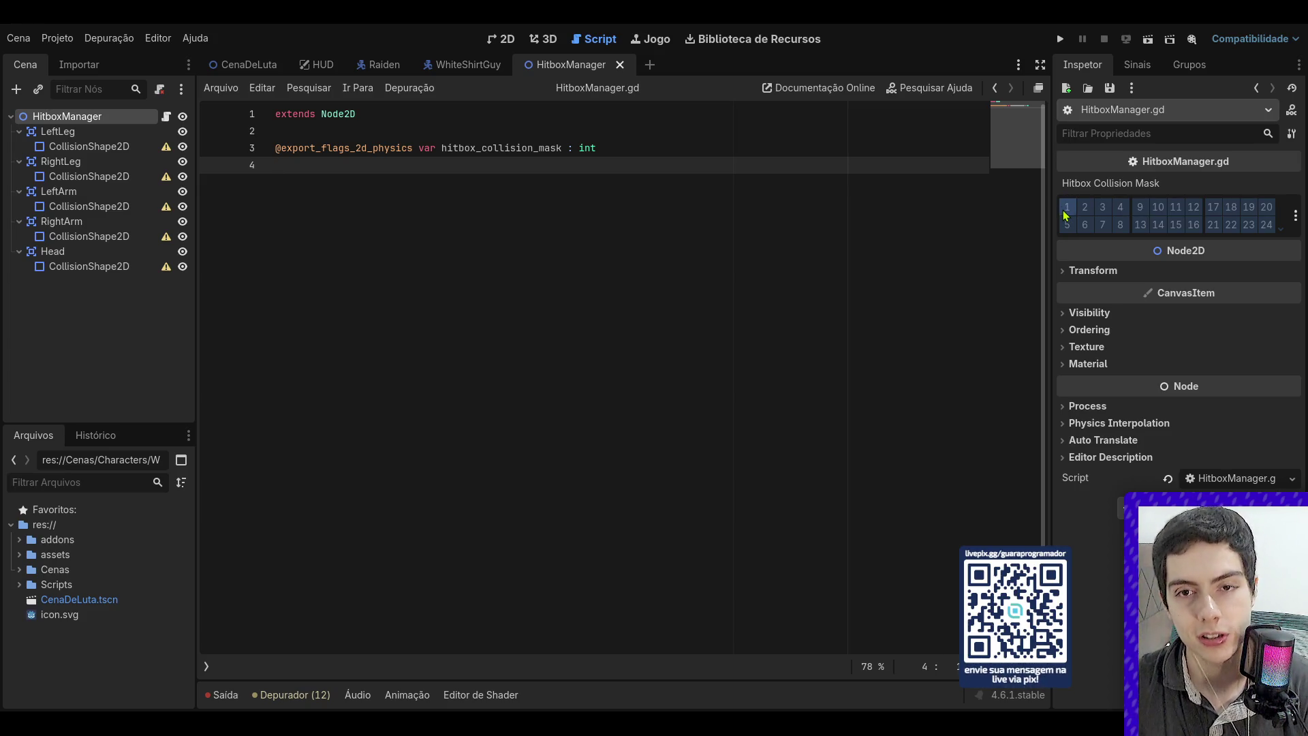
{"action": "left_click", "coordinate": [19, 131]}
{"action": "left_click", "coordinate": [19, 146]}
{"action": "left_click", "coordinate": [20, 160]}
{"action": "left_click", "coordinate": [18, 194]}
{"action": "left_click", "coordinate": [19, 205]}
{"action": "left_click", "coordinate": [19, 176]}
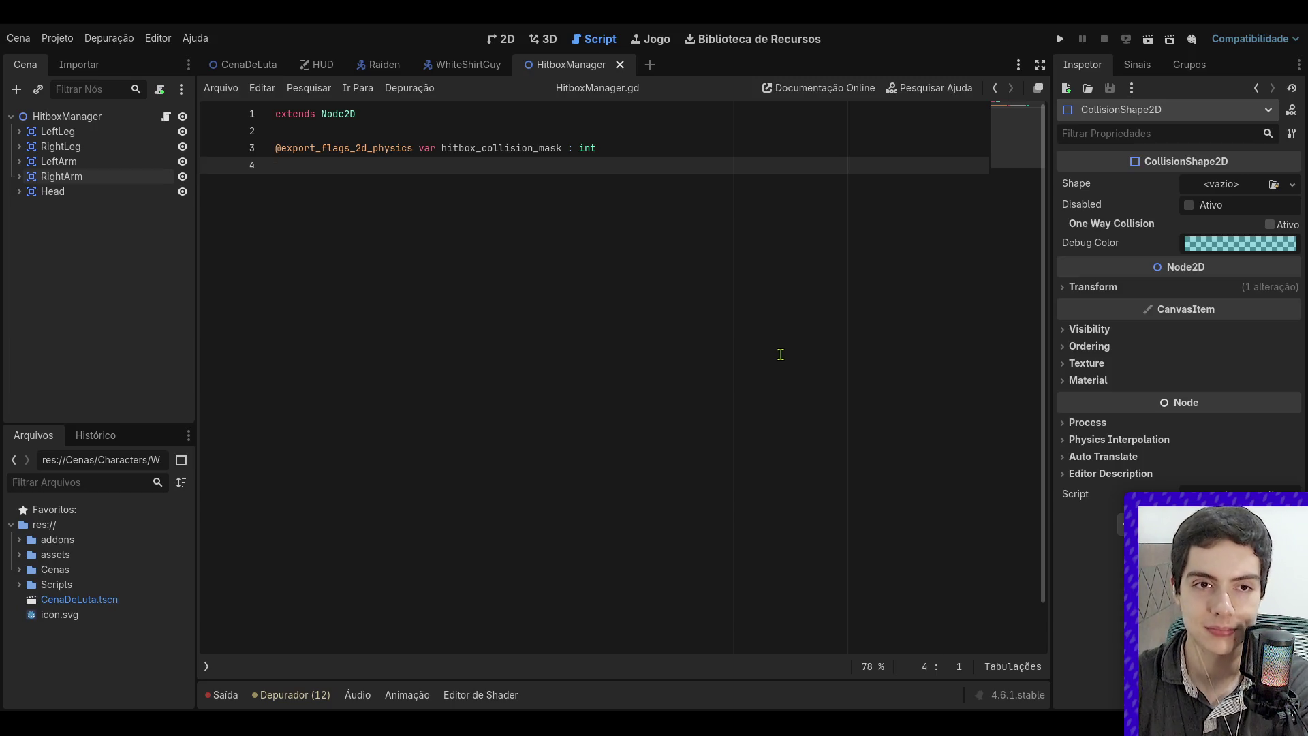
Add a _ready() function containing pass below the declaration and save
{"action": "key", "text": "Return"}
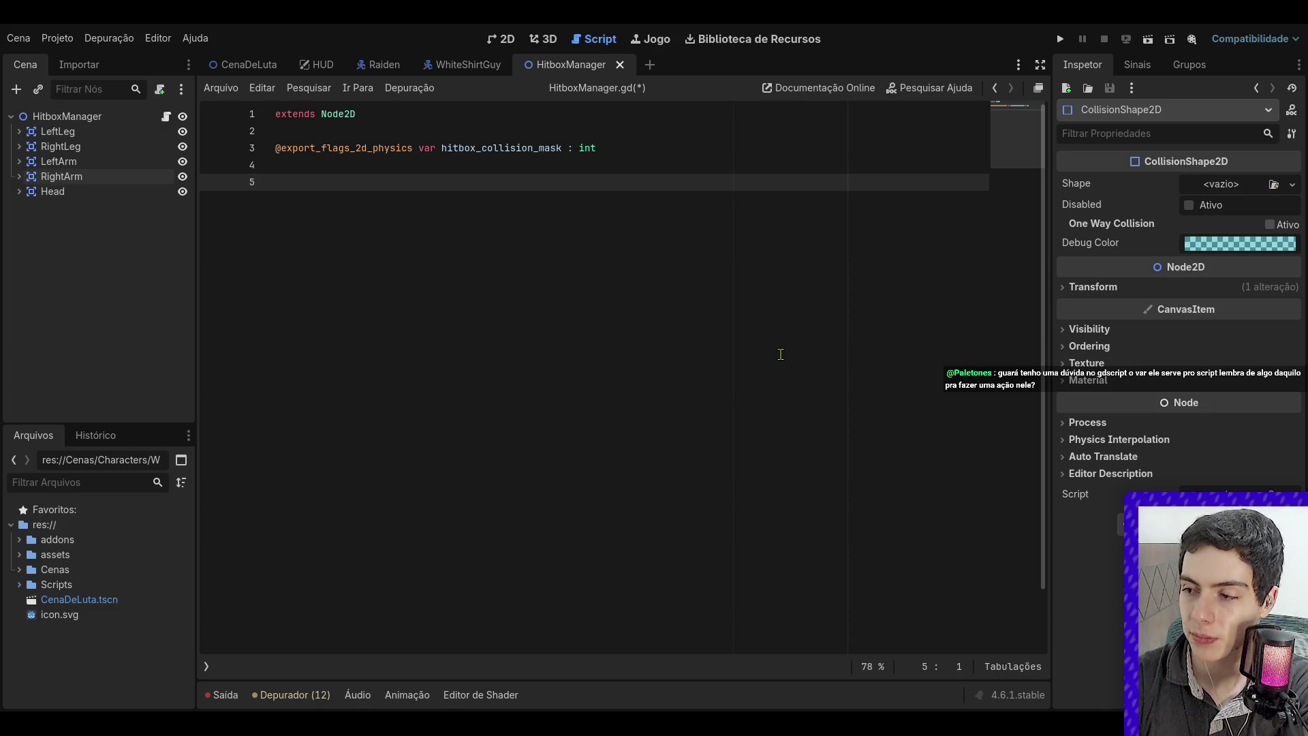
{"action": "type", "text": "func _re"}
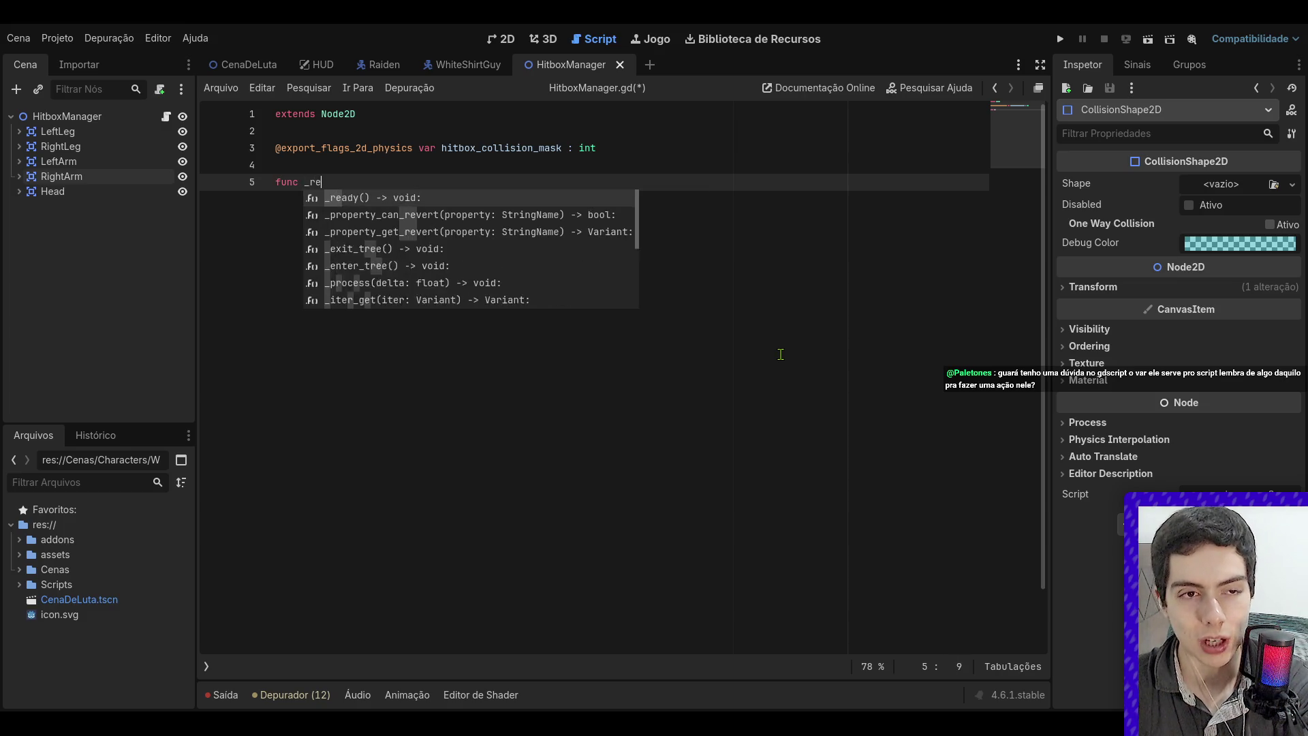
{"action": "key", "text": "Return"}
{"action": "key", "text": "Return"}
{"action": "type", "text": "pass"}
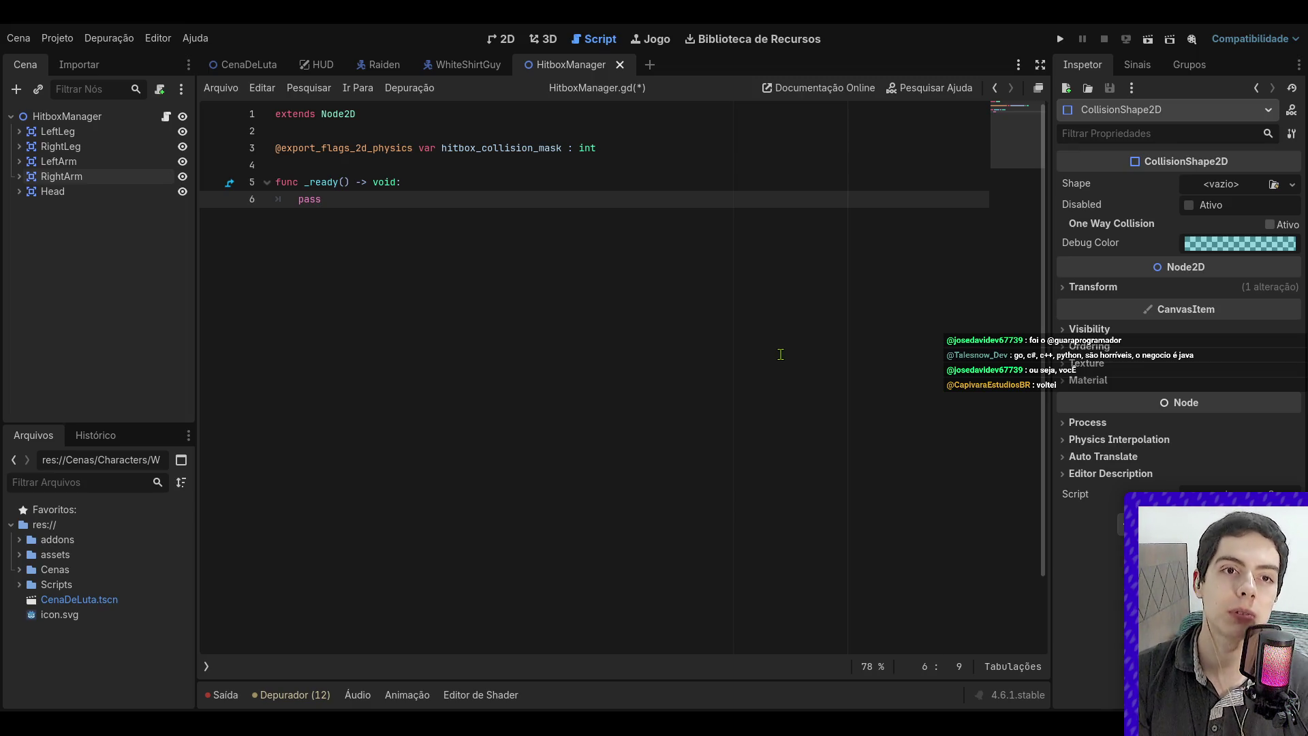
{"action": "key", "text": "ctrl+s"}
Select the whole mask declaration on line 3
{"action": "triple_click", "coordinate": [525, 150]}
{"action": "left_click", "coordinate": [525, 162]}
{"action": "left_click_drag", "start_coordinate": [617, 150], "coordinate": [233, 154]}
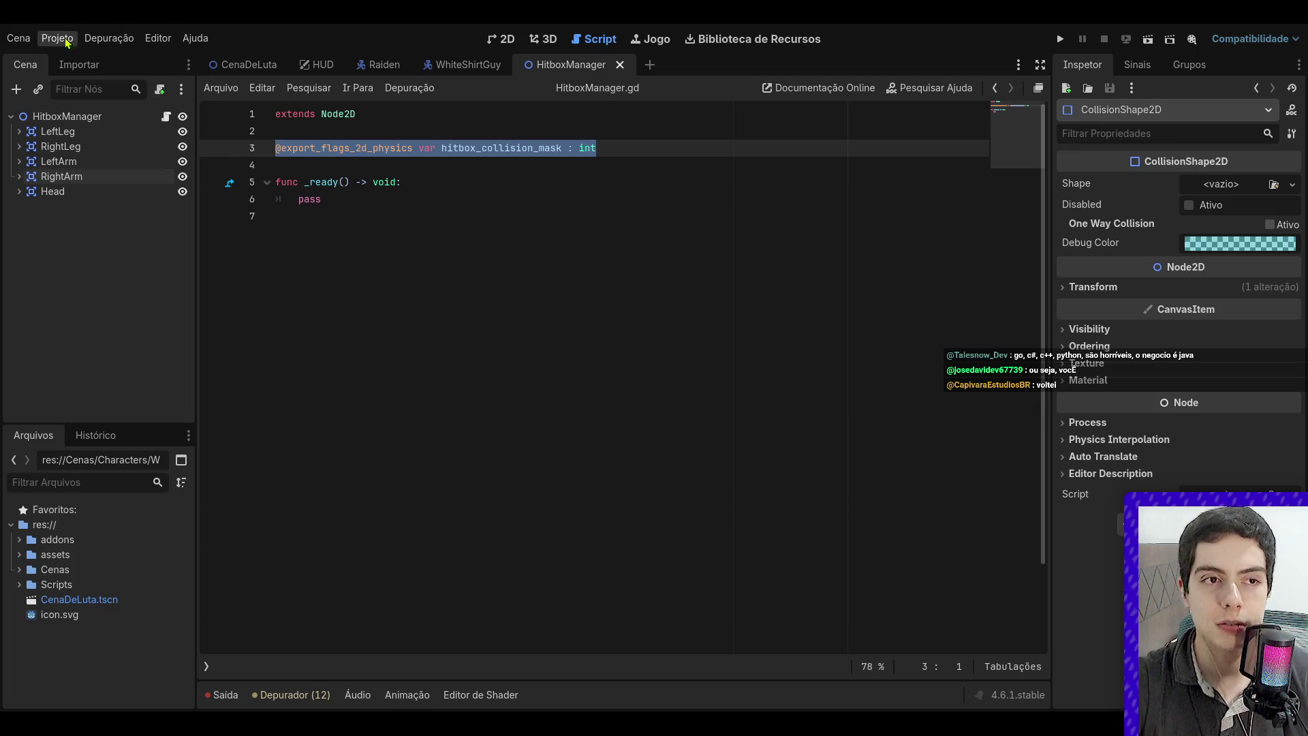
Tick only layer 3 in HitboxManager's Hitbox Collision Mask grid in the Inspector
{"action": "left_click", "coordinate": [75, 131]}
{"action": "left_click", "coordinate": [103, 117]}
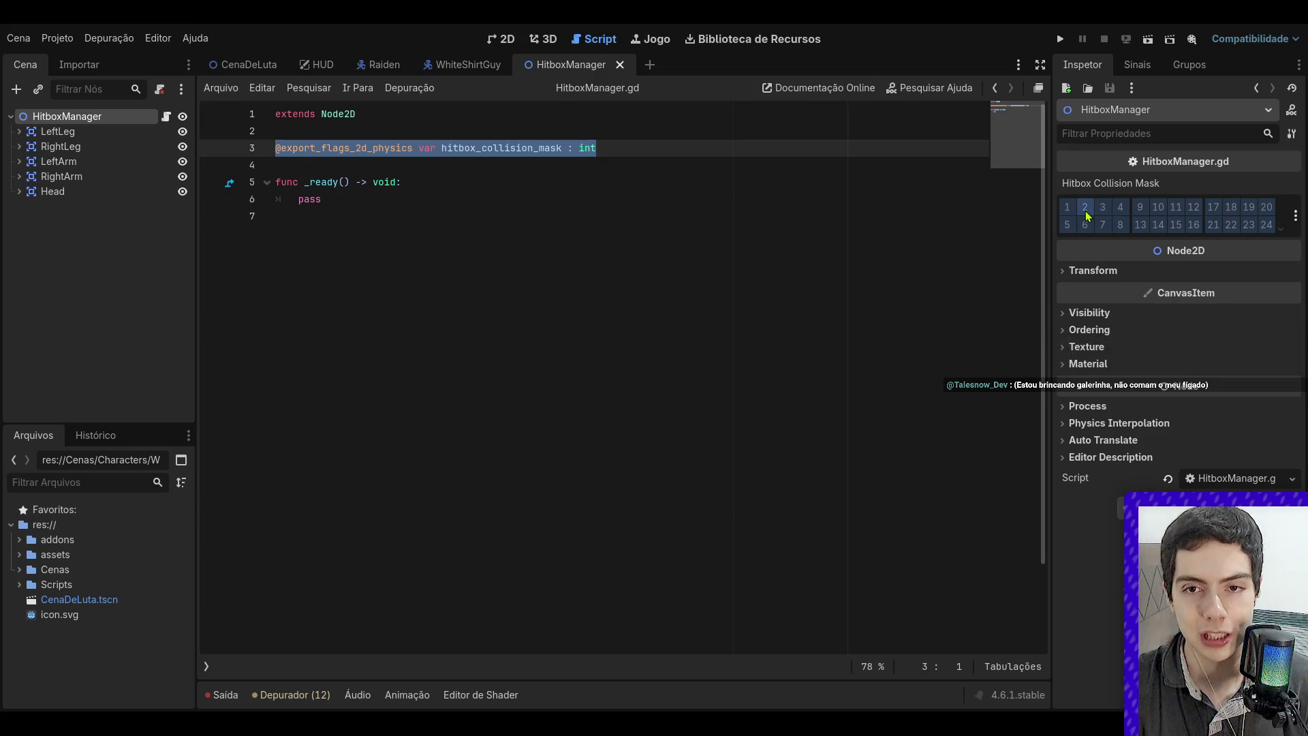
{"action": "left_click", "coordinate": [1085, 208]}
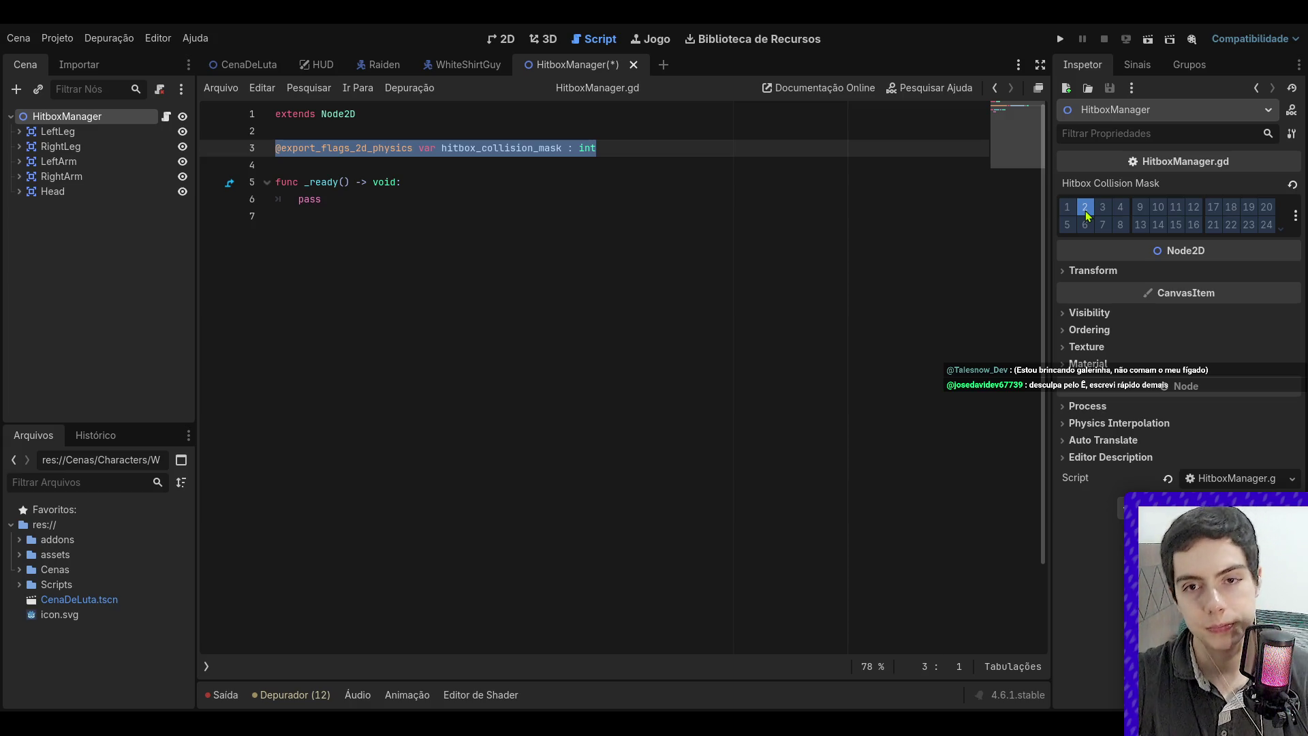
{"action": "left_click", "coordinate": [1086, 211]}
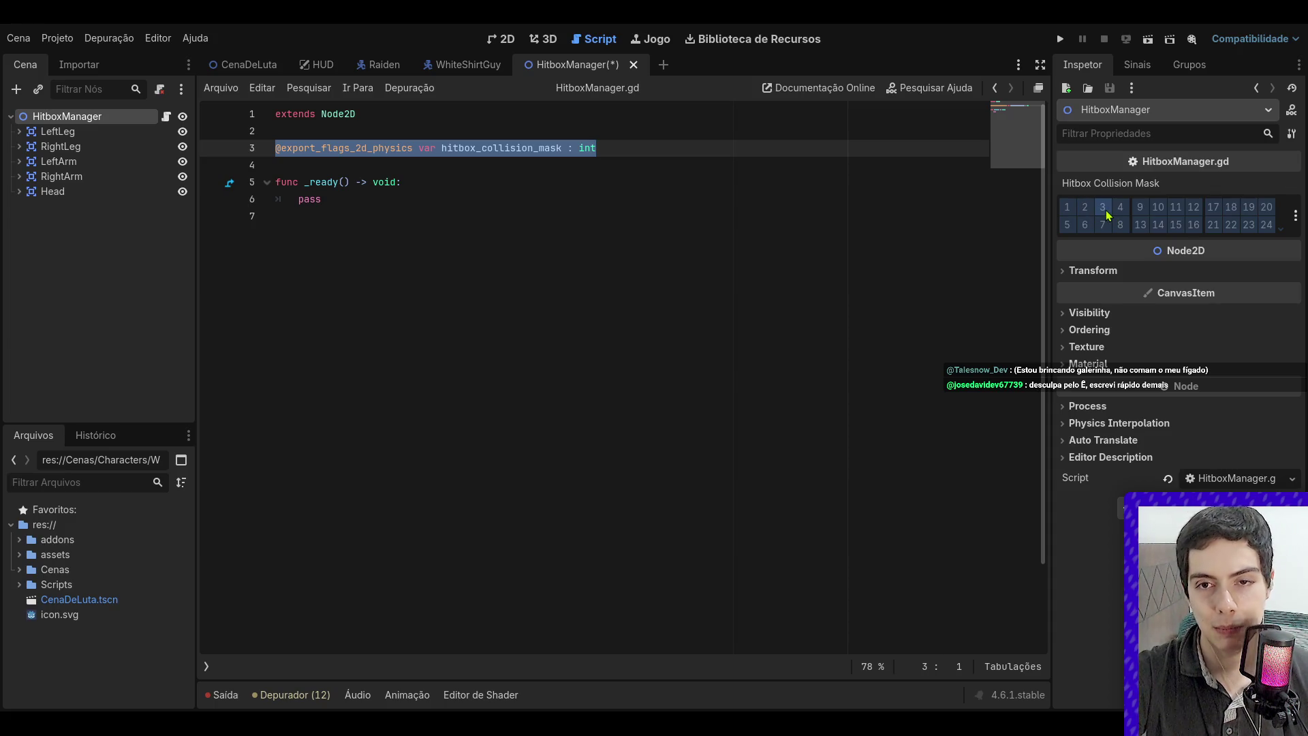
{"action": "left_click", "coordinate": [1104, 211]}
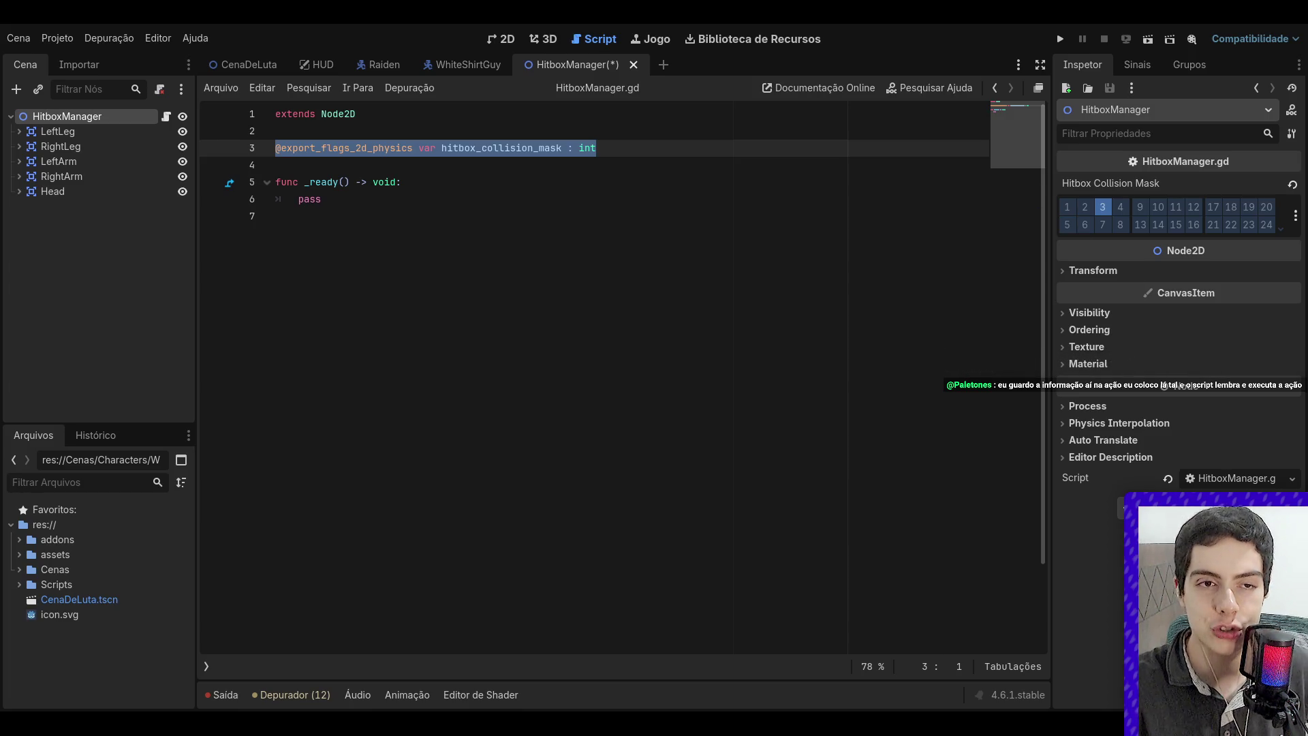
{"action": "left_click", "coordinate": [648, 179]}
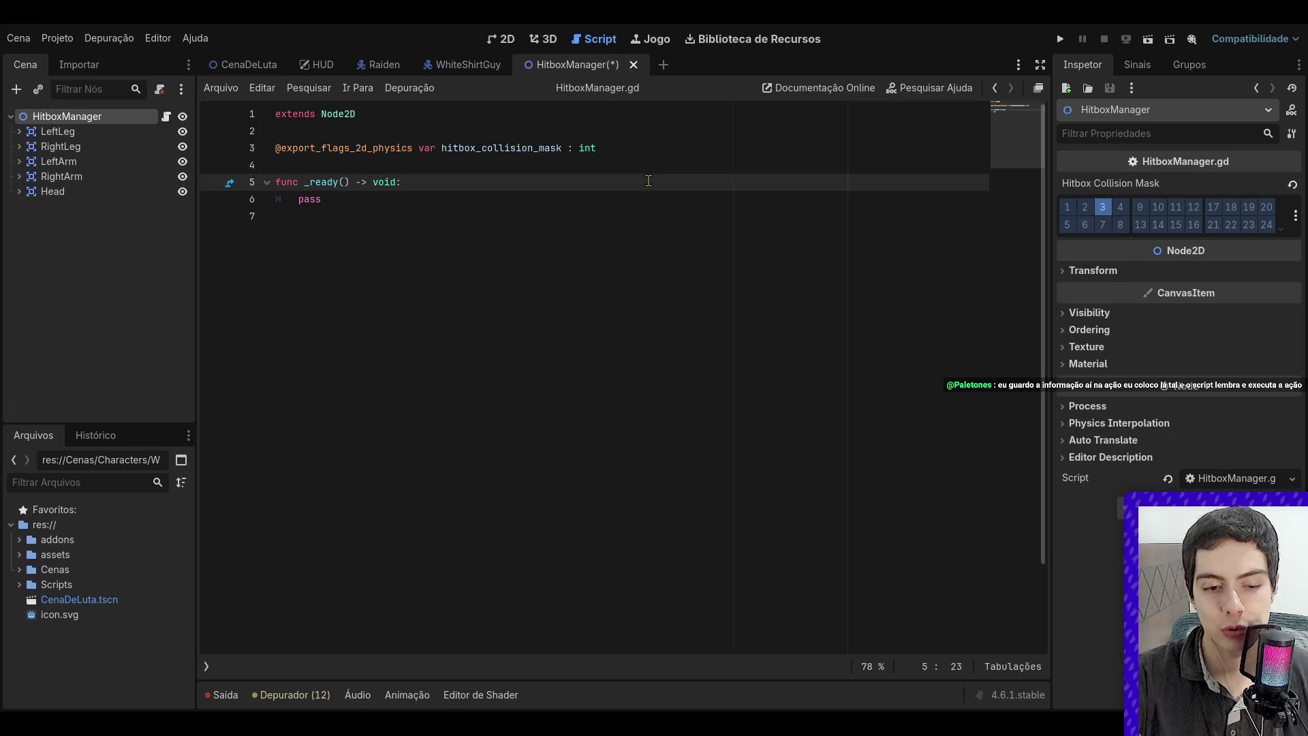
Replace the placeholder pass in _ready with a loop 'for area : Area2D in get_children()'
{"action": "key", "text": "ctrl+s"}
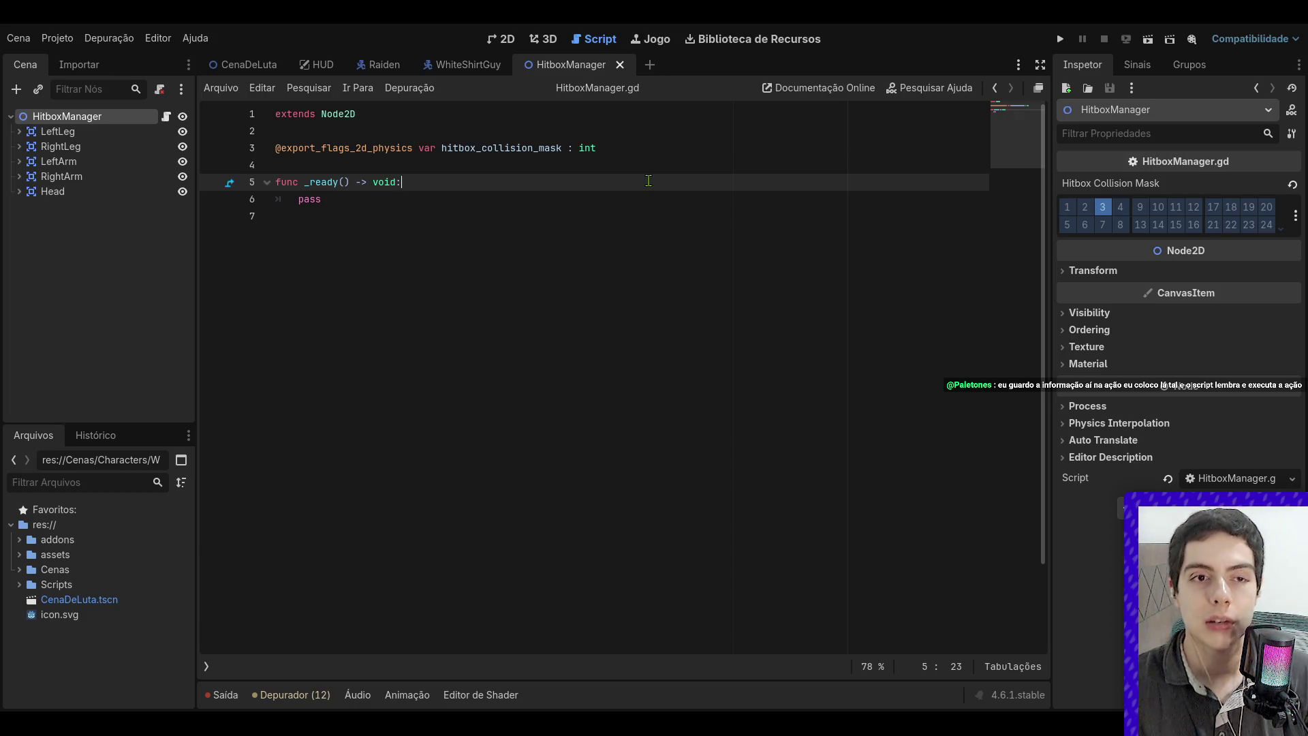
{"action": "left_click_drag", "start_coordinate": [339, 199], "coordinate": [294, 199]}
{"action": "key", "text": "BackSpace"}
{"action": "key", "text": "Return"}
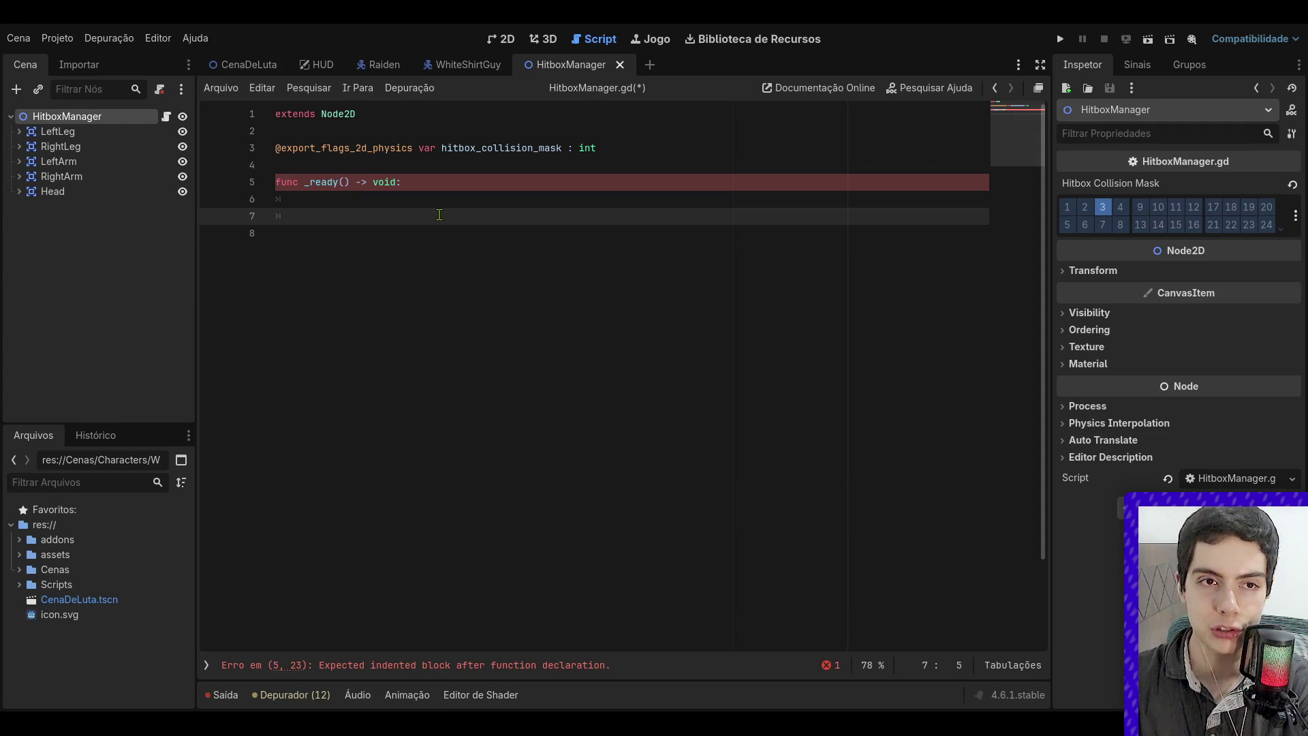
{"action": "type", "text": "for area :"}
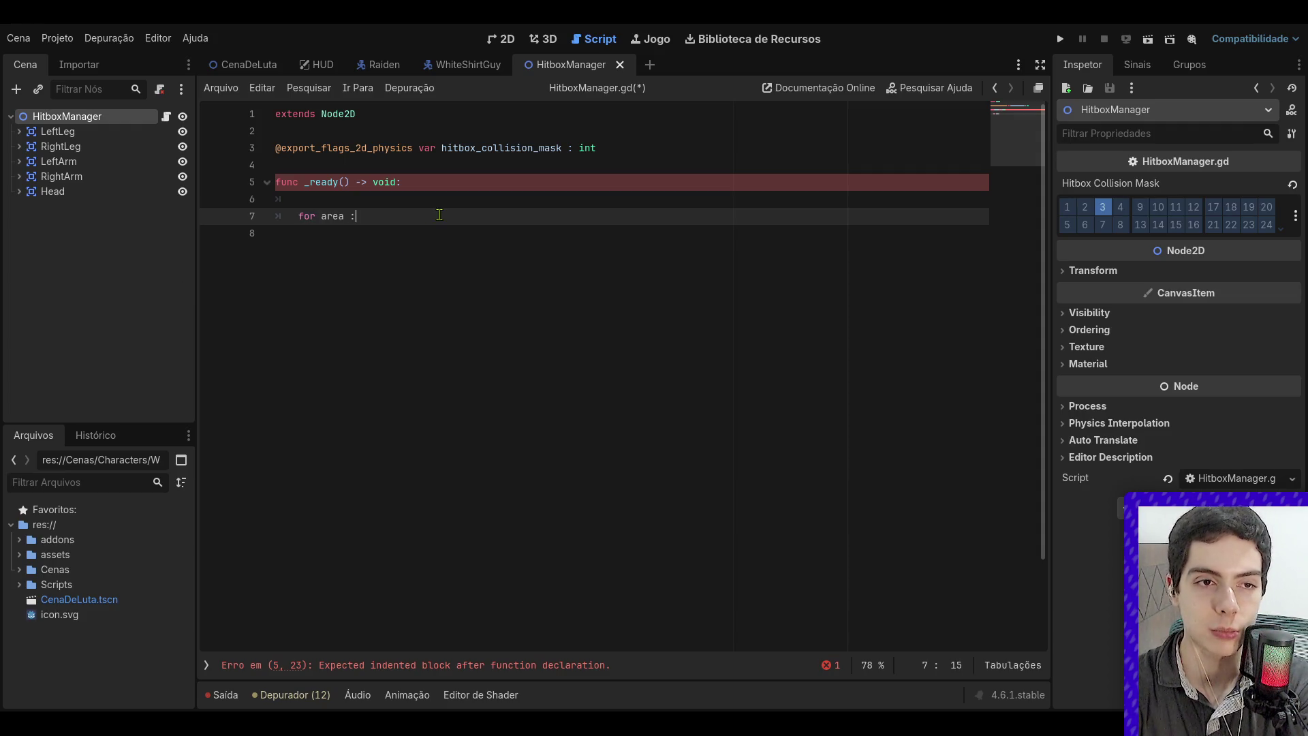
{"action": "key", "text": "BackSpace"}
{"action": "type", "text": ": Area2D "}
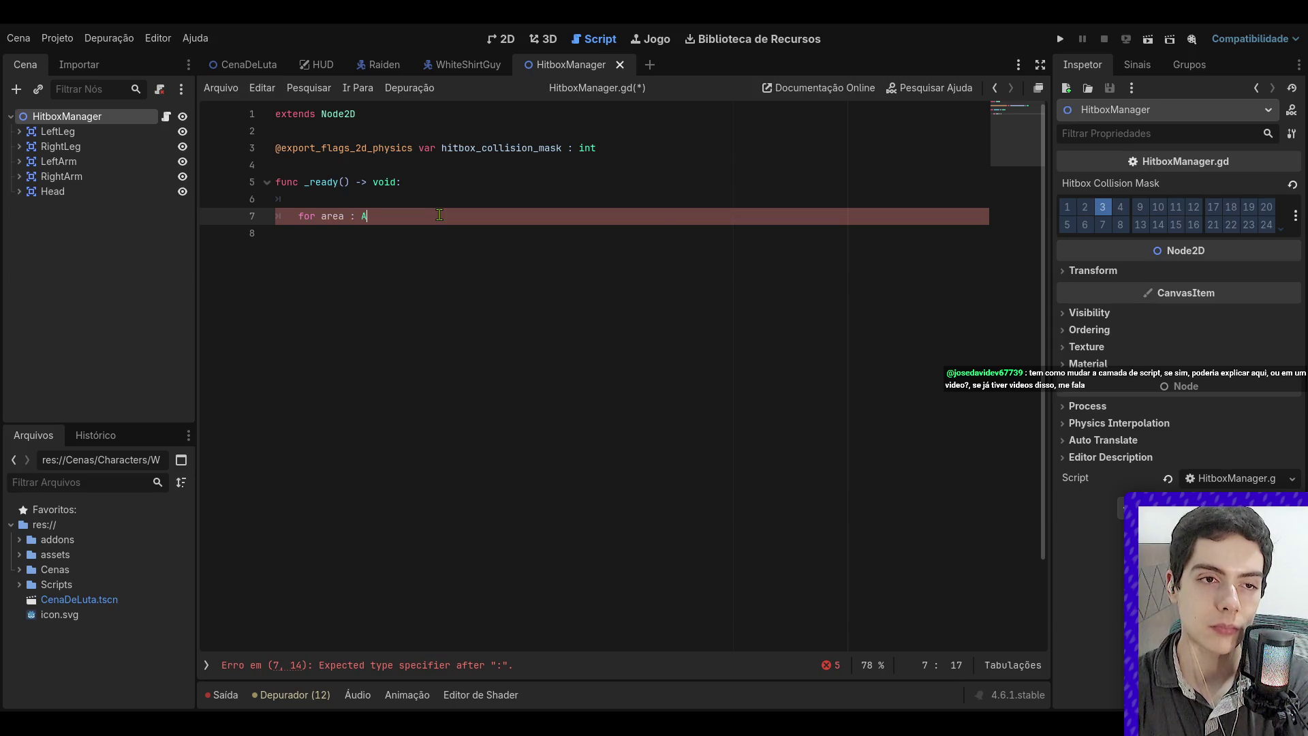
{"action": "type", "text": "in "}
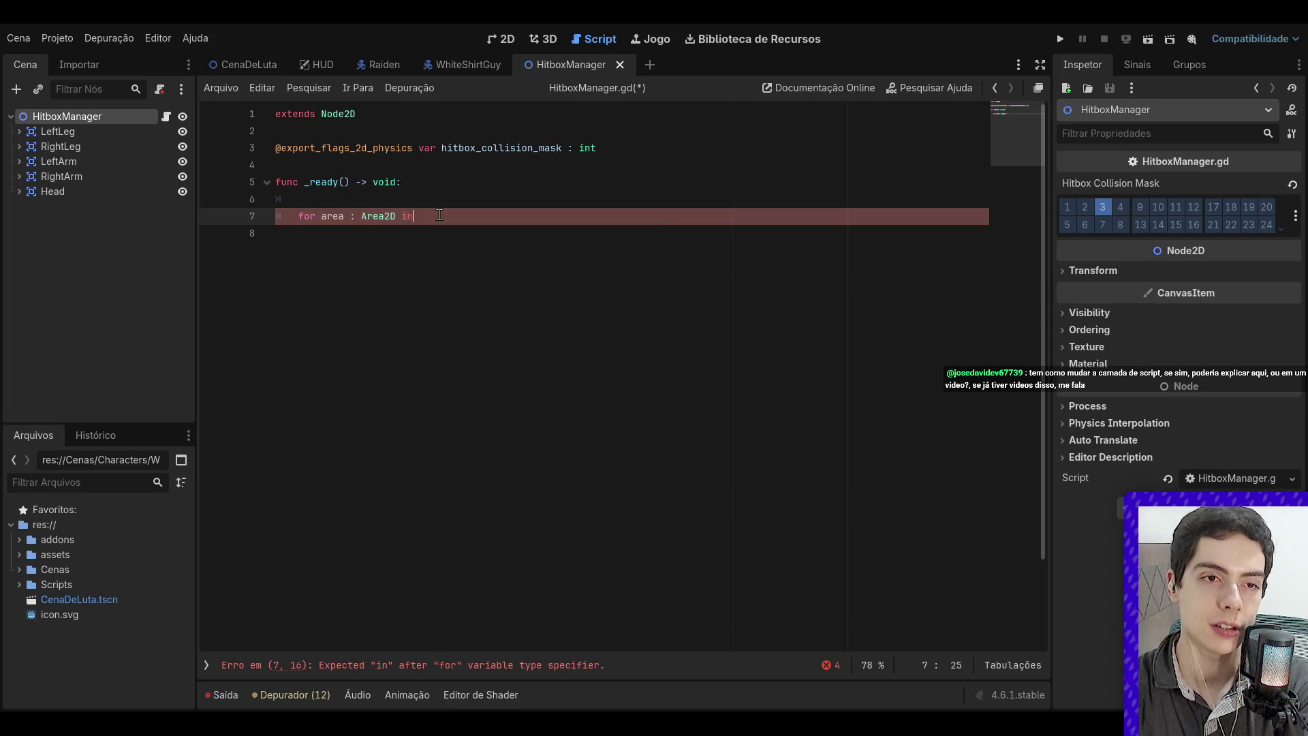
{"action": "type", "text": "get_chi"}
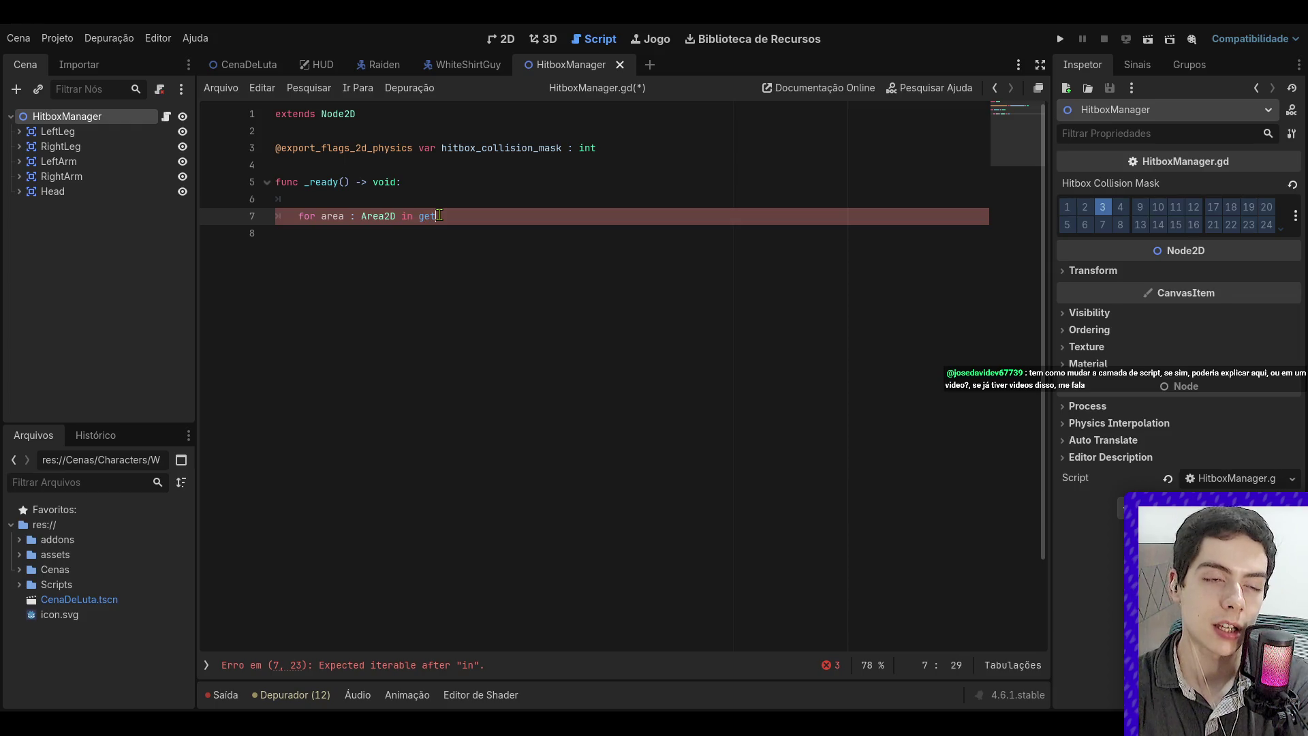
{"action": "key", "text": "Down"}
{"action": "key", "text": "Return"}
Make the loop body set area.collision_mask = hitbox_collision_mask, and save the script
{"action": "type", "text": "):"}
{"action": "key", "text": "Return"}
{"action": "type", "text": "area.col"}
{"action": "key", "text": "Down"}
{"action": "key", "text": "Return"}
{"action": "type", "text": "= h"}
{"action": "key", "text": "Return"}
{"action": "key", "text": "ctrl+s"}
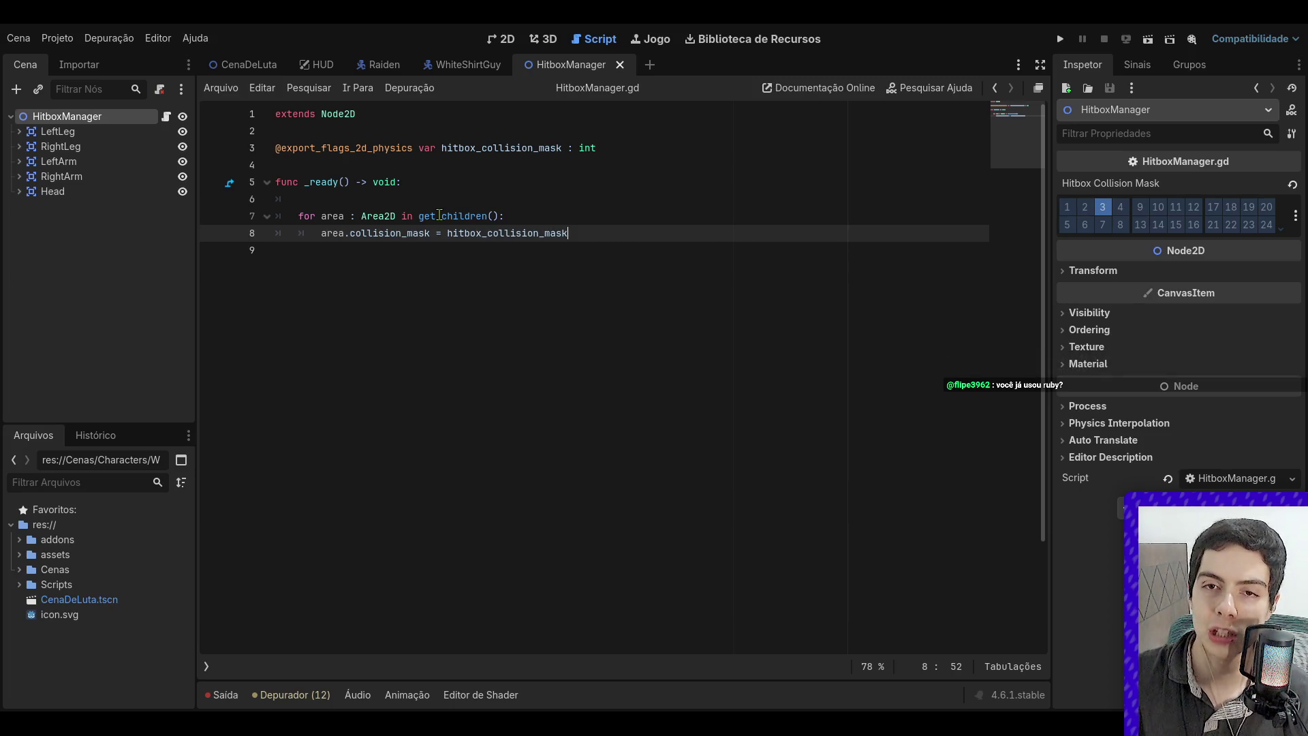
{"action": "left_click", "coordinate": [358, 68]}
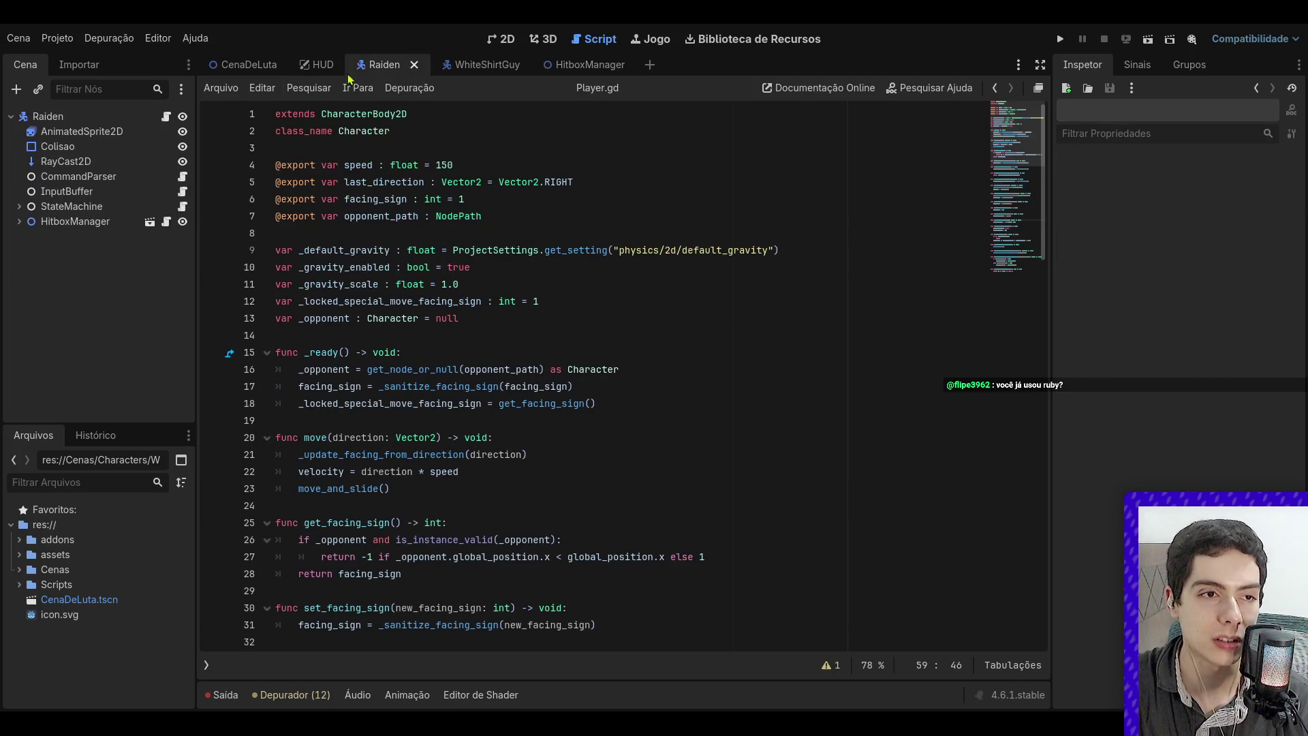
Open Raiden's StateMachine.gd and highlight the _current_state variable declaration
{"action": "left_click", "coordinate": [182, 206]}
{"action": "scroll", "coordinate": [621, 385], "scroll_direction": "up", "scroll_amount": 7}
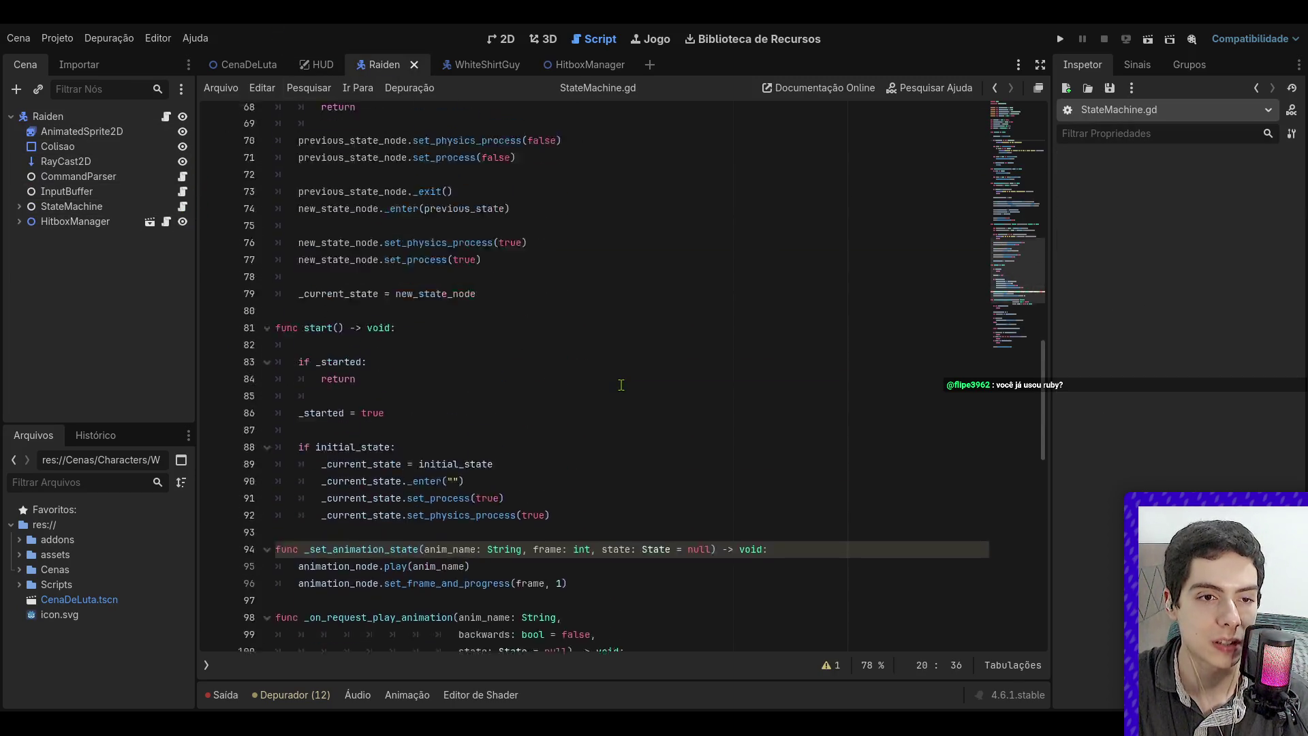
{"action": "scroll", "coordinate": [620, 385], "scroll_direction": "up", "scroll_amount": 20}
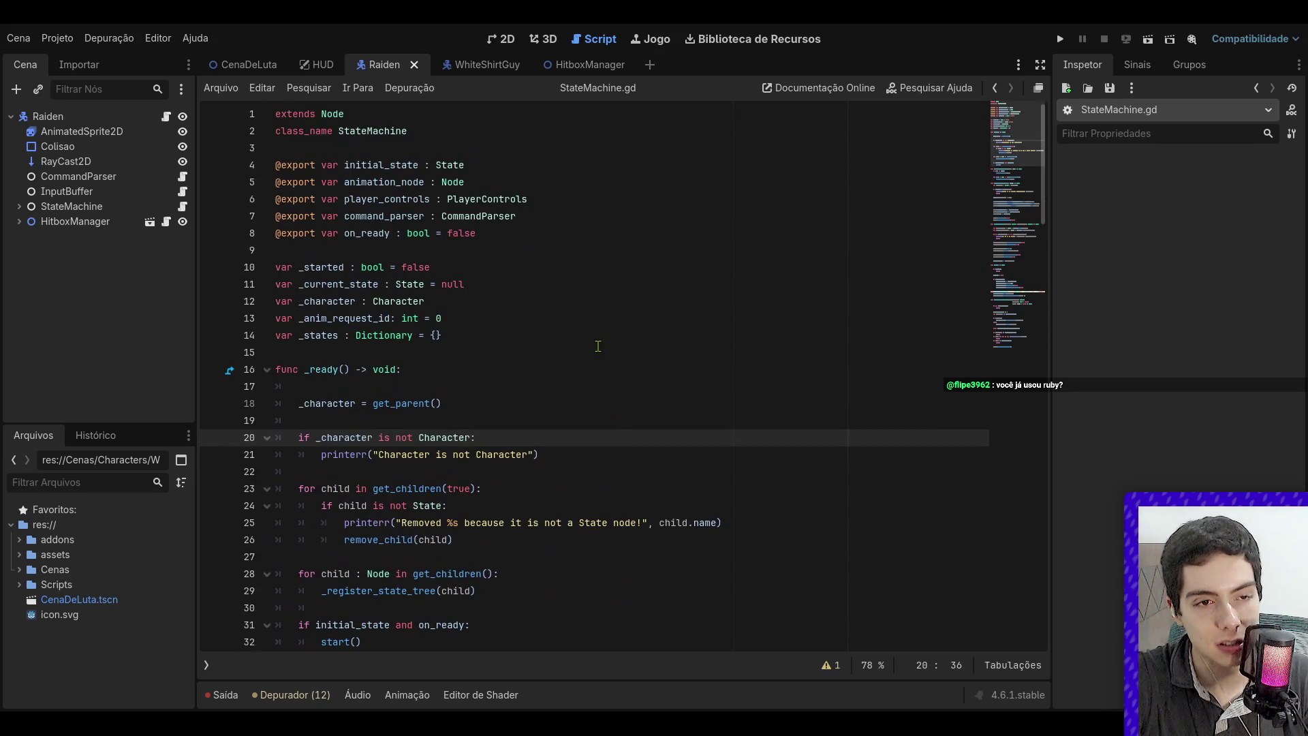
{"action": "mouse_move", "coordinate": [496, 284]}
{"action": "left_mouse_down"}
{"action": "mouse_move", "coordinate": [326, 271]}
{"action": "mouse_move", "coordinate": [273, 285]}
{"action": "left_mouse_up"}
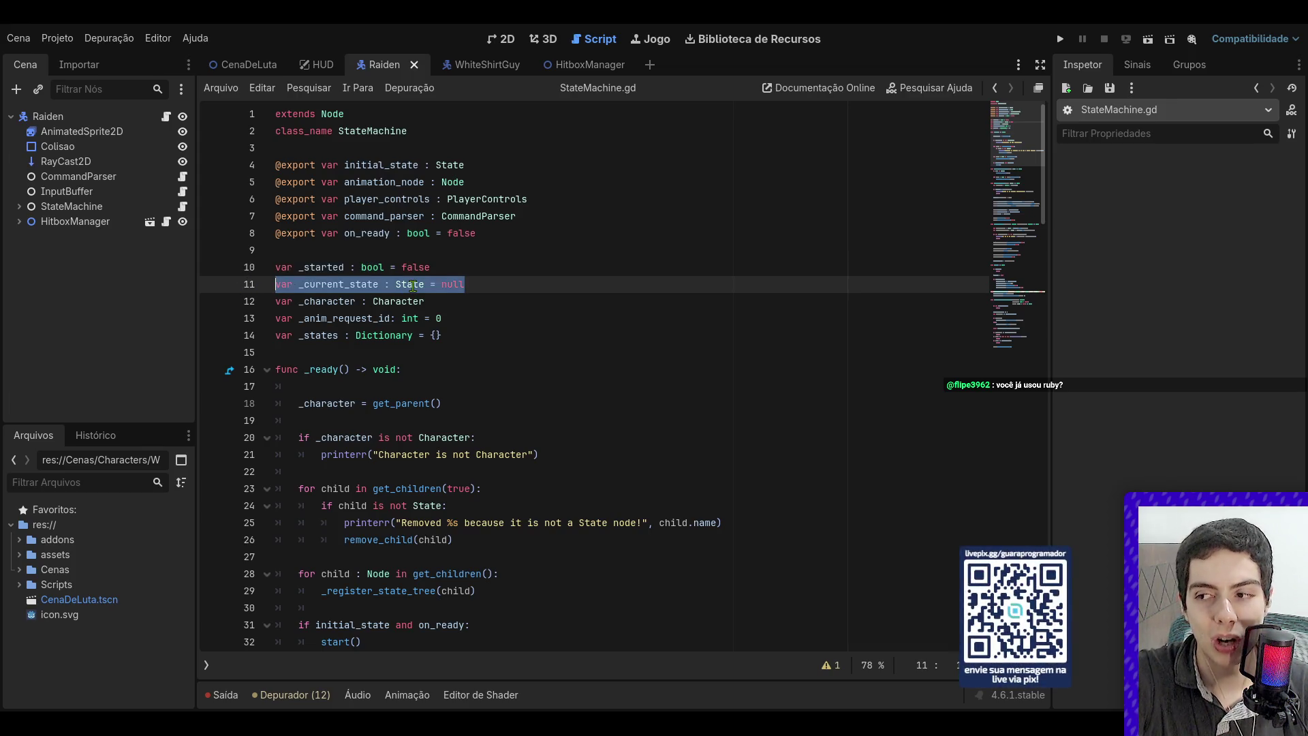
{"action": "double_click", "coordinate": [338, 285]}
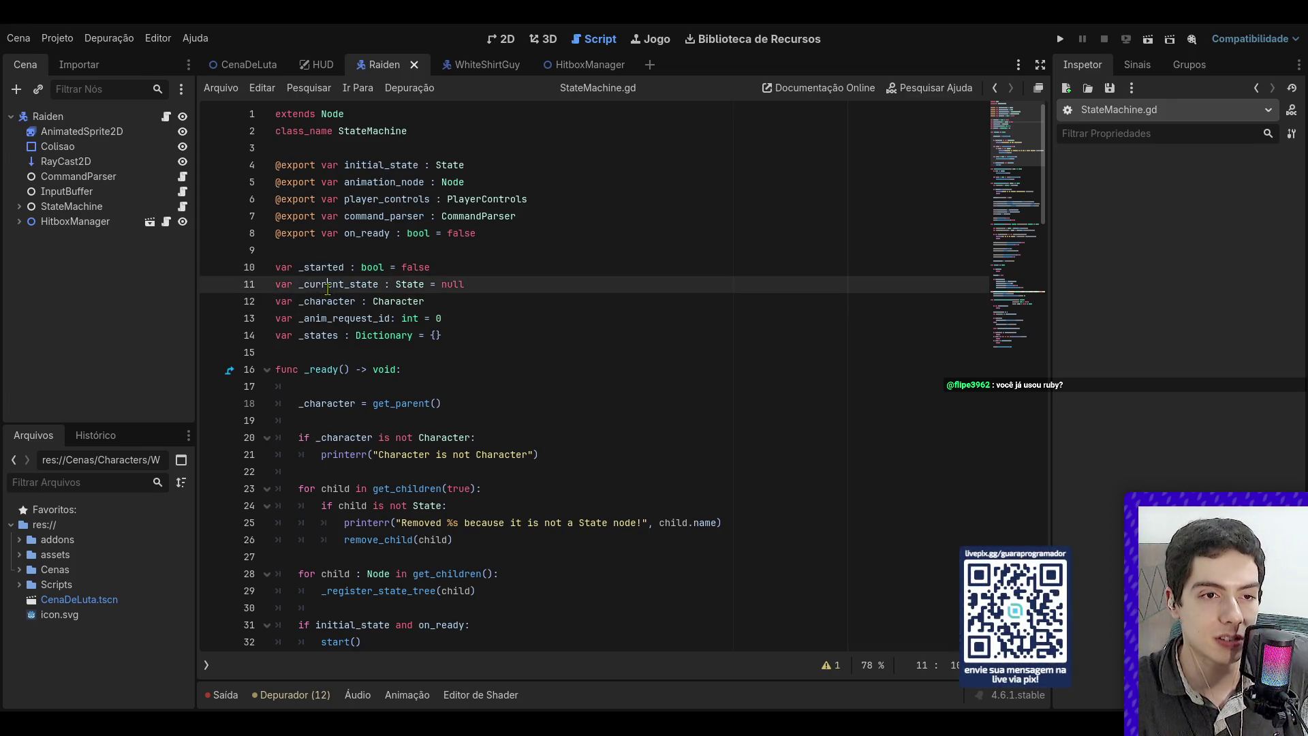
{"action": "scroll", "coordinate": [364, 344], "scroll_direction": "down", "scroll_amount": 10}
{"action": "scroll", "coordinate": [365, 344], "scroll_direction": "down", "scroll_amount": 2}
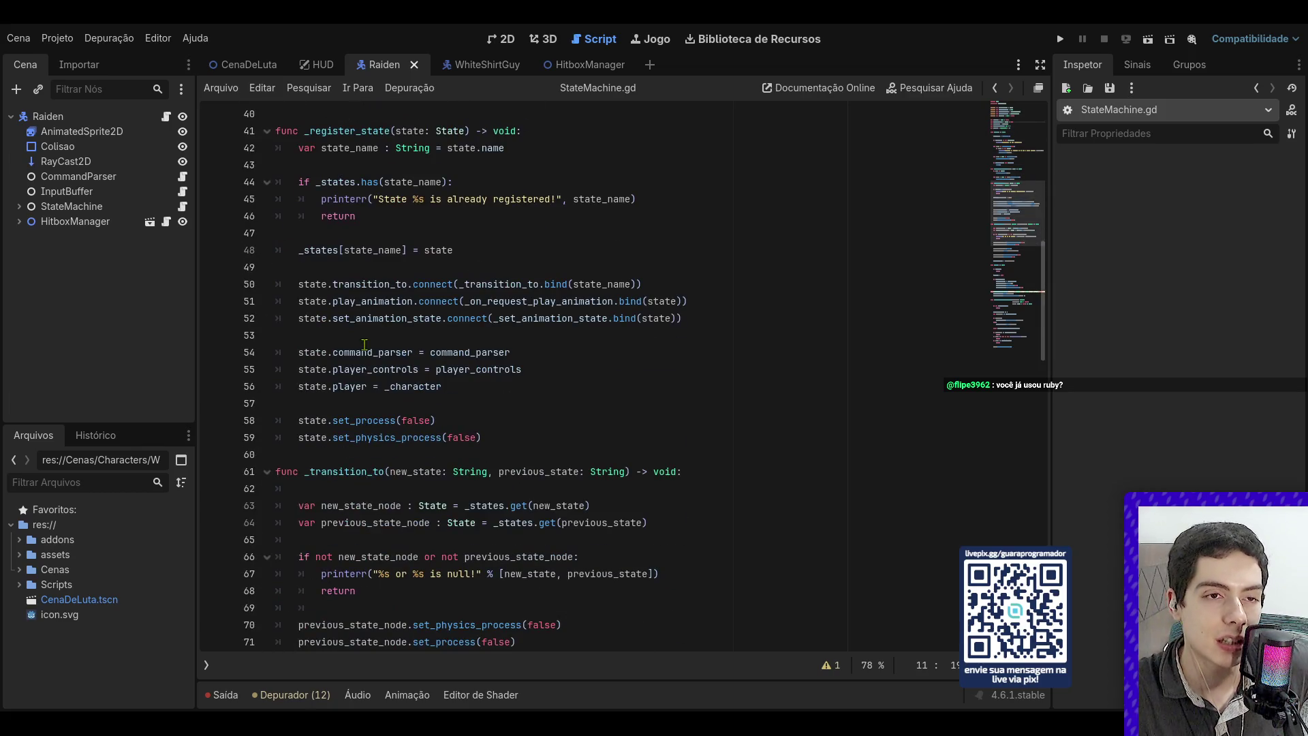
{"action": "scroll", "coordinate": [364, 344], "scroll_direction": "down", "scroll_amount": 5}
Review the transition function's null check and process-disabling lines in StateMachine.gd
{"action": "mouse_move", "coordinate": [452, 421]}
{"action": "left_mouse_down"}
{"action": "mouse_move", "coordinate": [504, 317]}
{"action": "mouse_move", "coordinate": [329, 250]}
{"action": "left_mouse_up"}
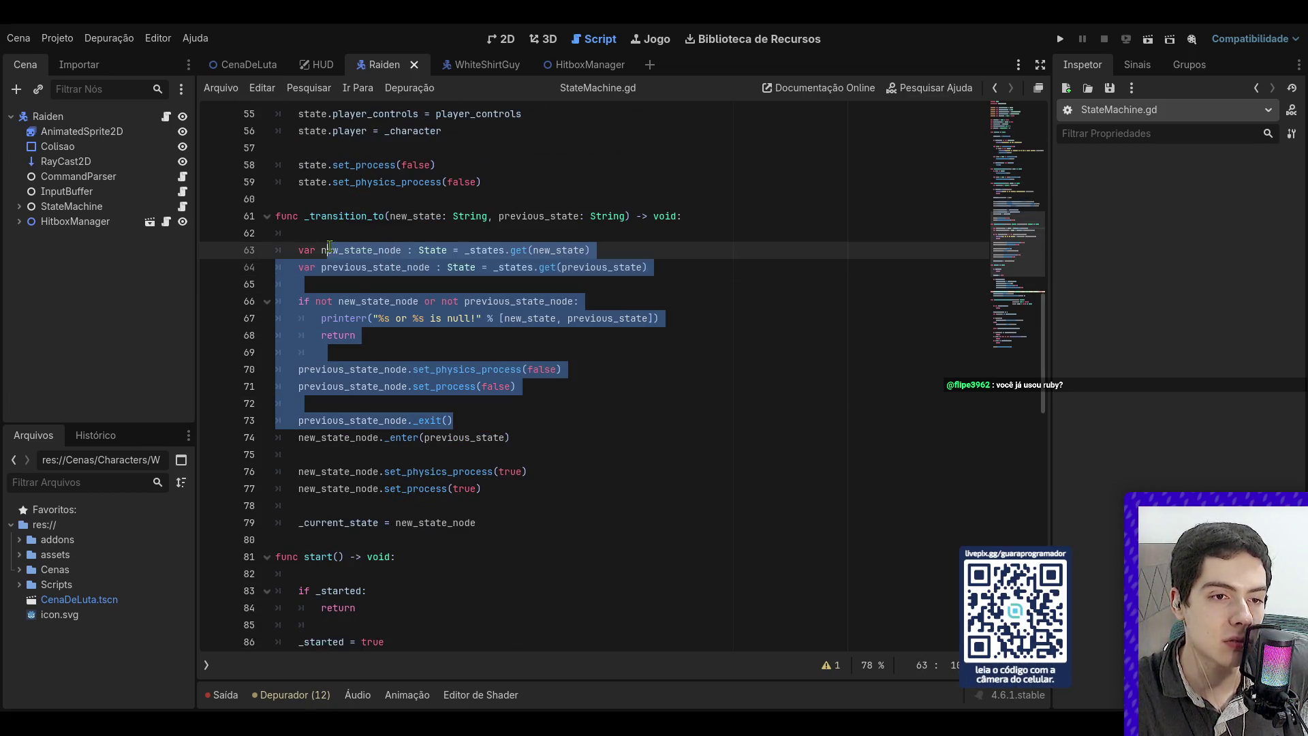
{"action": "left_click", "coordinate": [421, 369]}
{"action": "left_click_drag", "start_coordinate": [300, 417], "coordinate": [300, 293]}
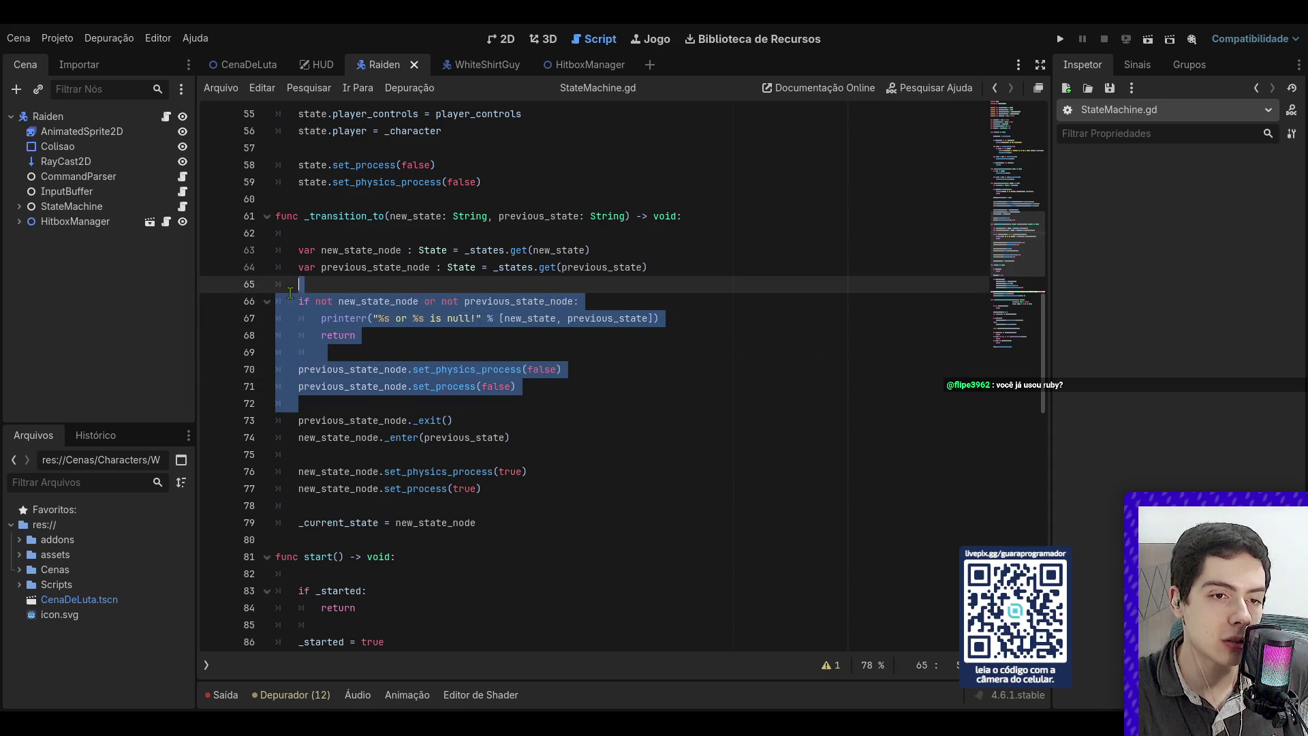
{"action": "left_click", "coordinate": [452, 420]}
{"action": "left_click_drag", "start_coordinate": [518, 524], "coordinate": [276, 505]}
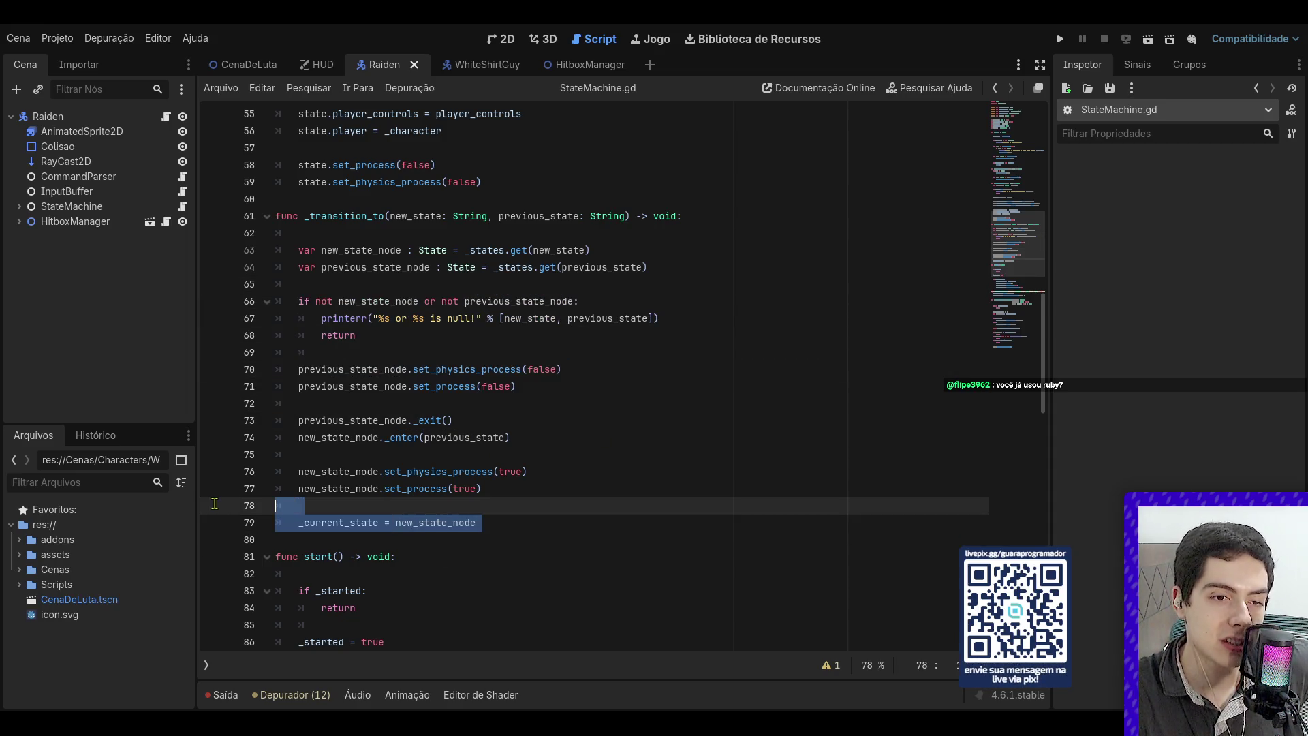
{"action": "scroll", "coordinate": [482, 510], "scroll_direction": "down", "scroll_amount": 5}
{"action": "scroll", "coordinate": [484, 510], "scroll_direction": "down", "scroll_amount": 10}
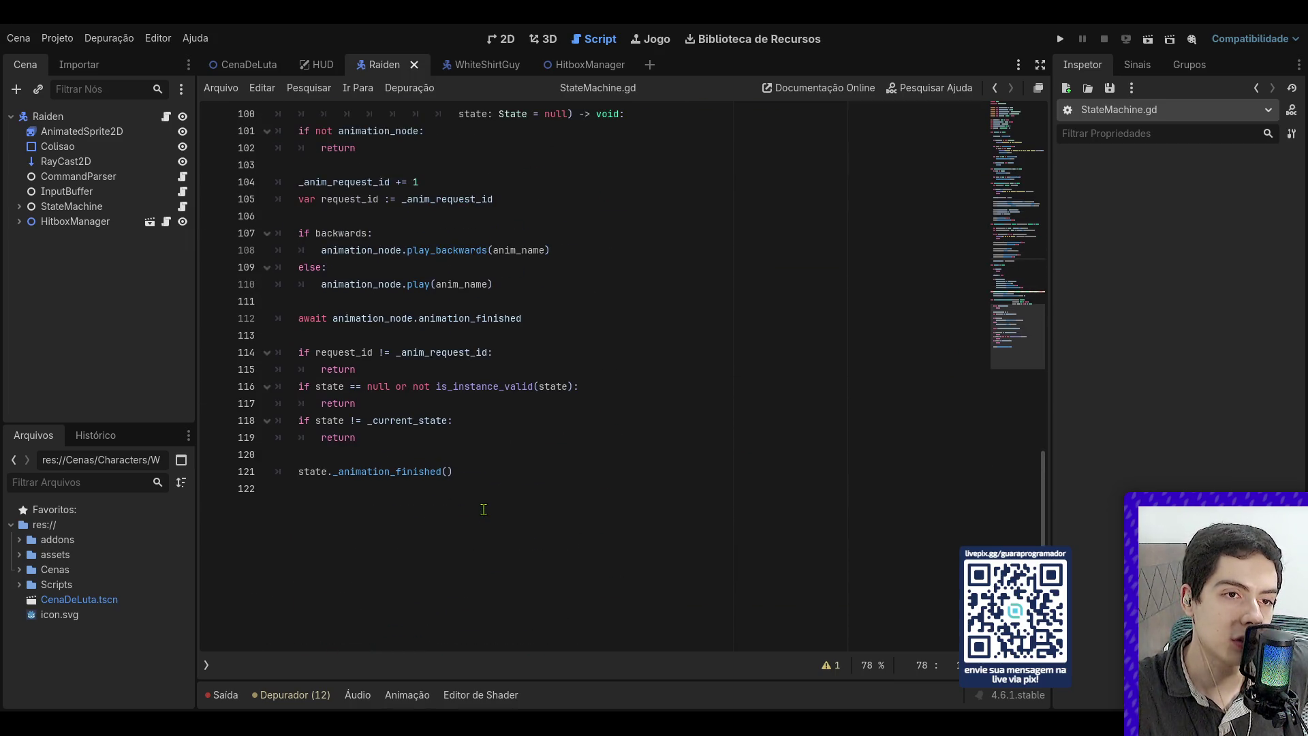
{"action": "scroll", "coordinate": [483, 510], "scroll_direction": "up", "scroll_amount": 5}
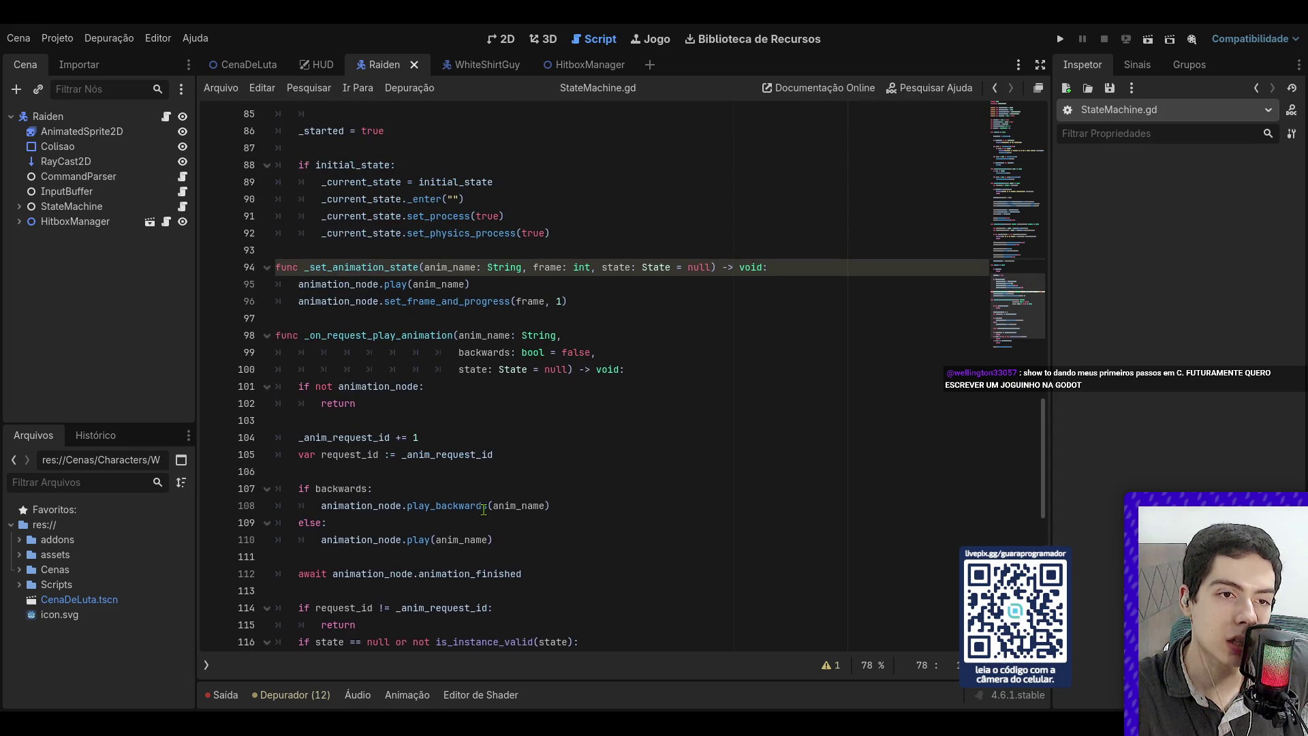
{"action": "scroll", "coordinate": [484, 510], "scroll_direction": "up", "scroll_amount": 17}
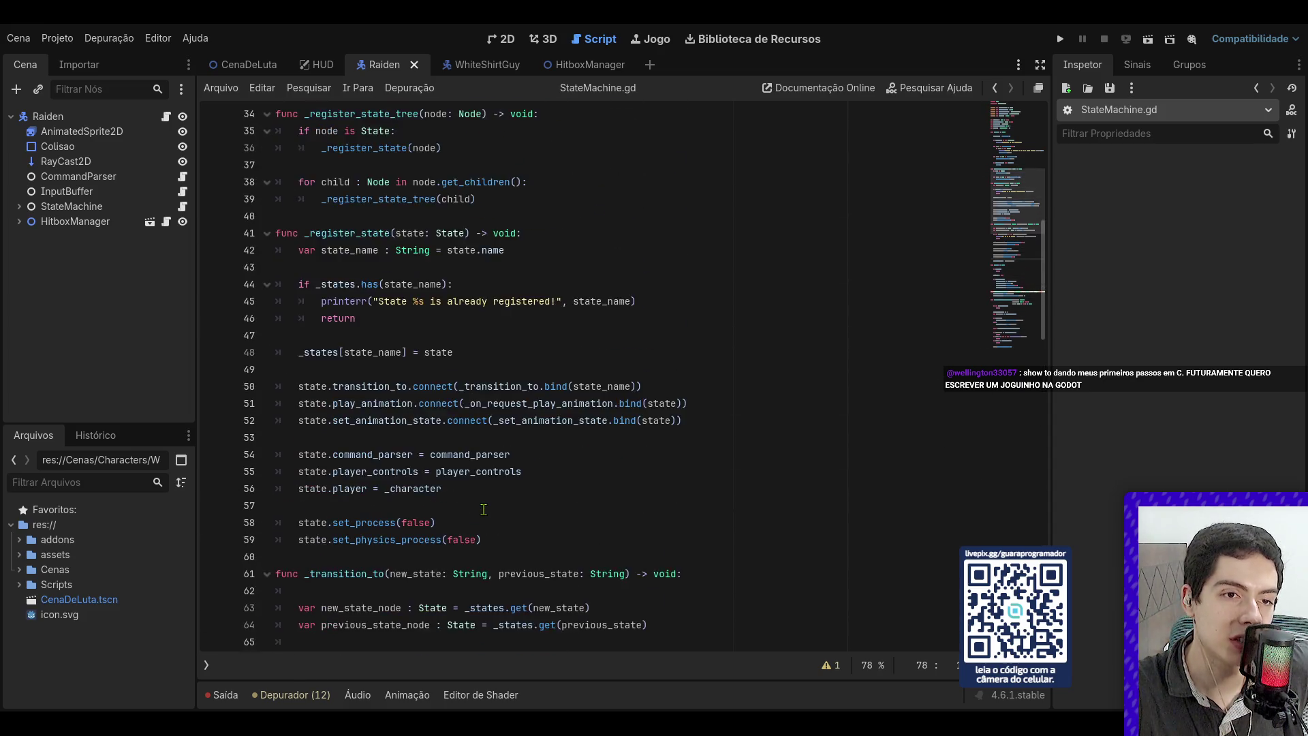
{"action": "scroll", "coordinate": [484, 509], "scroll_direction": "up", "scroll_amount": 11}
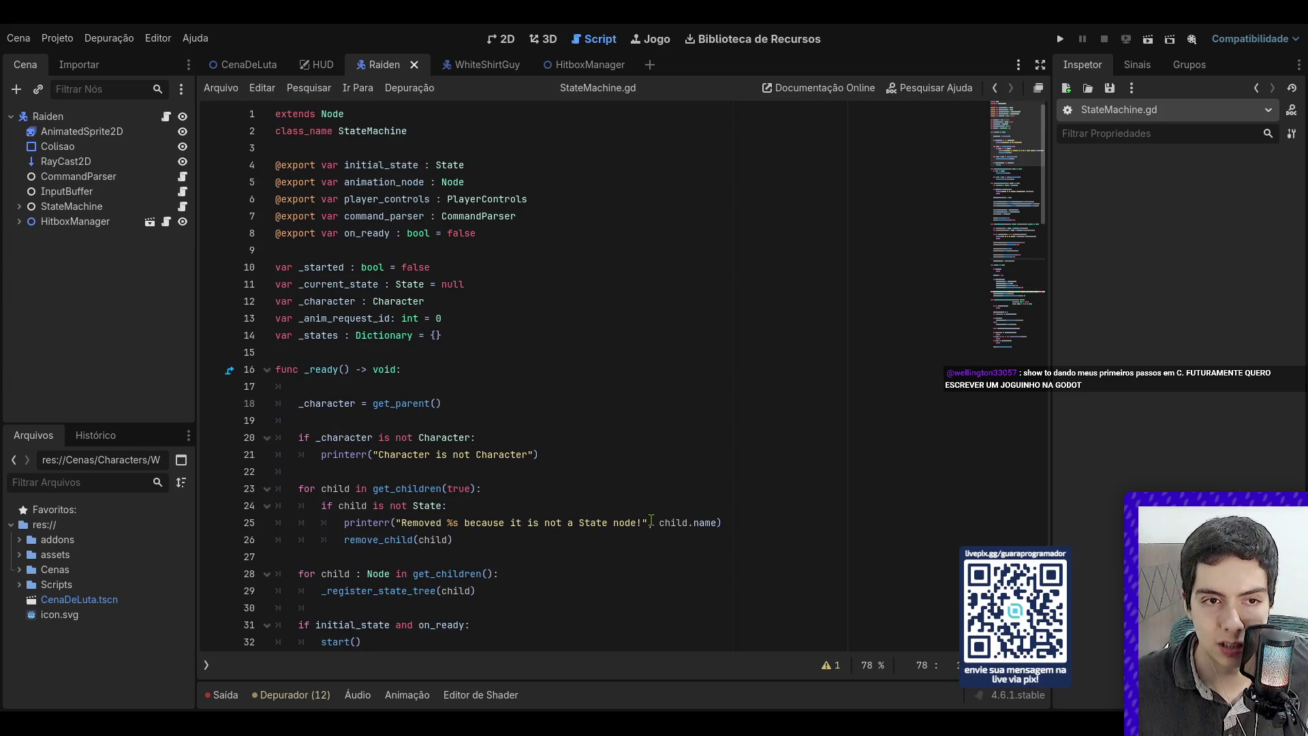
{"action": "left_click", "coordinate": [502, 286]}
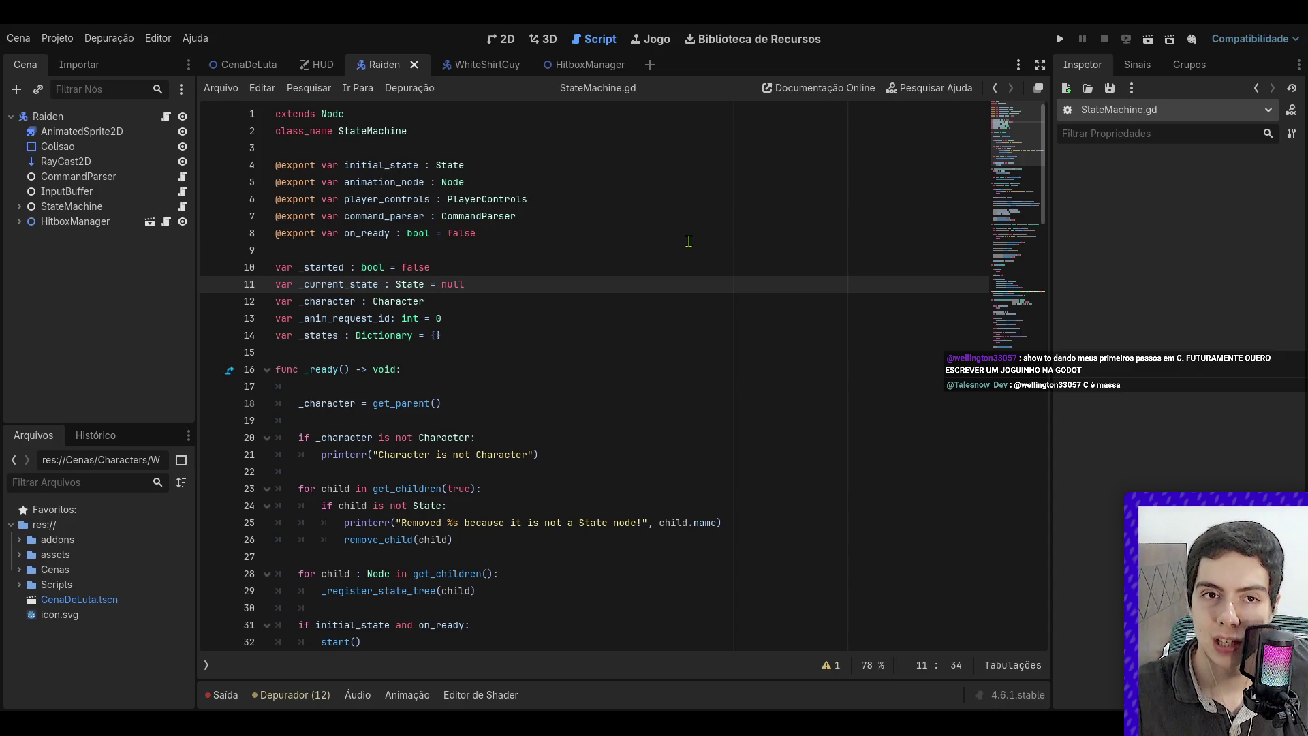
{"action": "left_click", "coordinate": [590, 64]}
Review the _ready loop's collision_mask assignment, then select LeftLeg's CollisionShape2D
{"action": "left_click_drag", "start_coordinate": [600, 233], "coordinate": [276, 182]}
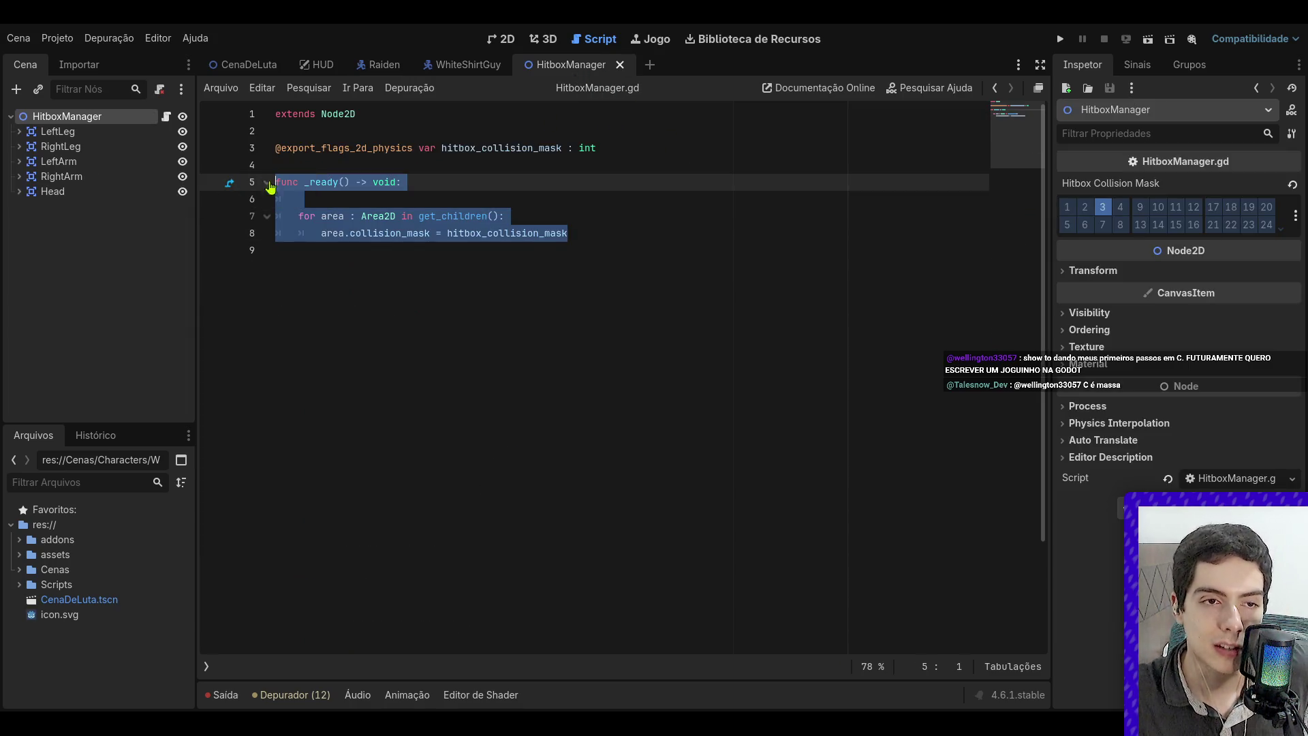
{"action": "left_click", "coordinate": [464, 238]}
{"action": "left_click_drag", "start_coordinate": [430, 233], "coordinate": [321, 233]}
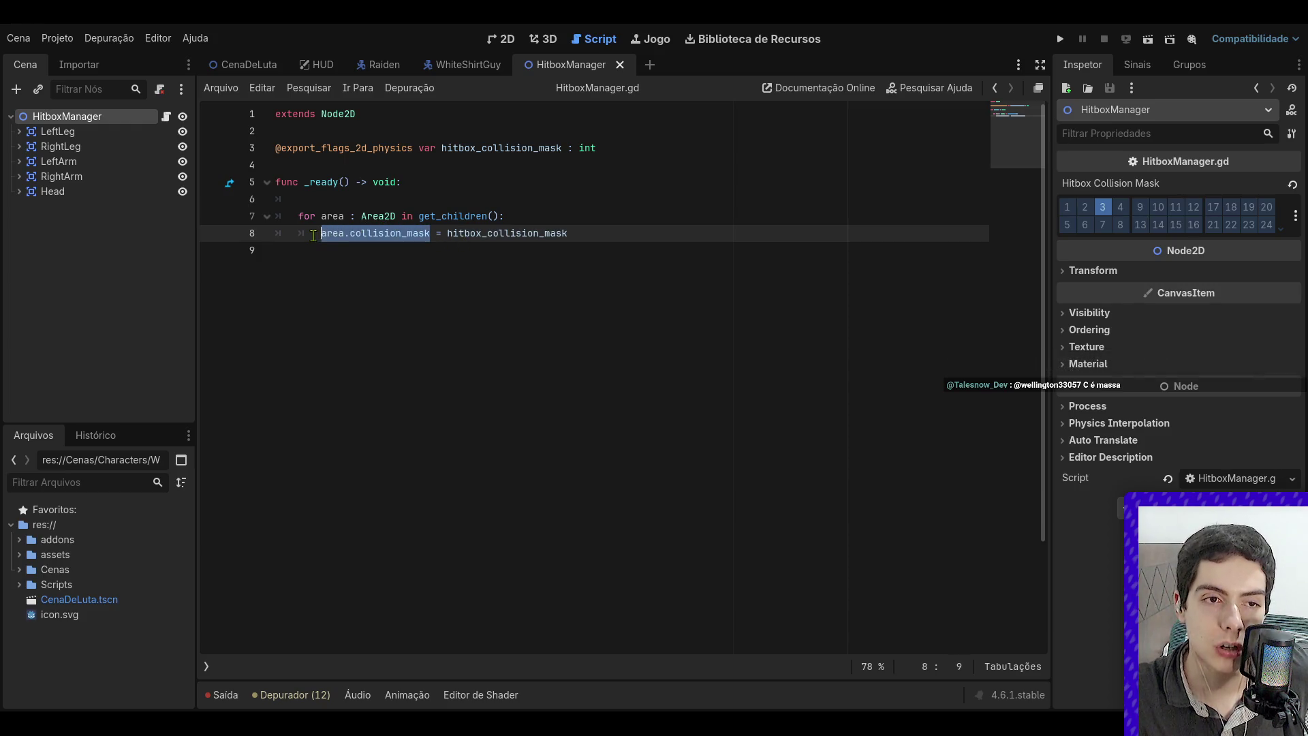
{"action": "left_click", "coordinate": [326, 234]}
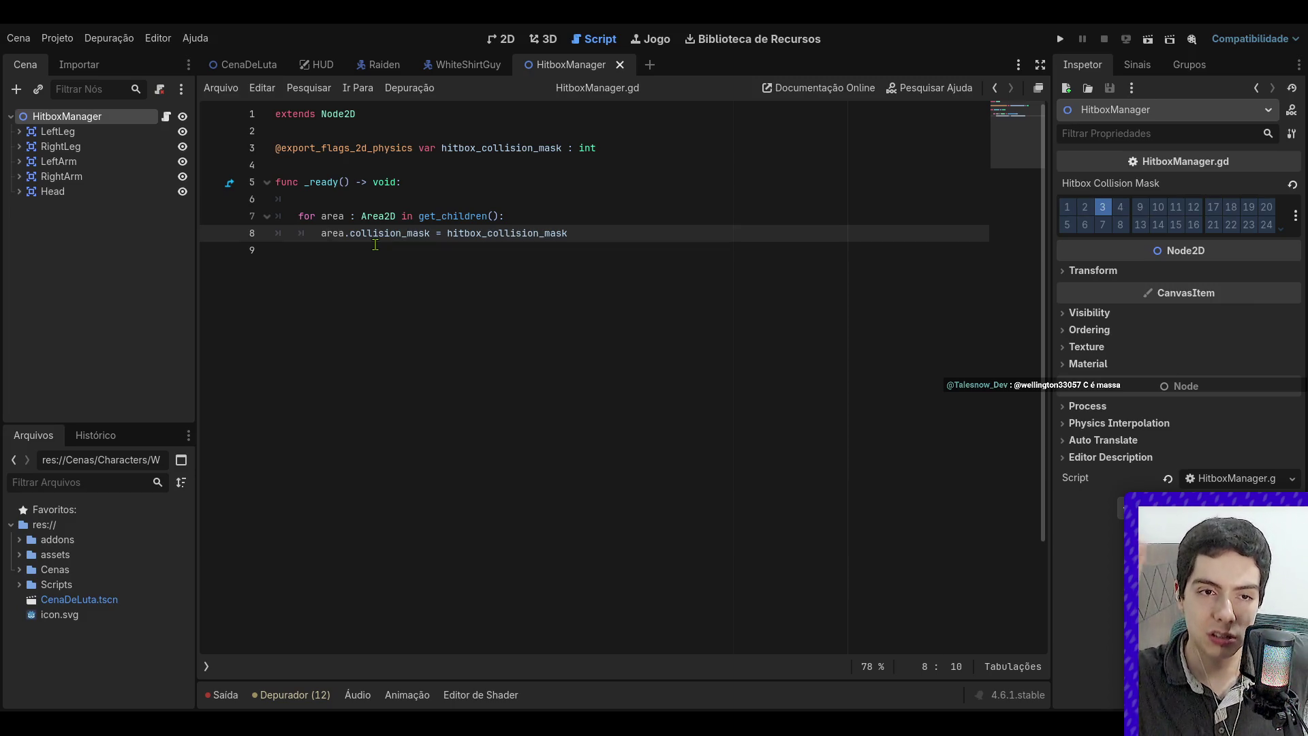
{"action": "left_click_drag", "start_coordinate": [576, 233], "coordinate": [276, 182]}
{"action": "left_click", "coordinate": [428, 211]}
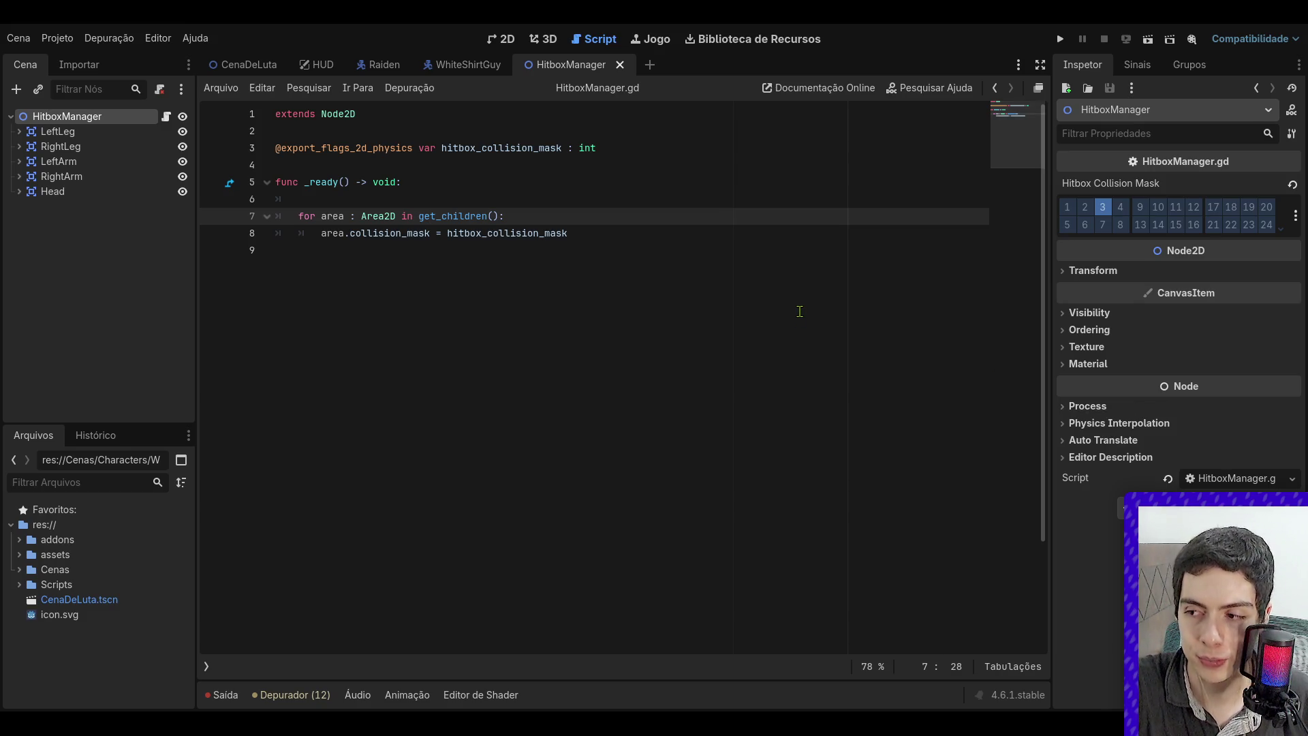
{"action": "key", "text": "End"}
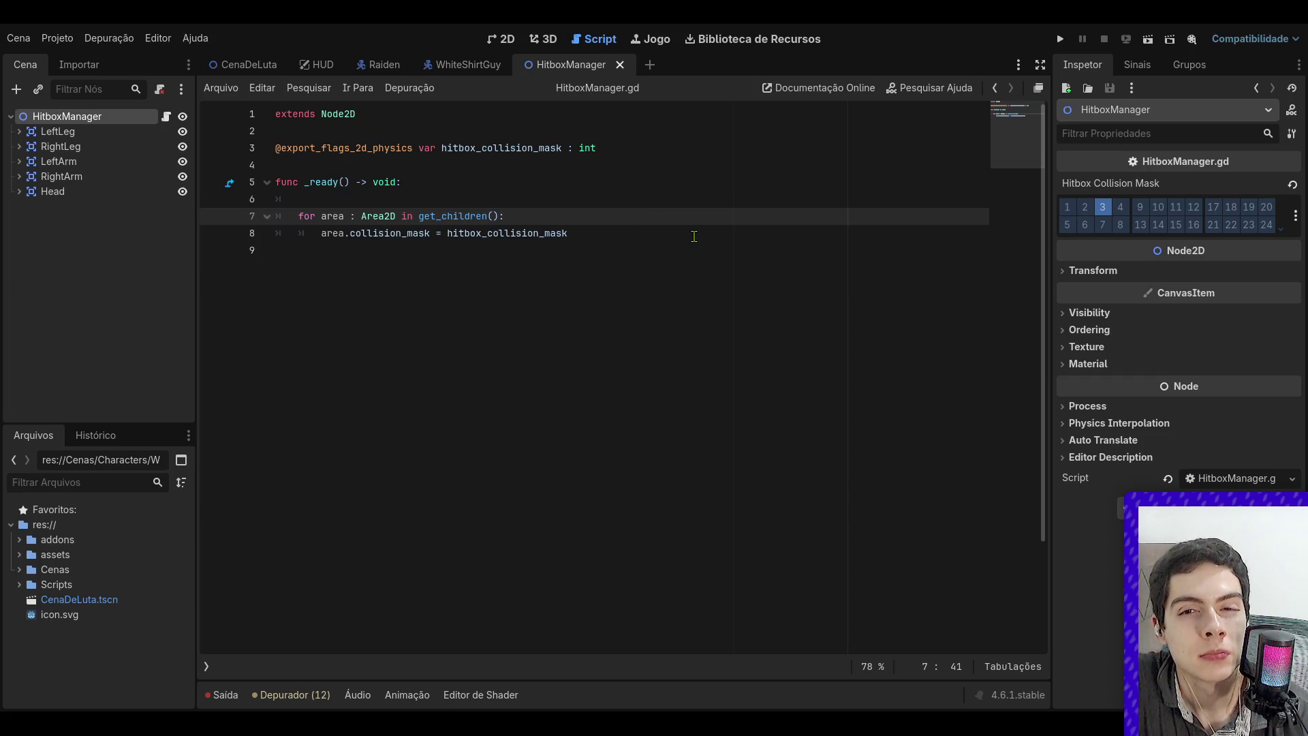
{"action": "left_click", "coordinate": [43, 147]}
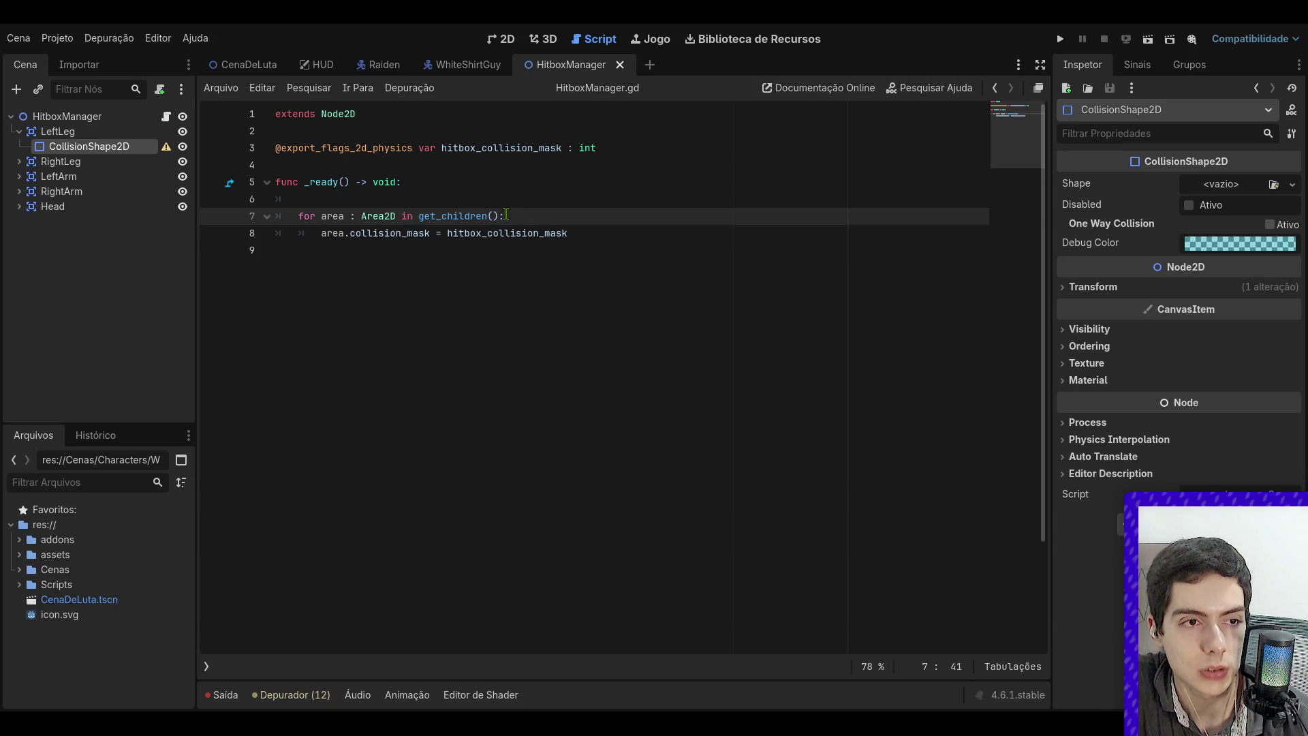
Add an inner loop header 'for collision : CollisionShape2D', replacing the wrong CollisionObject2D type
{"action": "mouse_move", "coordinate": [492, 67]}
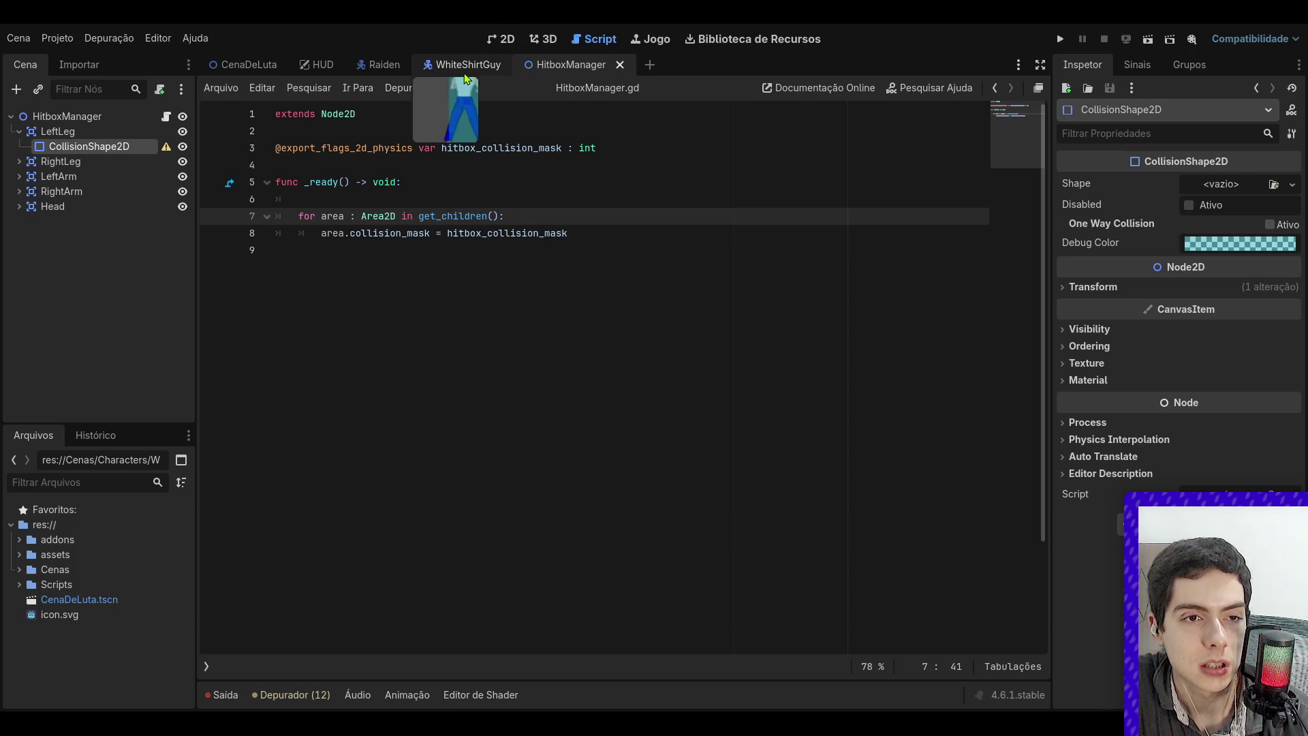
{"action": "left_click", "coordinate": [613, 236]}
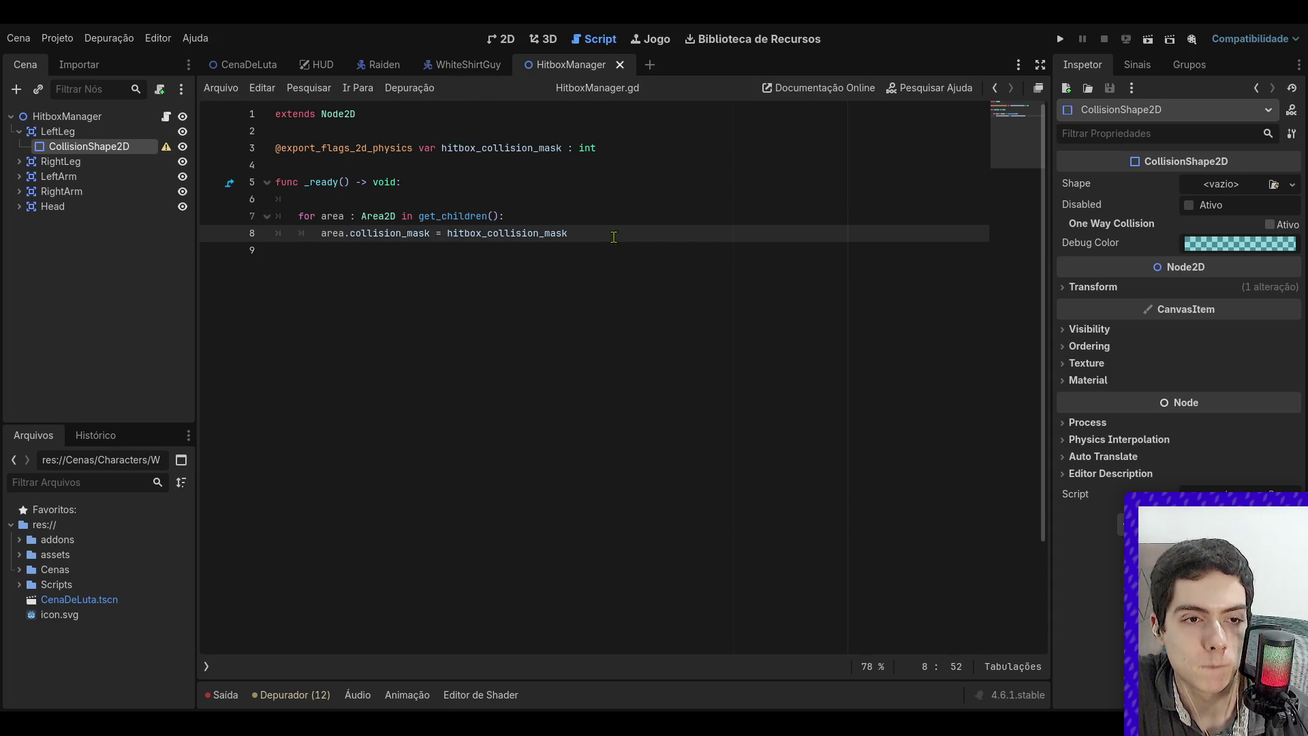
{"action": "key", "text": "Return"}
{"action": "key", "text": "Return"}
{"action": "type", "text": "for "}
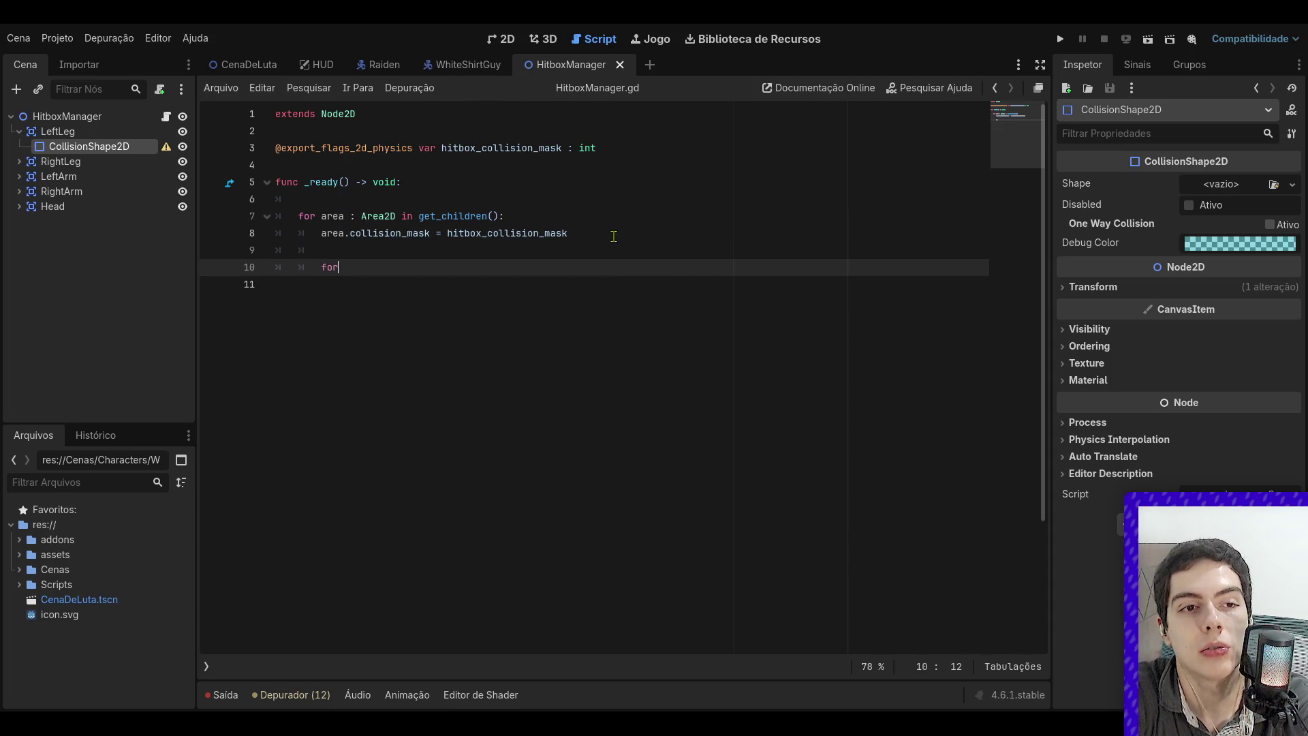
{"action": "type", "text": "collision i"}
{"action": "key", "text": "BackSpace"}
{"action": "type", "text": ": Collis"}
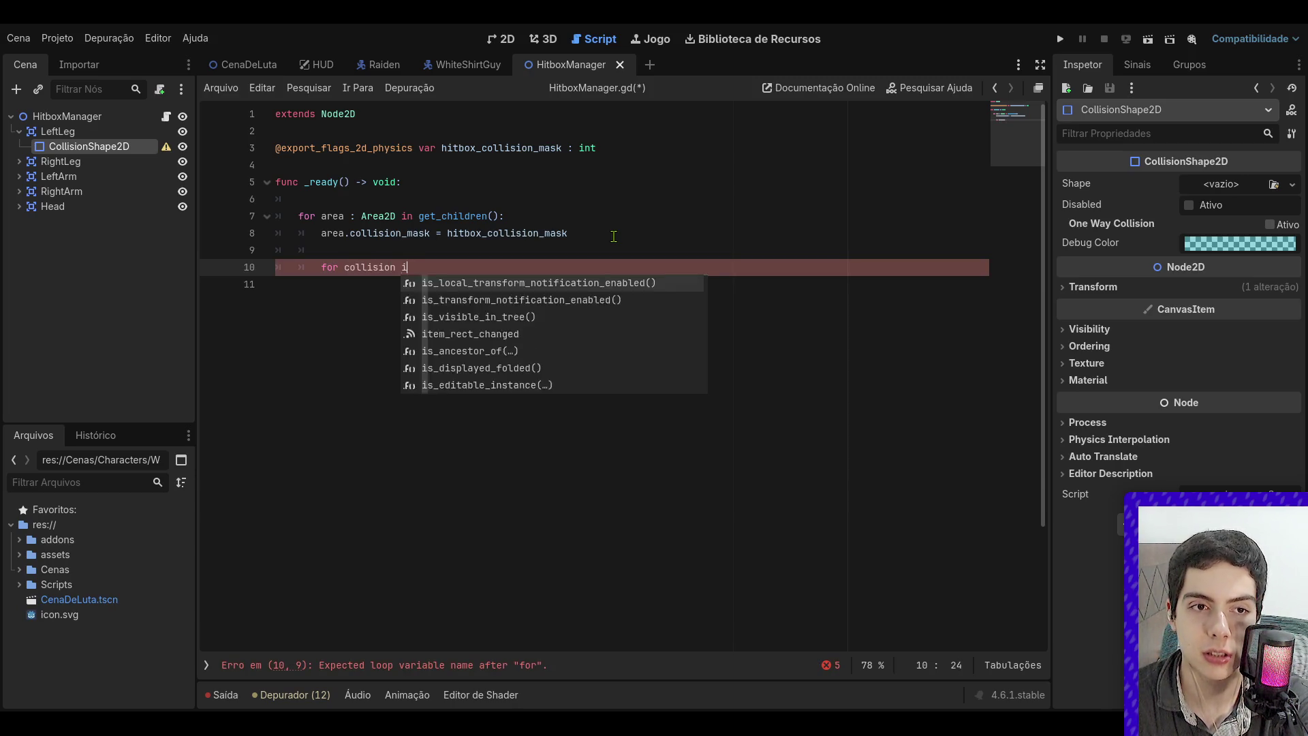
{"action": "type", "text": "i"}
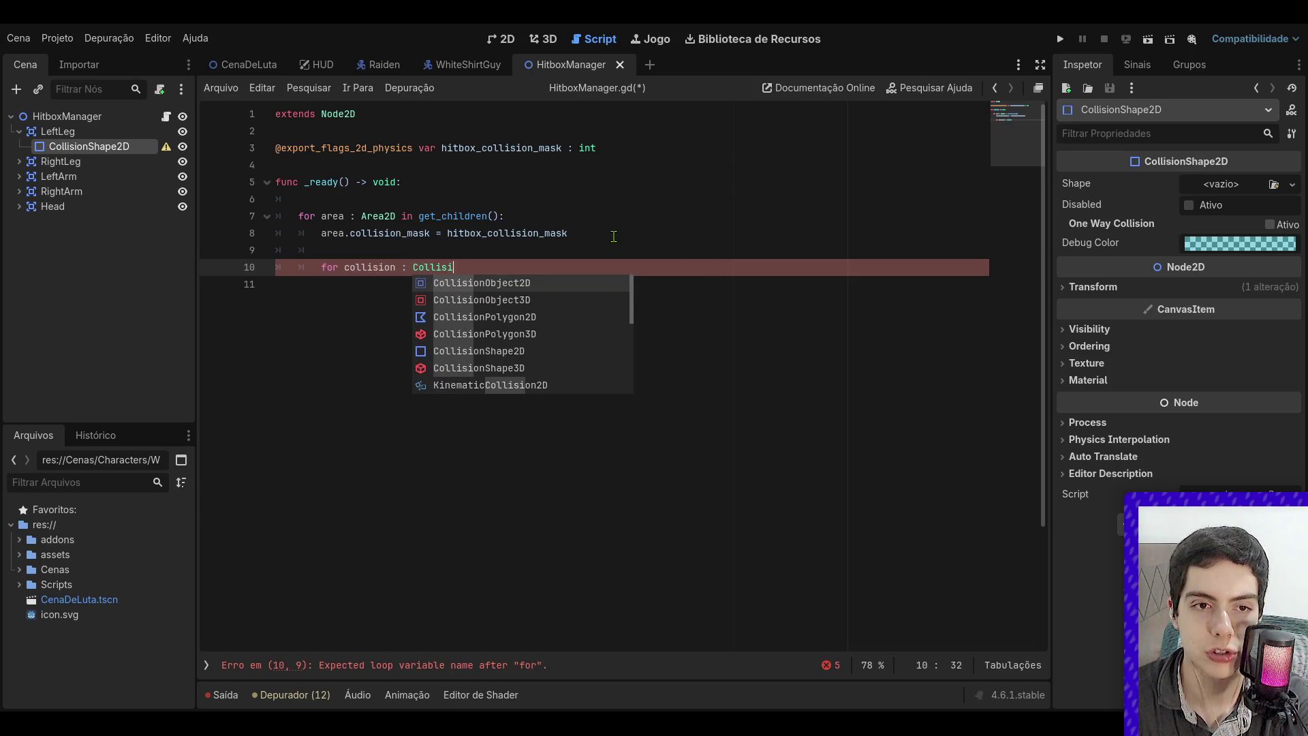
{"action": "key", "text": "Return"}
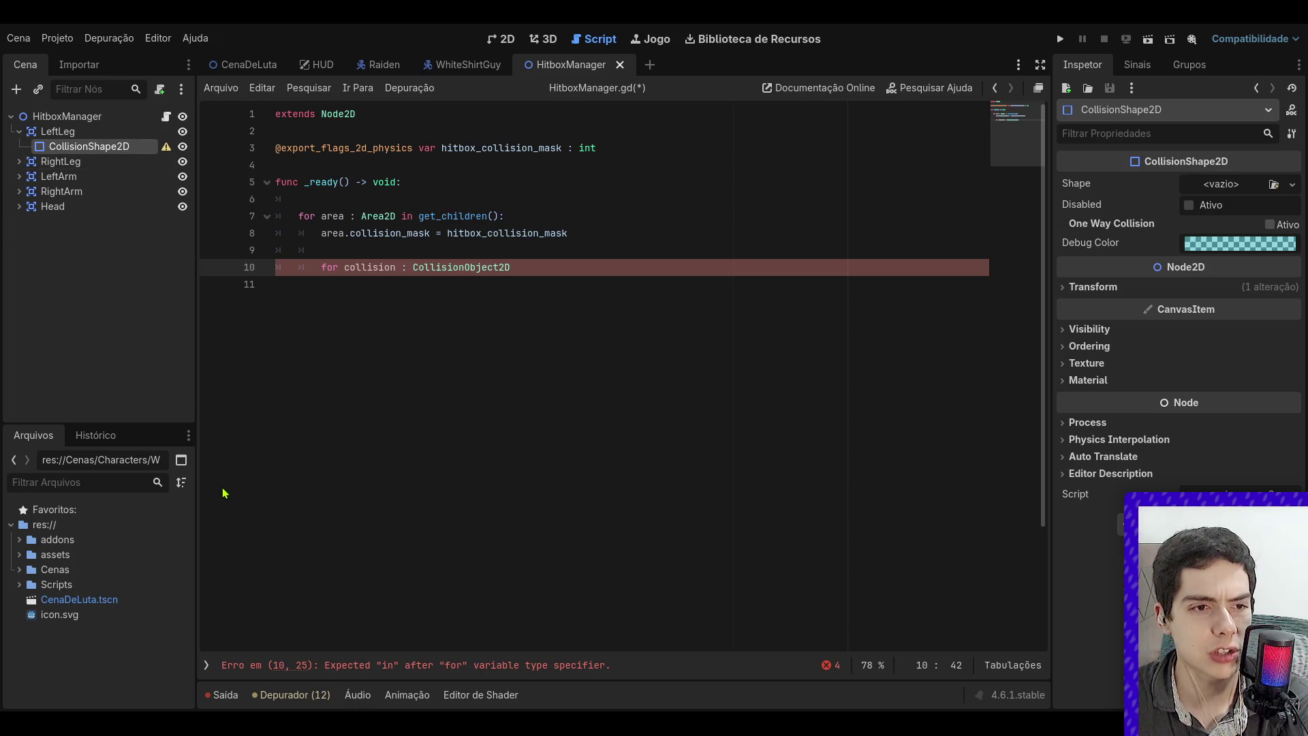
{"action": "key", "text": "alt+F1"}
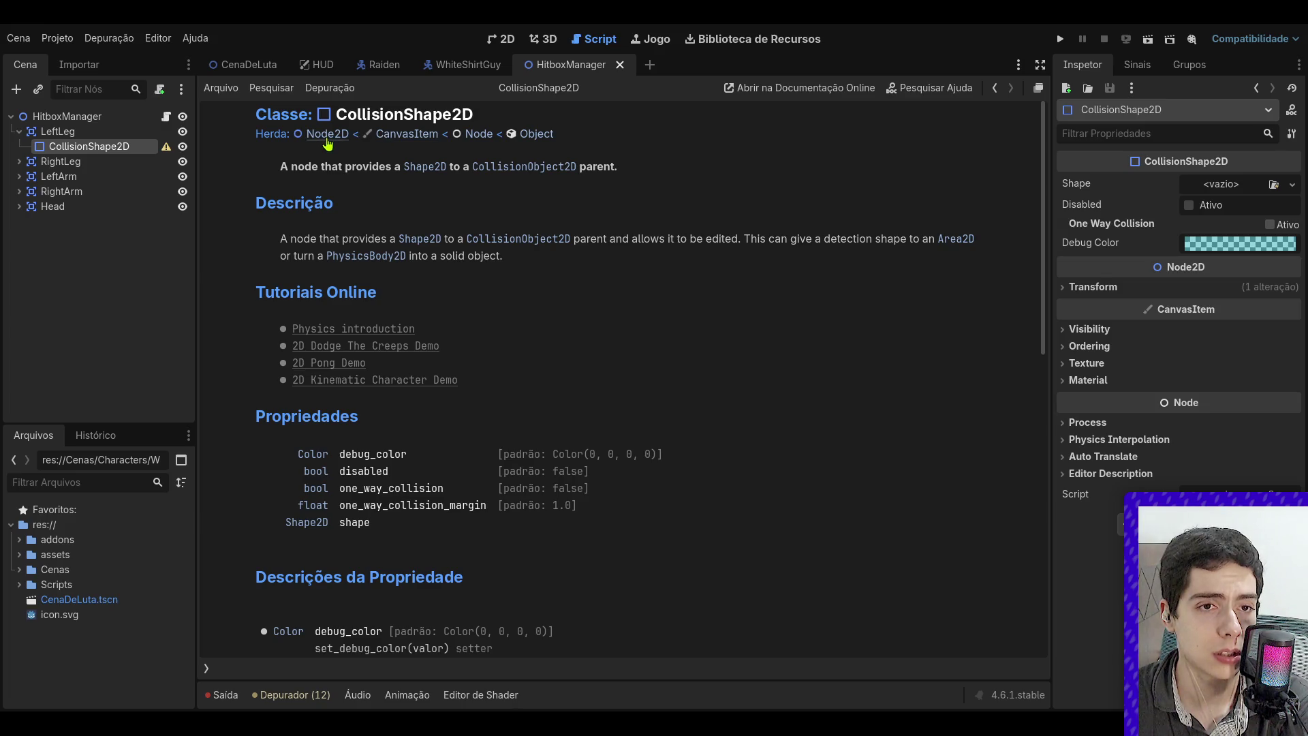
{"action": "key", "text": "alt+Left"}
{"action": "double_click", "coordinate": [455, 265]}
{"action": "key", "text": "BackSpace"}
{"action": "type", "text": "Collis"}
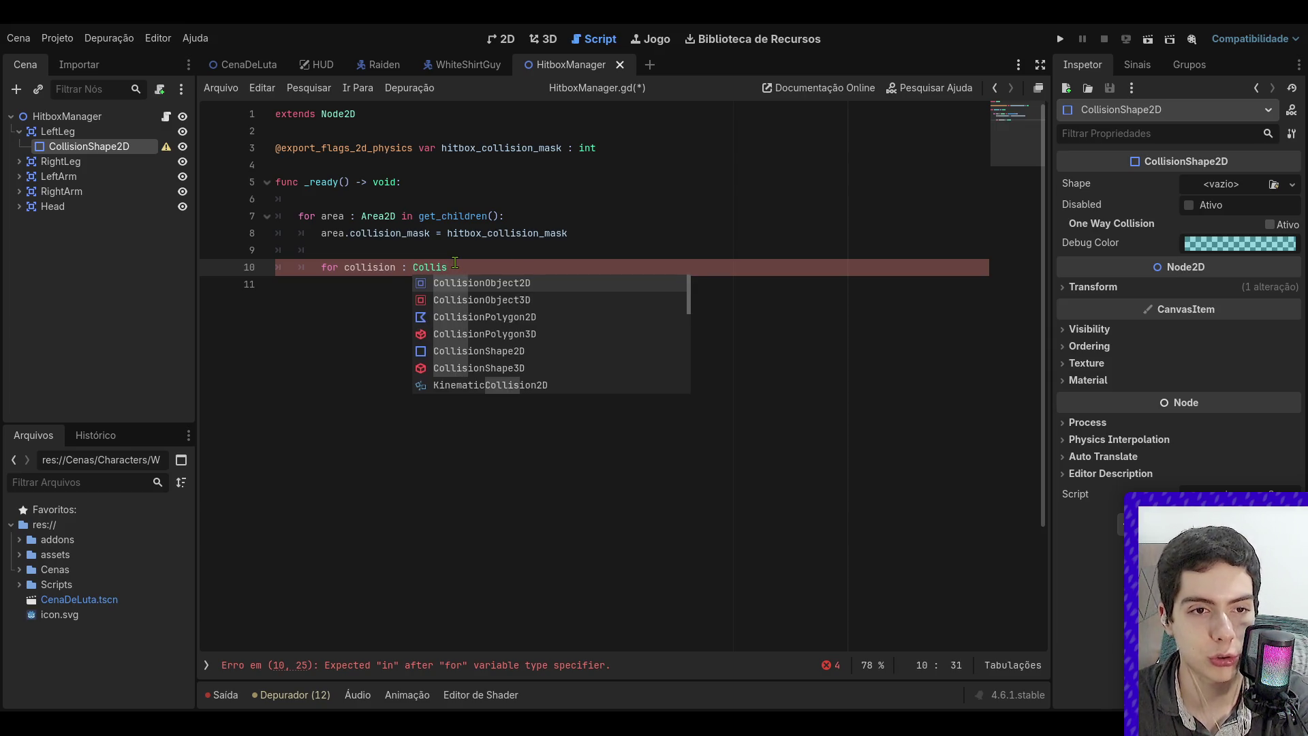
{"action": "key", "text": "Down"}
{"action": "key", "text": "Down"}
{"action": "key", "text": "Down"}
{"action": "key", "text": "Return"}
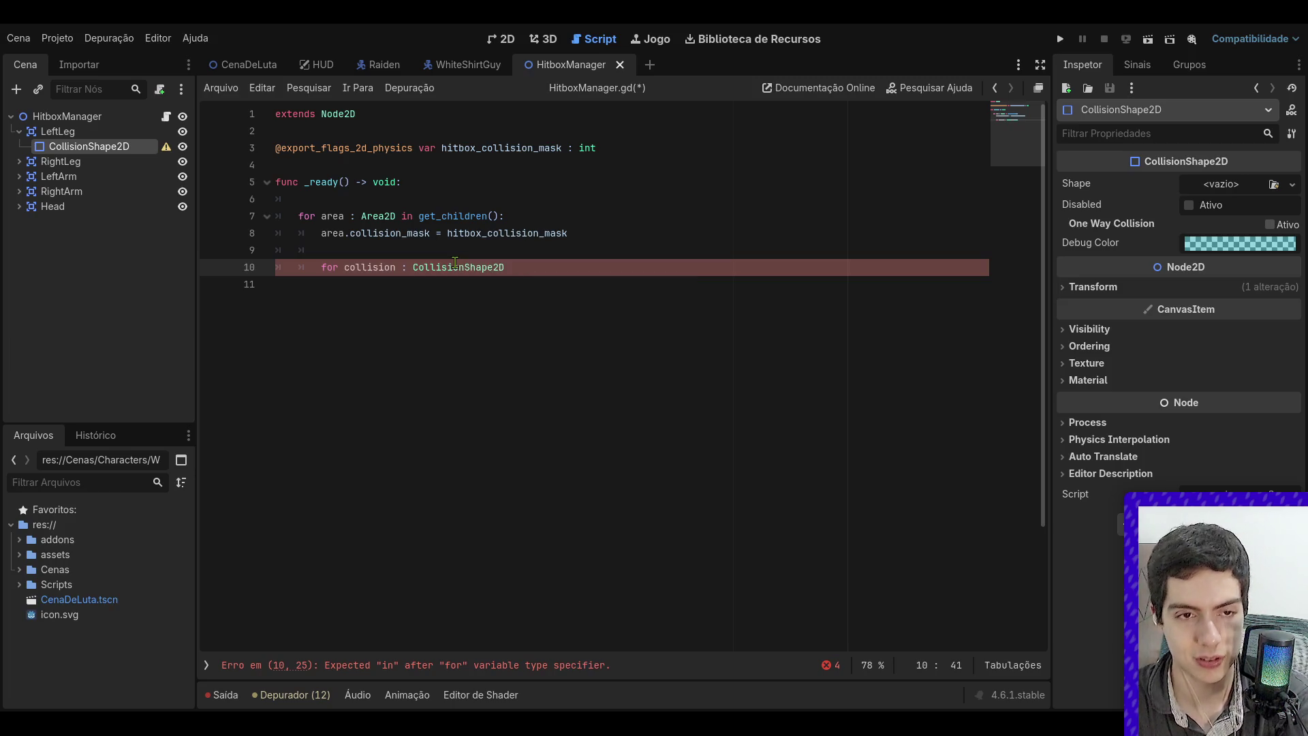
Loop over area.get_children() setting collision.disabled = true, and save HitboxManager.gd
{"action": "type", "text": "in area.get"}
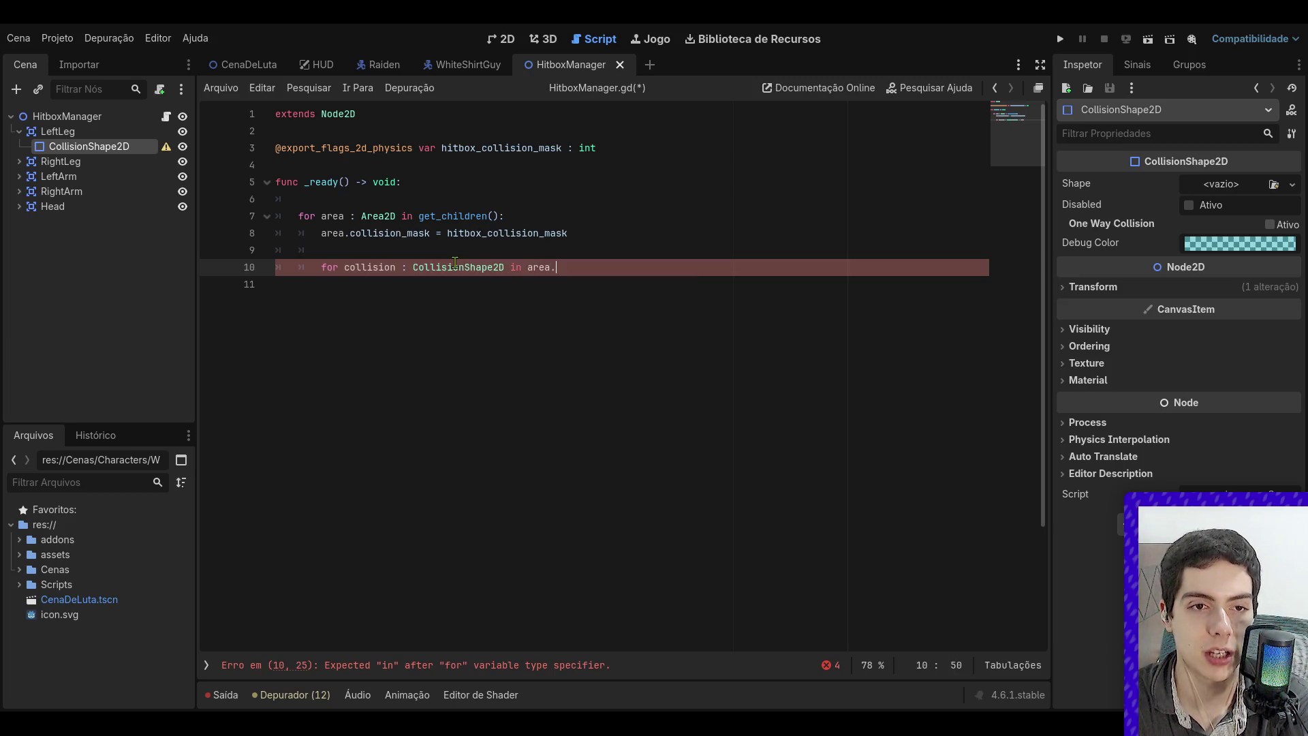
{"action": "type", "text": "_child"}
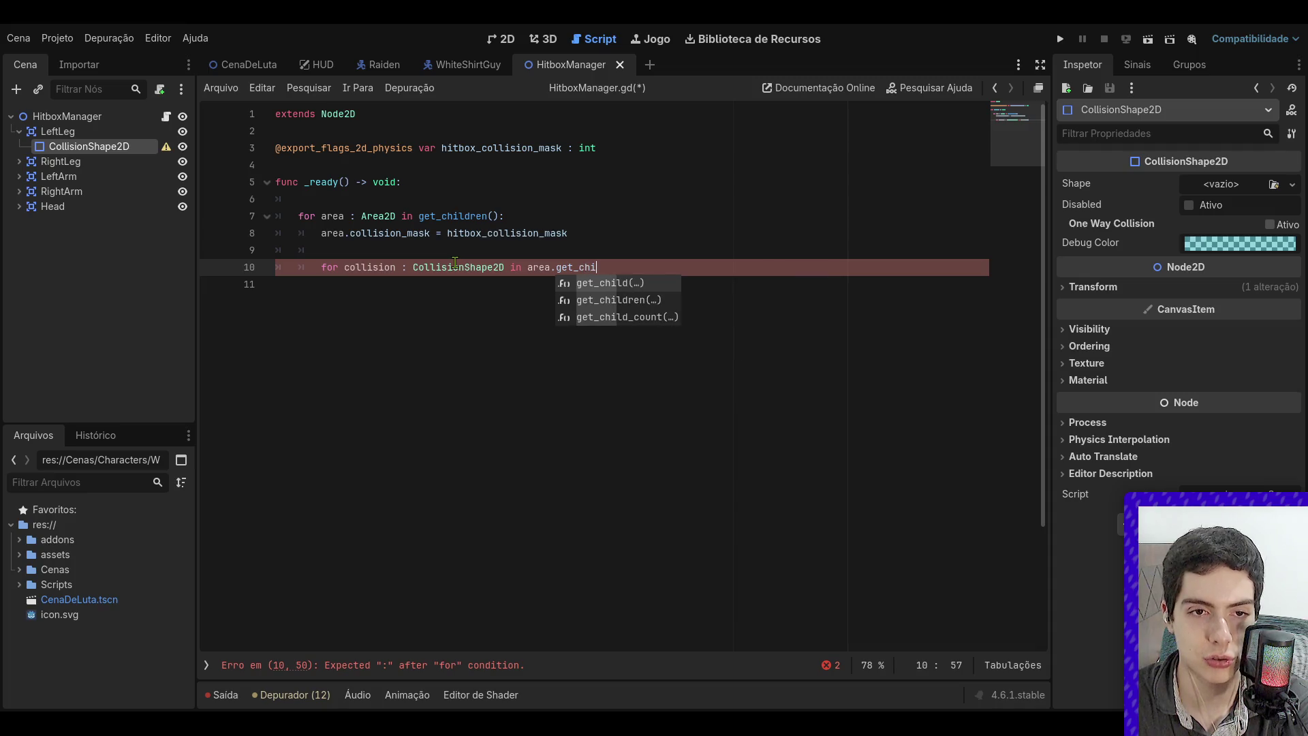
{"action": "key", "text": "Down"}
{"action": "key", "text": "Down"}
{"action": "key", "text": "Return"}
{"action": "type", "text": ":"}
{"action": "key", "text": "Return"}
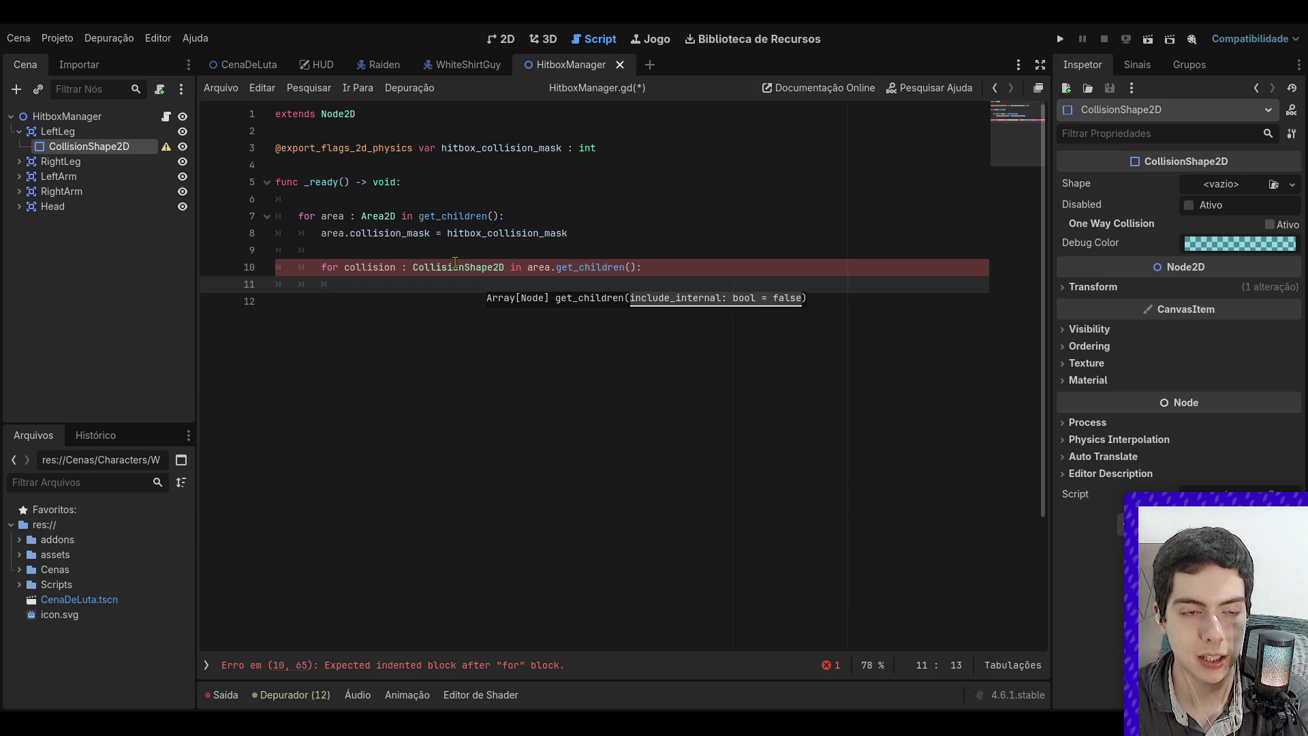
{"action": "type", "text": "collision.dis"}
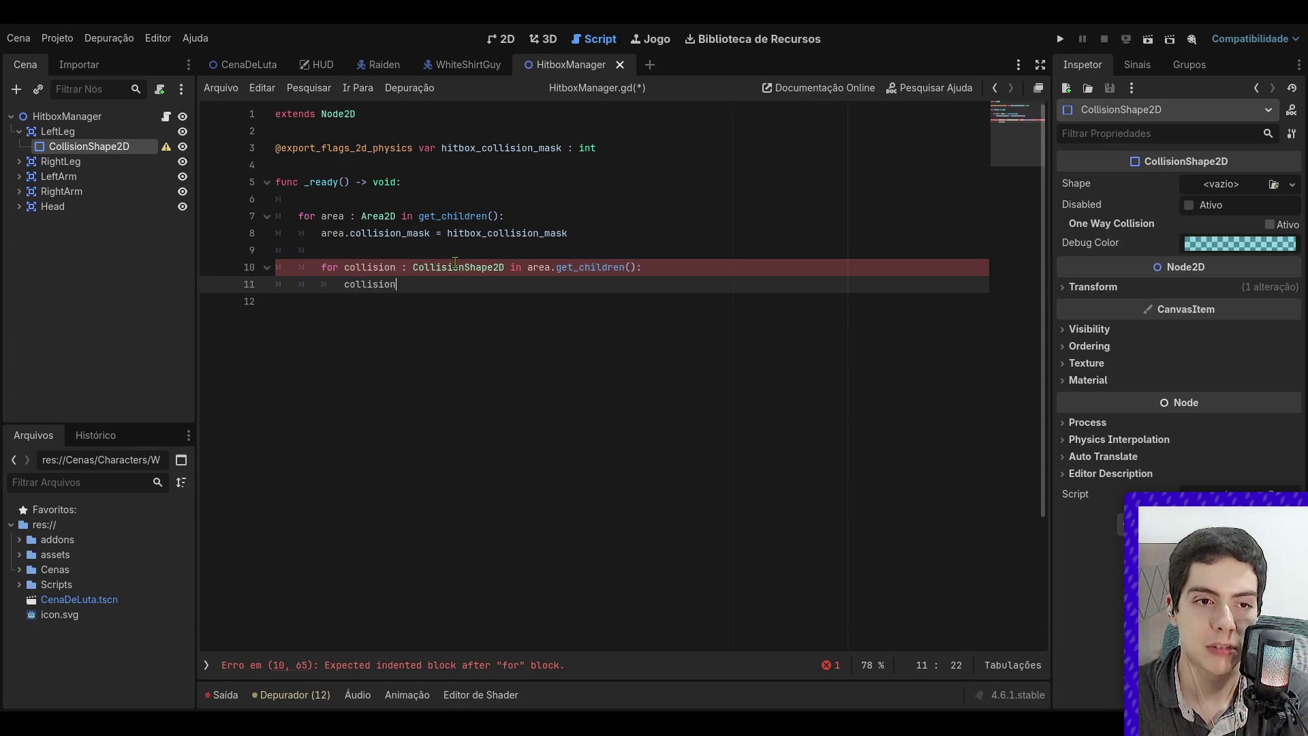
{"action": "key", "text": "Return"}
{"action": "type", "text": "= true"}
{"action": "key", "text": "ctrl+s"}
{"action": "key", "text": "Up"}
{"action": "key", "text": "Up"}
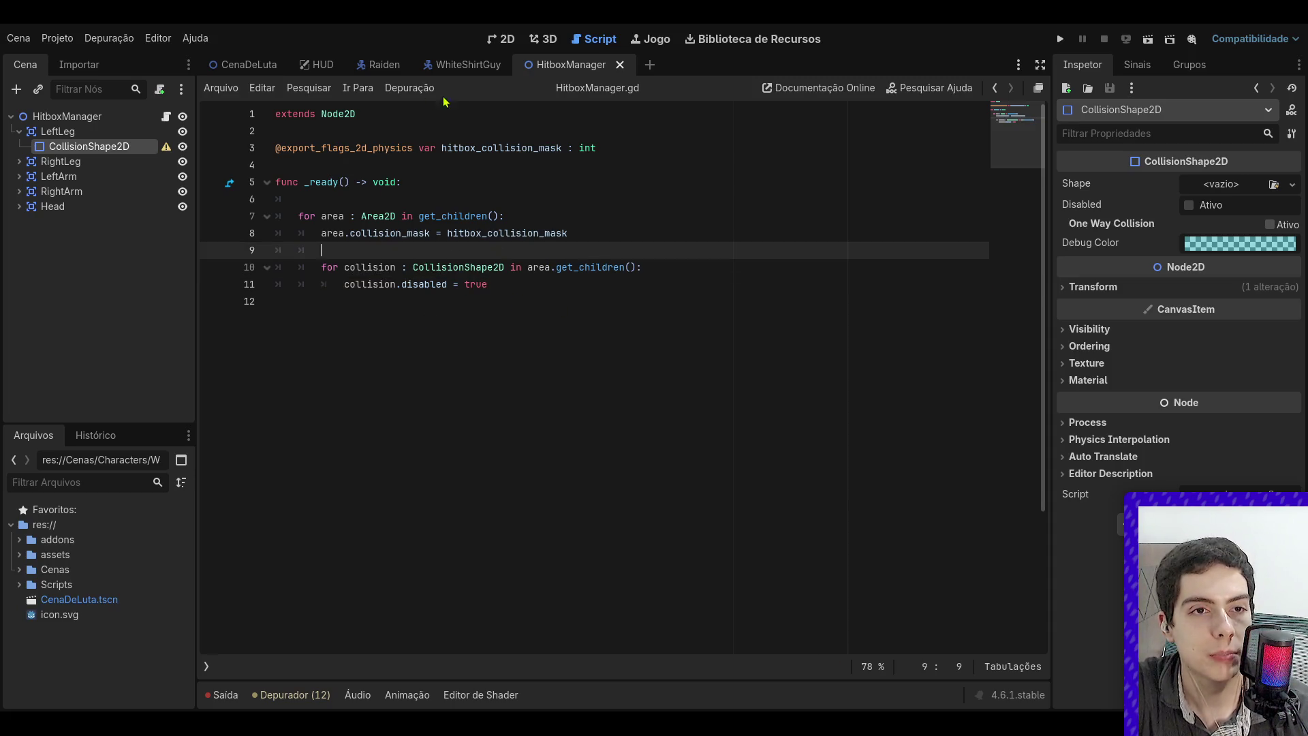
{"action": "left_click", "coordinate": [378, 65]}
Set Raiden's HitboxManager Hitbox Collision Mask to layer 2 and save the Raiden scene
{"action": "left_click", "coordinate": [502, 39]}
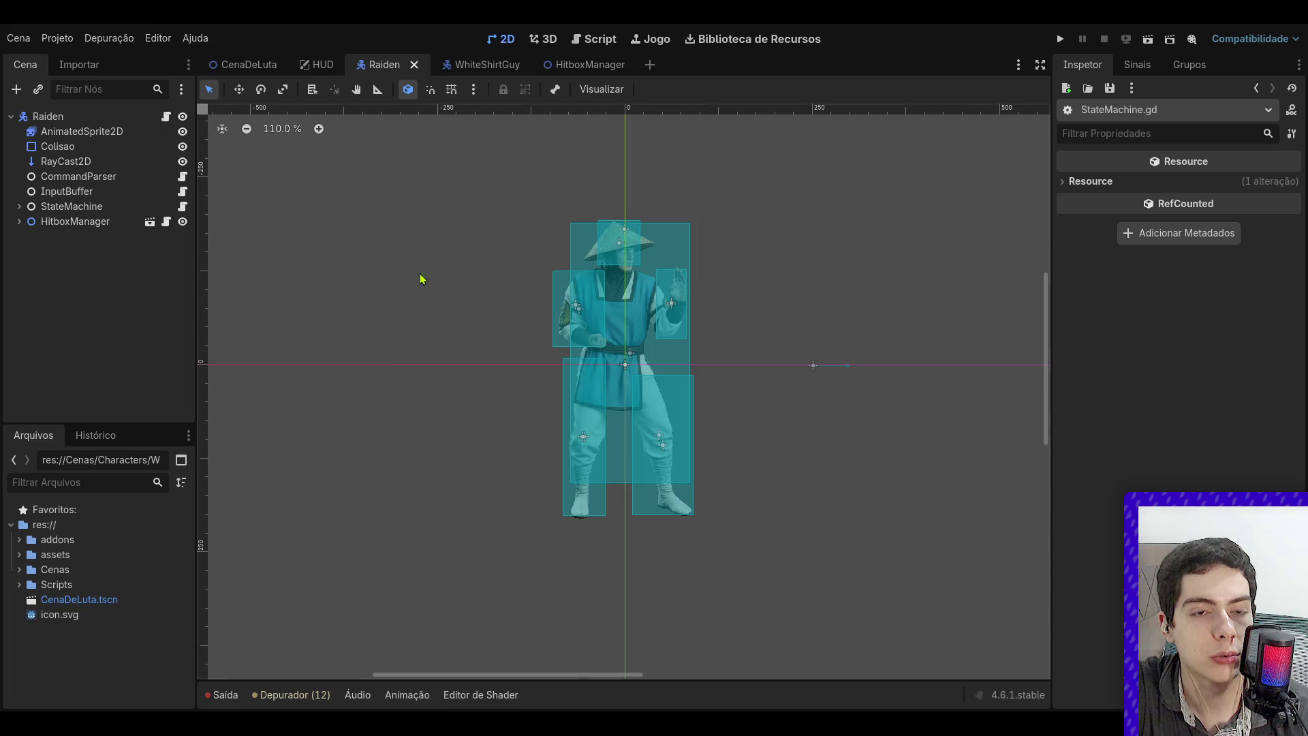
{"action": "left_click", "coordinate": [73, 223]}
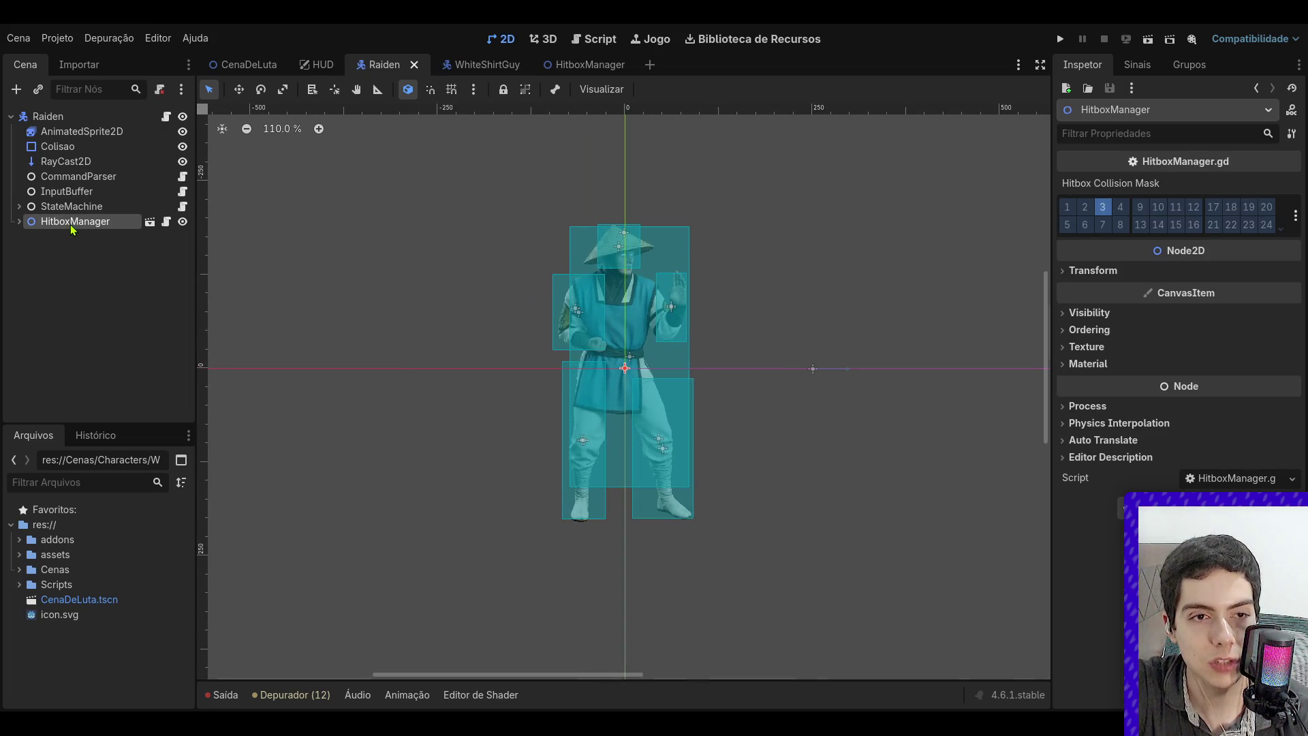
{"action": "left_click", "coordinate": [1102, 208]}
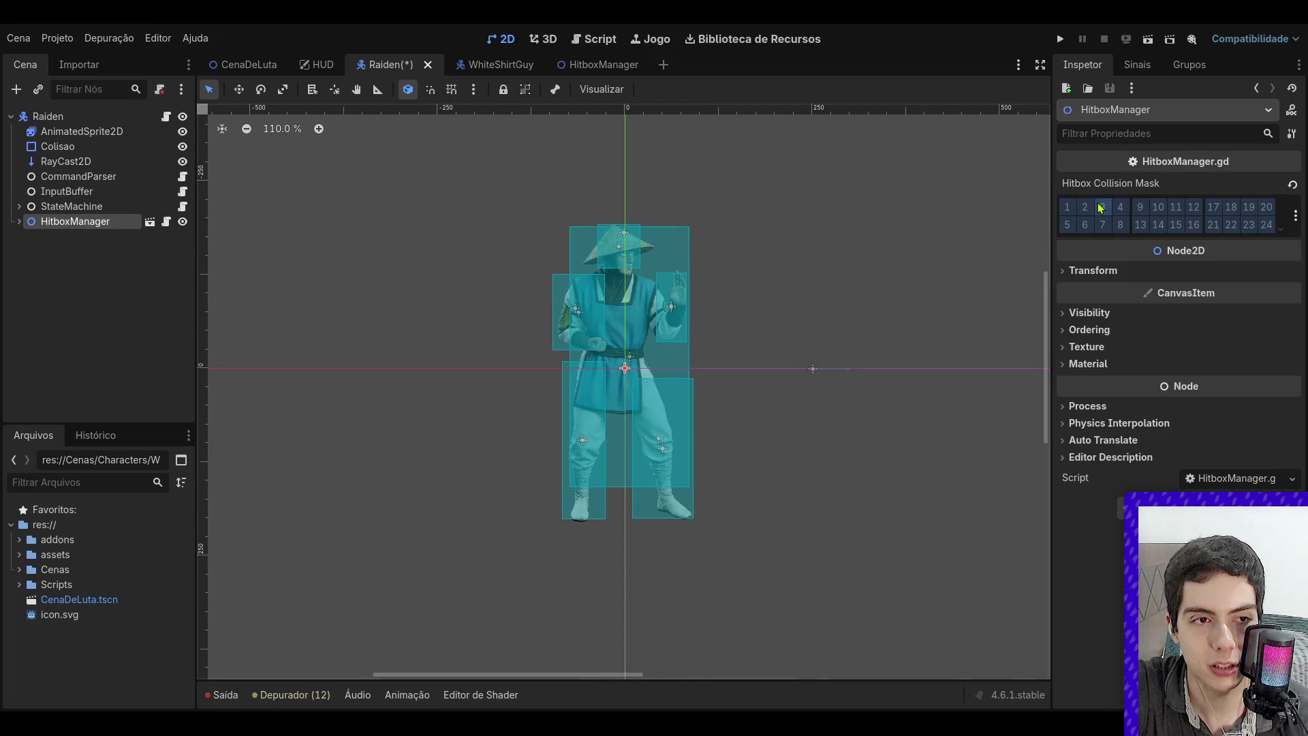
{"action": "left_click", "coordinate": [820, 146]}
{"action": "key", "text": "ctrl+s"}
{"action": "left_click", "coordinate": [249, 64]}
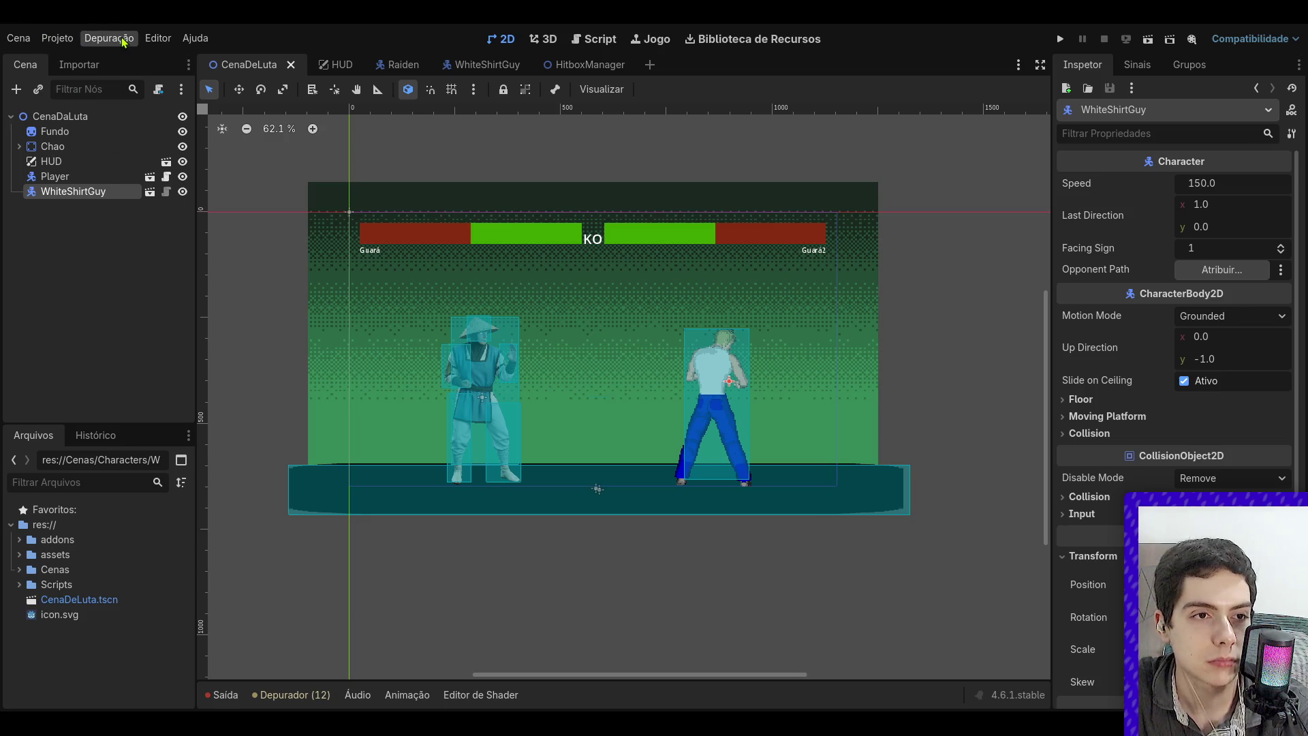
Test-run the fight scene, then inspect Raiden's CommandParser, HitboxManager and StateMachine nodes
{"action": "left_click", "coordinate": [1172, 41]}
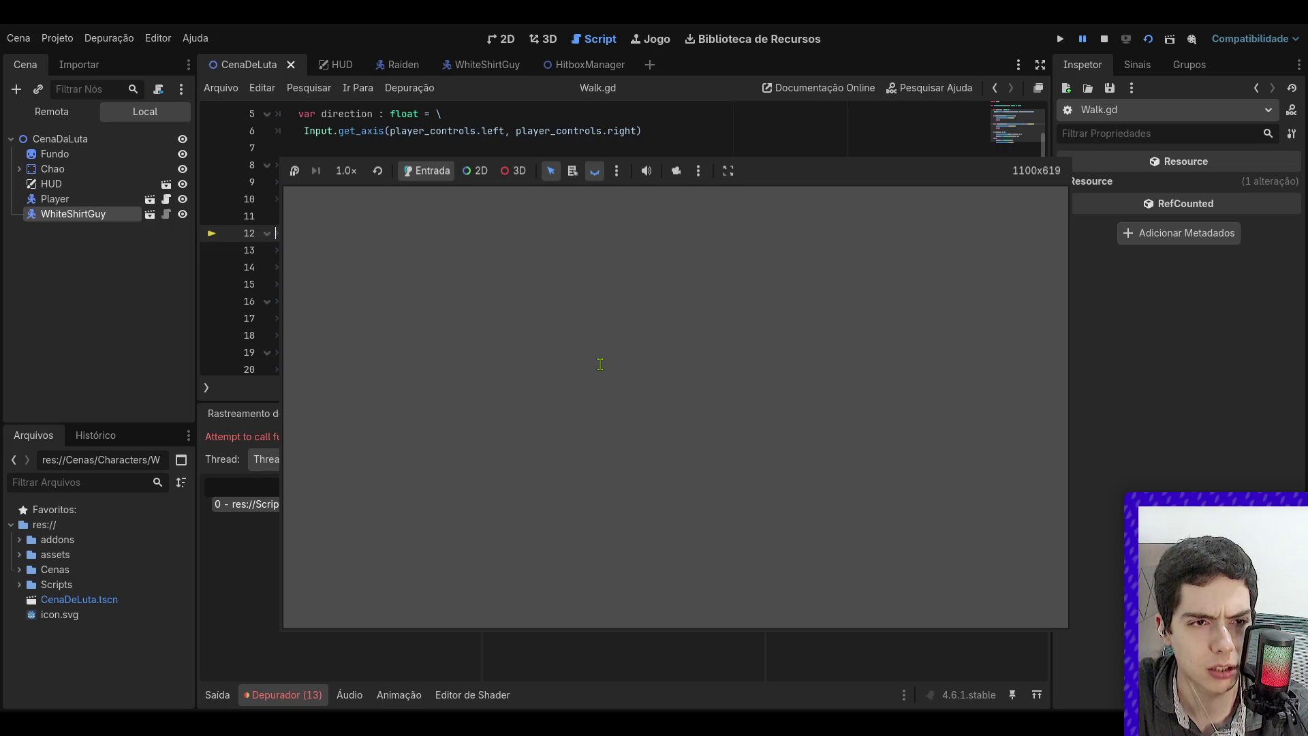
{"action": "left_click", "coordinate": [1106, 42]}
{"action": "left_click", "coordinate": [469, 64]}
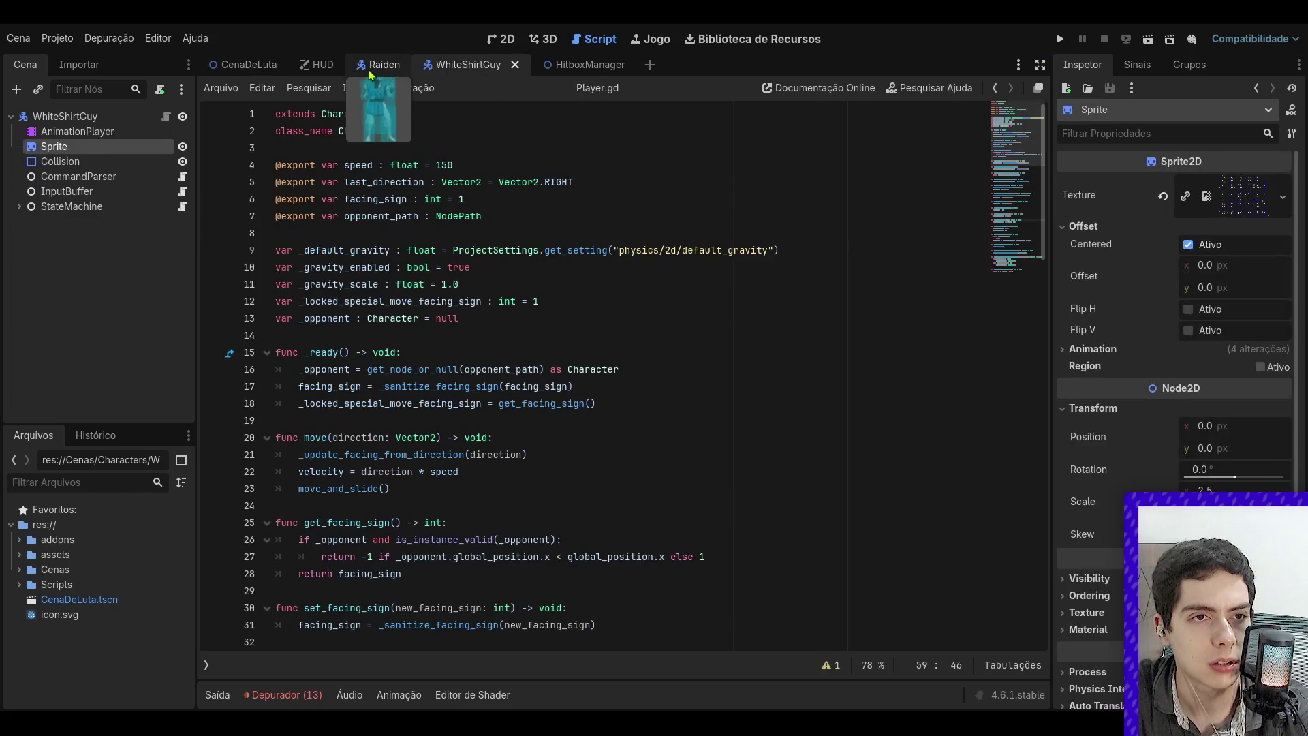
{"action": "left_click", "coordinate": [374, 65]}
{"action": "left_click", "coordinate": [78, 177]}
{"action": "left_click", "coordinate": [75, 222]}
{"action": "left_click", "coordinate": [98, 208]}
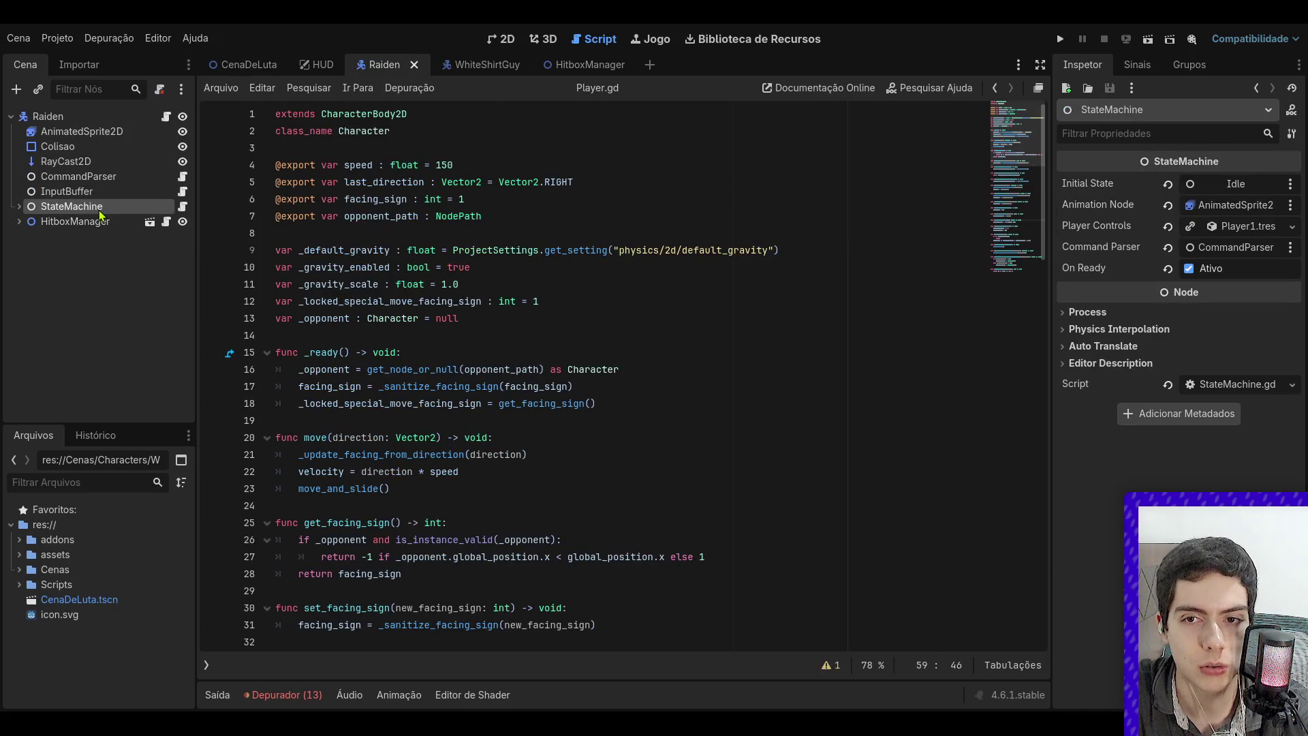
Run CenaDeLuta again with F5 to hit the Walk.gd null command_parser error
{"action": "left_click", "coordinate": [245, 65]}
{"action": "key", "text": "F5"}
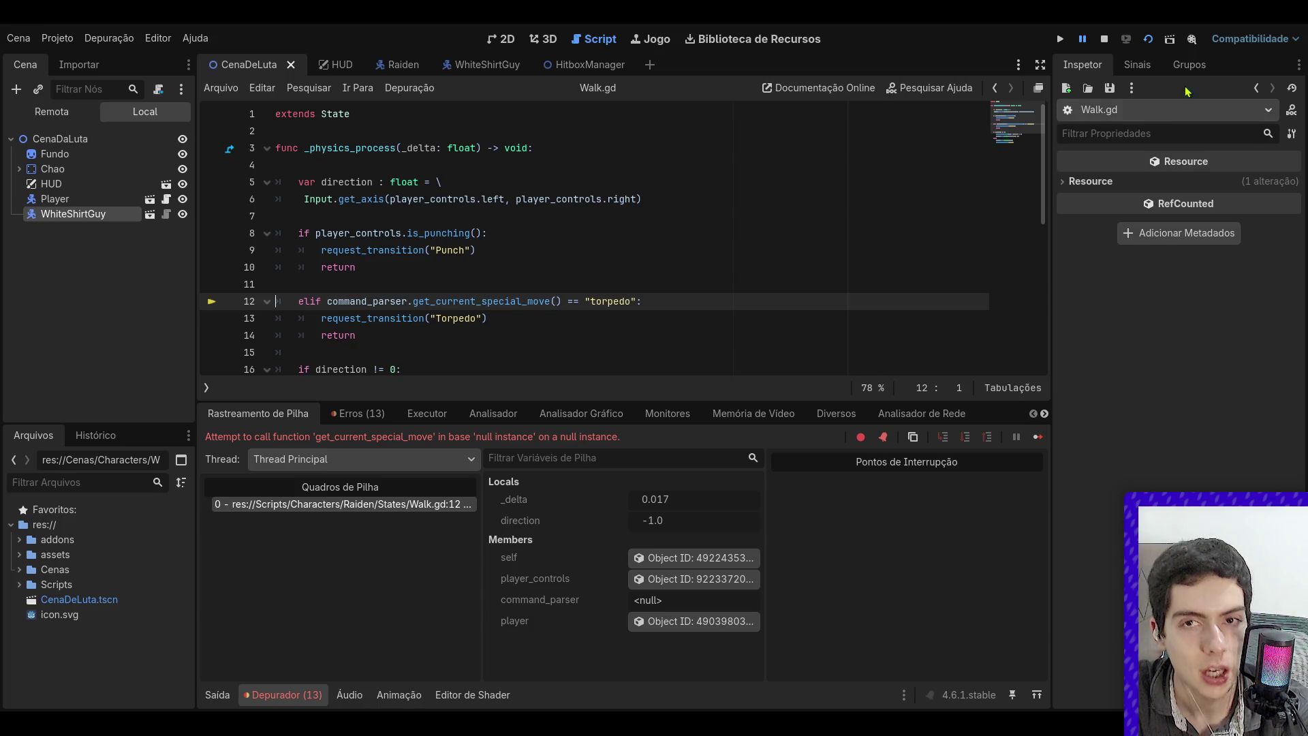
{"action": "left_click", "coordinate": [1104, 39]}
In WhiteShirtGuy, assign AnimationPlayer as the StateMachine's Animation Node
{"action": "left_click", "coordinate": [470, 65]}
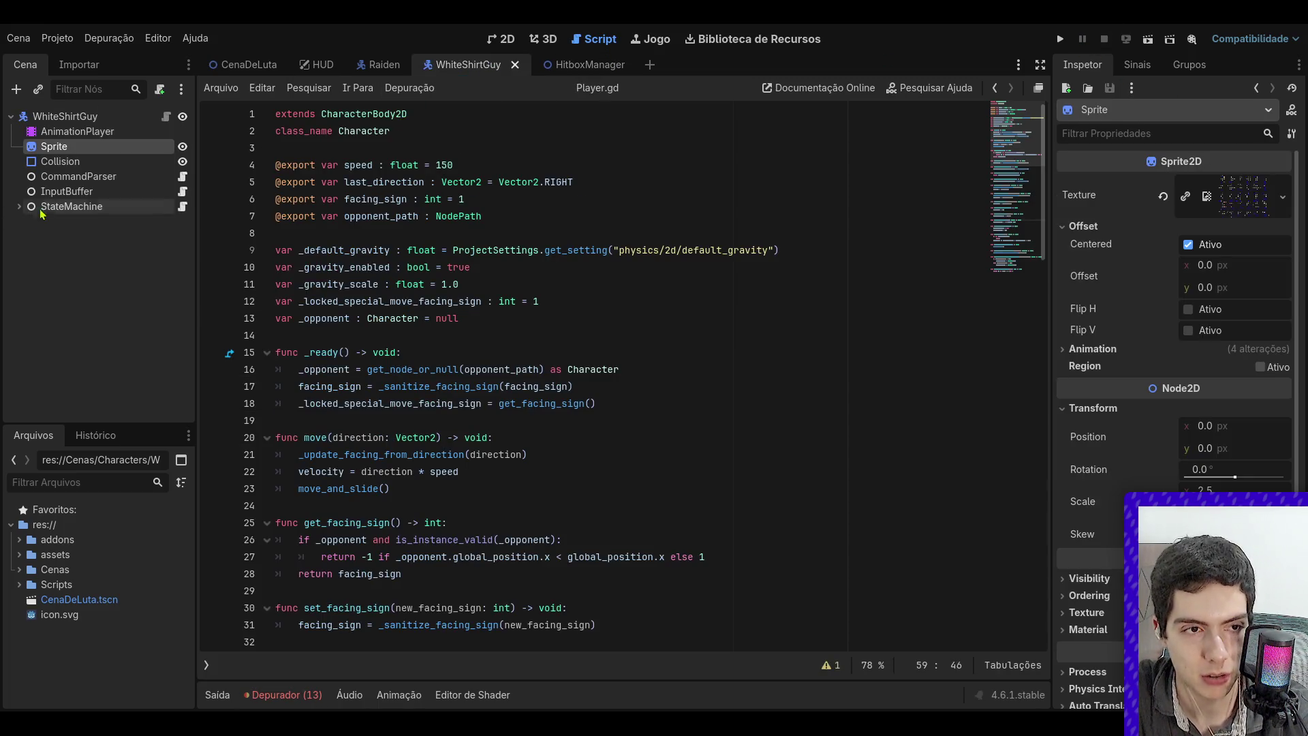
{"action": "left_click", "coordinate": [67, 191]}
{"action": "left_click", "coordinate": [75, 176]}
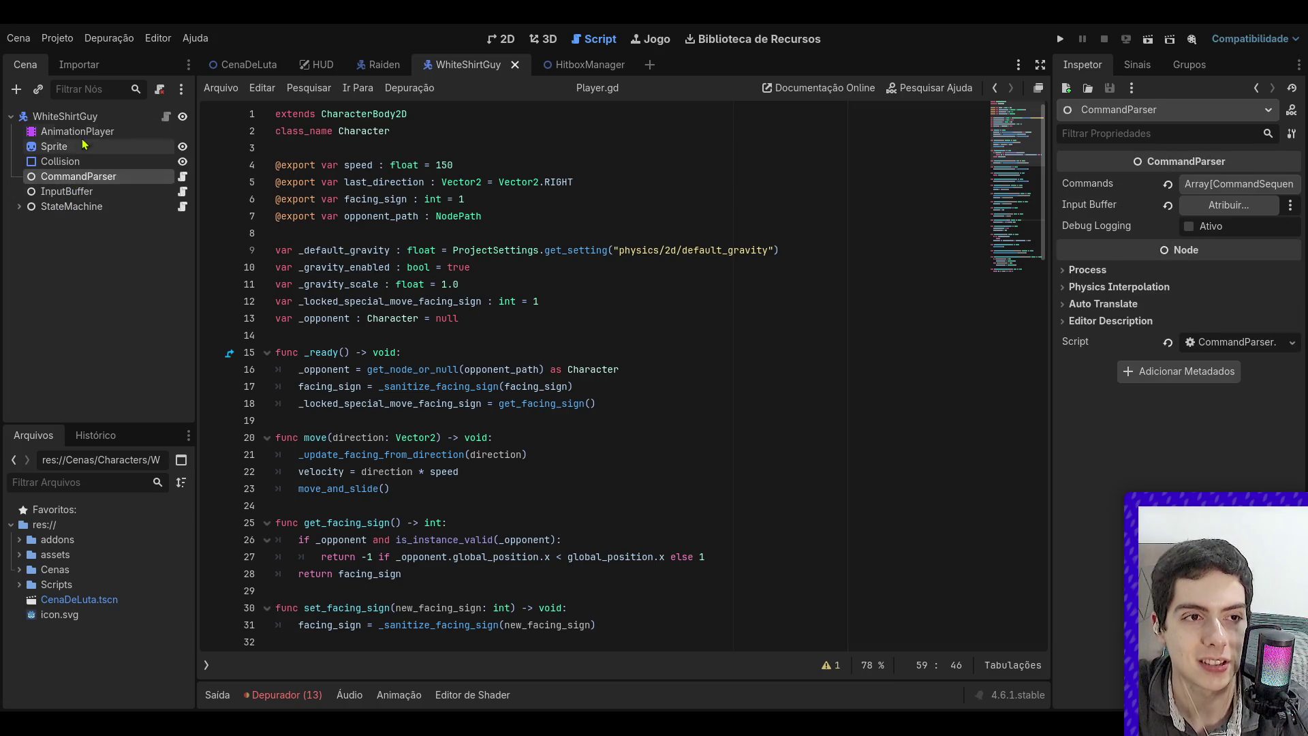
{"action": "left_click", "coordinate": [82, 132]}
{"action": "left_click", "coordinate": [78, 176]}
{"action": "left_click", "coordinate": [85, 192]}
{"action": "left_click", "coordinate": [85, 206]}
{"action": "left_click", "coordinate": [85, 192]}
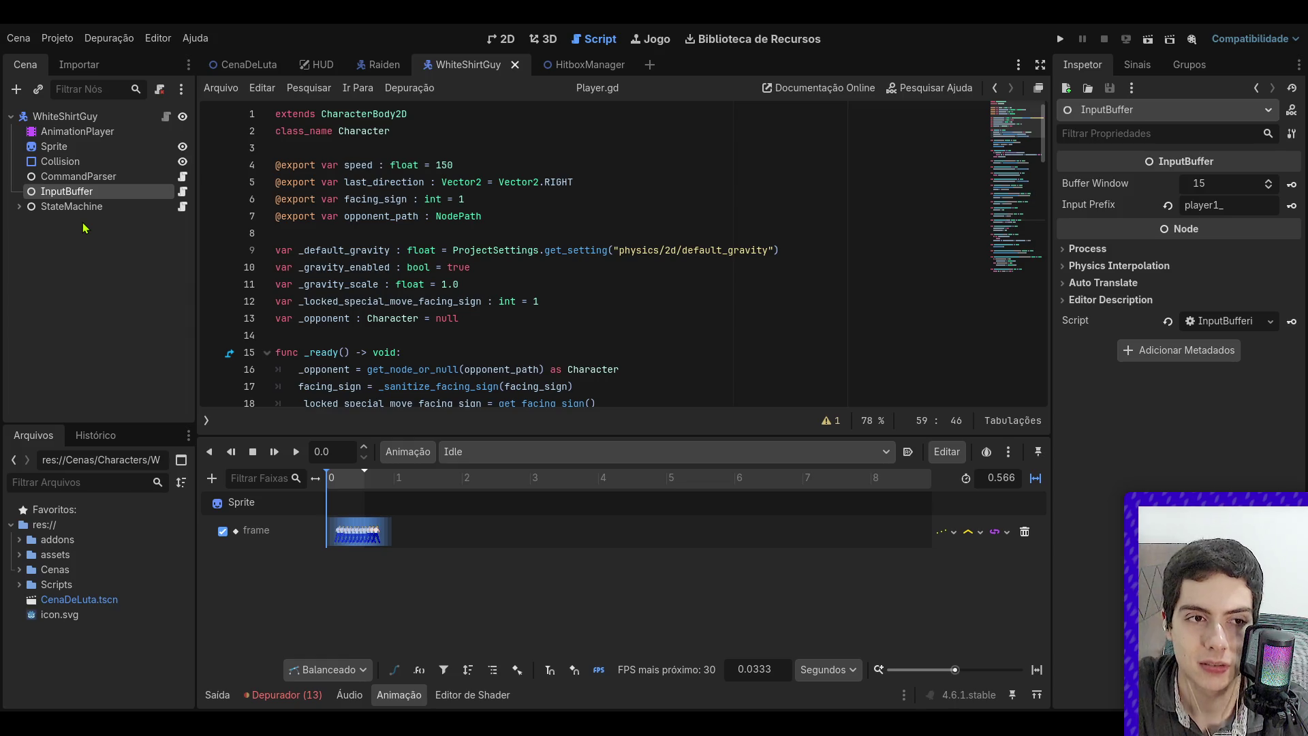
{"action": "left_click", "coordinate": [112, 207]}
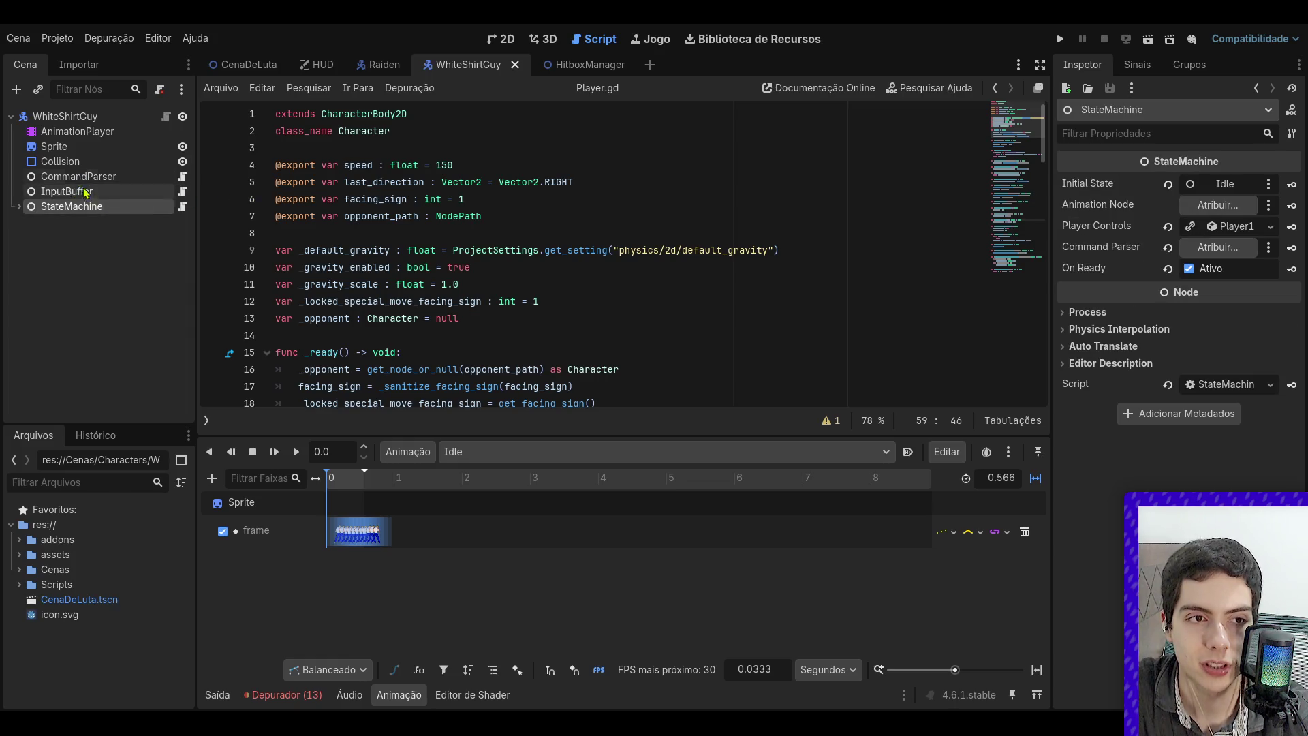
{"action": "mouse_move", "coordinate": [77, 132]}
{"action": "left_mouse_down"}
{"action": "mouse_move", "coordinate": [633, 229]}
{"action": "mouse_move", "coordinate": [1218, 205]}
{"action": "left_mouse_up"}
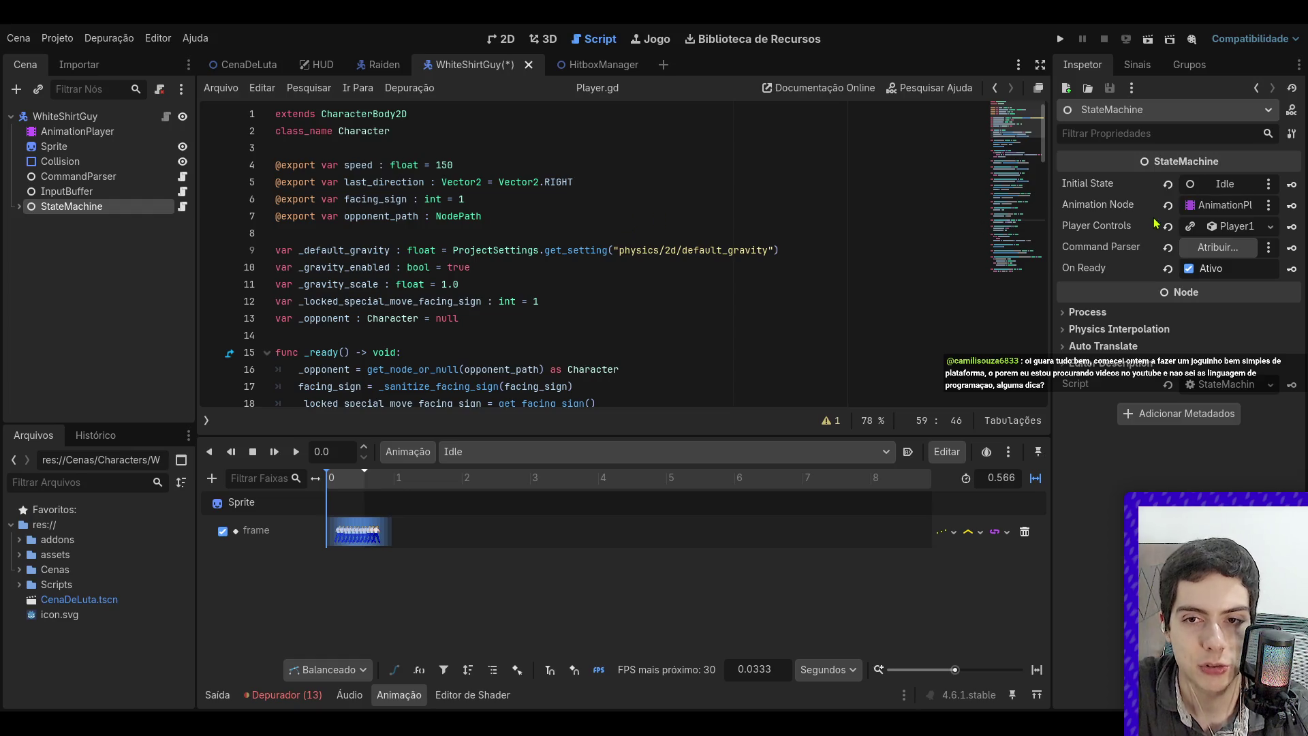
Assign InputBuffer as the CommandParser's Input Buffer and save the WhiteShirtGuy scene
{"action": "left_click", "coordinate": [95, 192]}
{"action": "left_click", "coordinate": [98, 177]}
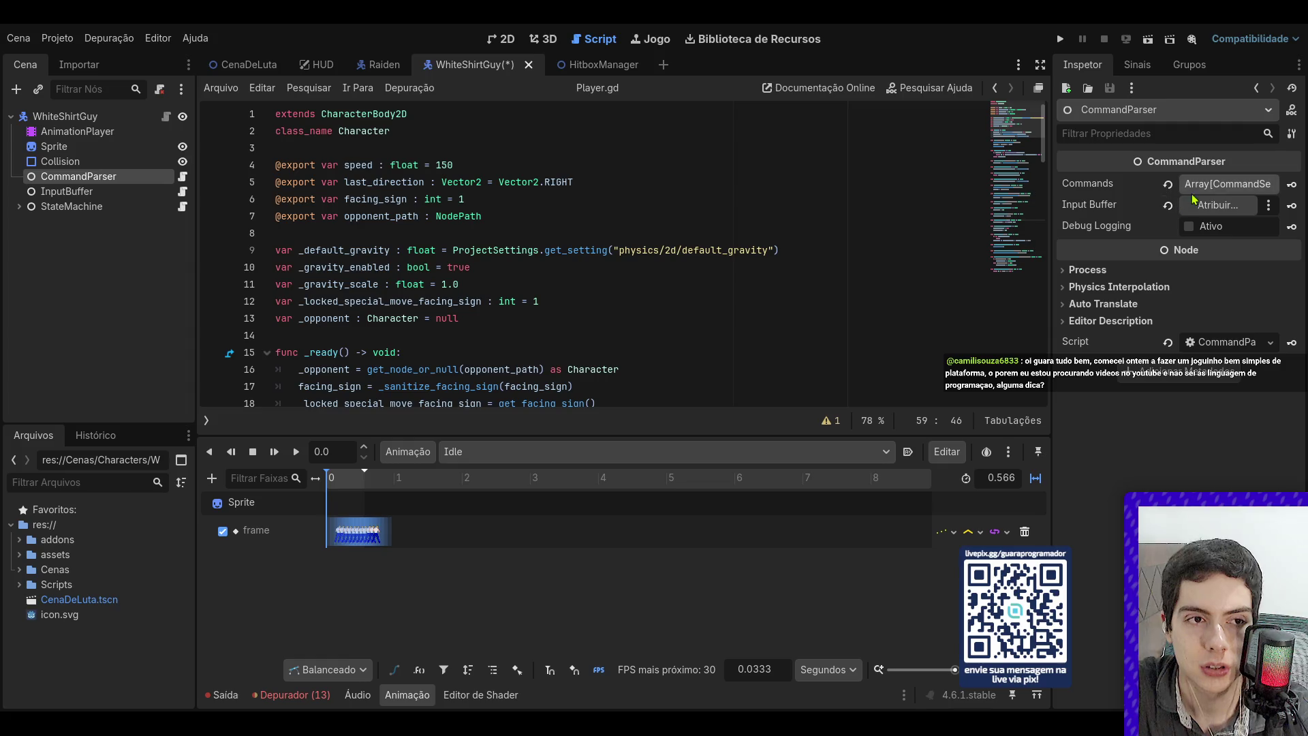
{"action": "left_click", "coordinate": [1247, 191]}
{"action": "left_click", "coordinate": [1247, 188]}
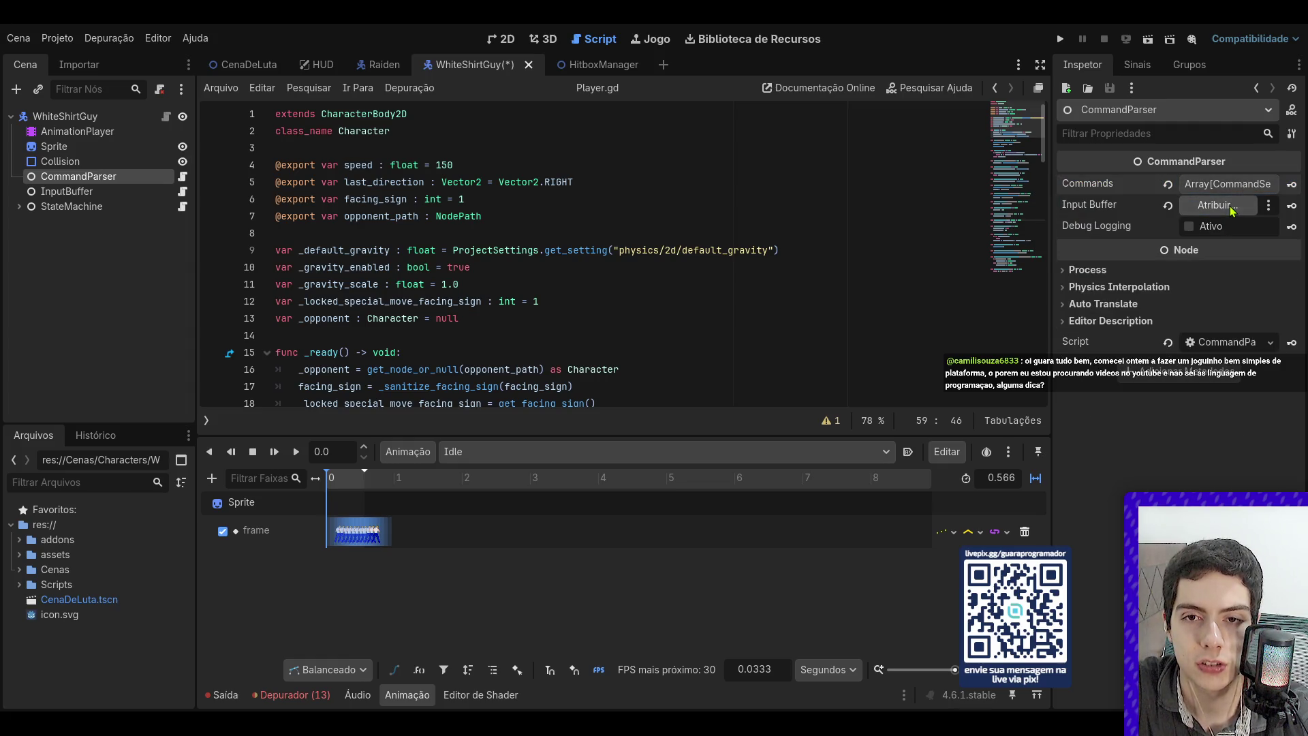
{"action": "key", "text": "ctrl+s"}
{"action": "left_click", "coordinate": [208, 68]}
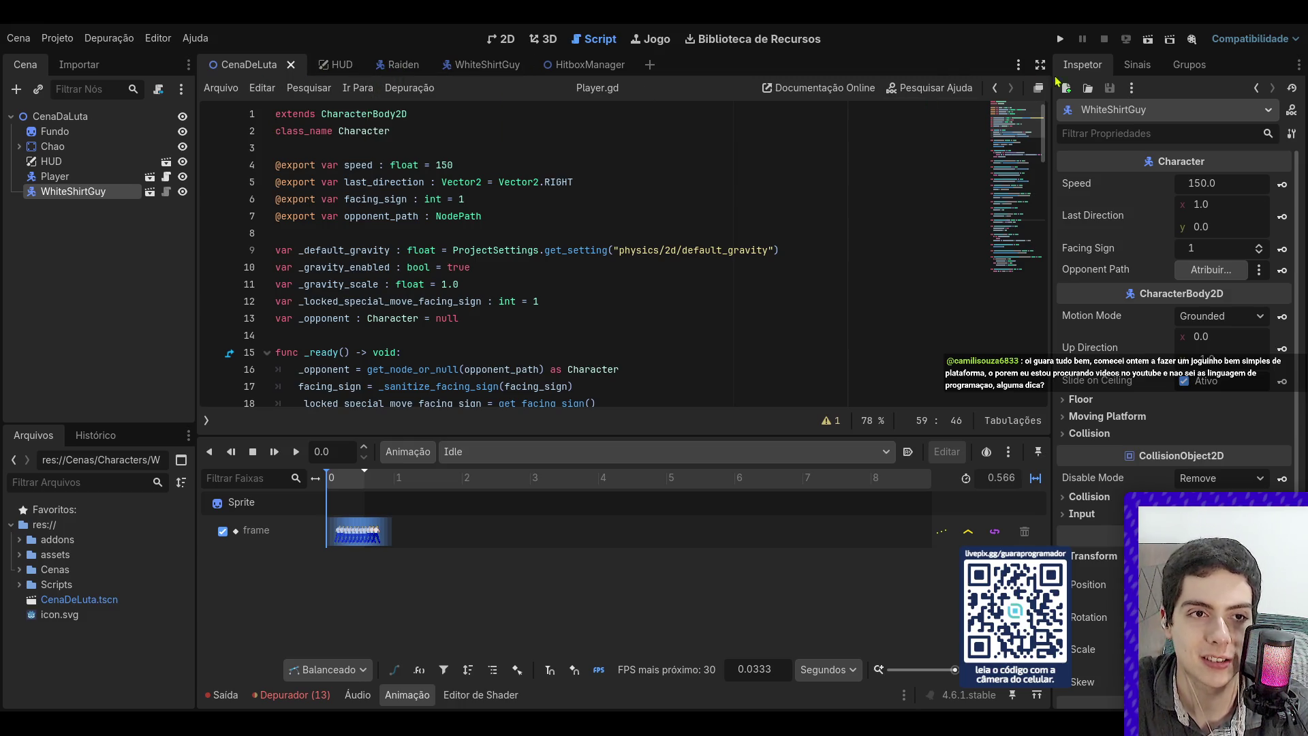
Run and stop the fight scene, then select WhiteShirtGuy's root node to view its properties
{"action": "left_click", "coordinate": [1147, 40]}
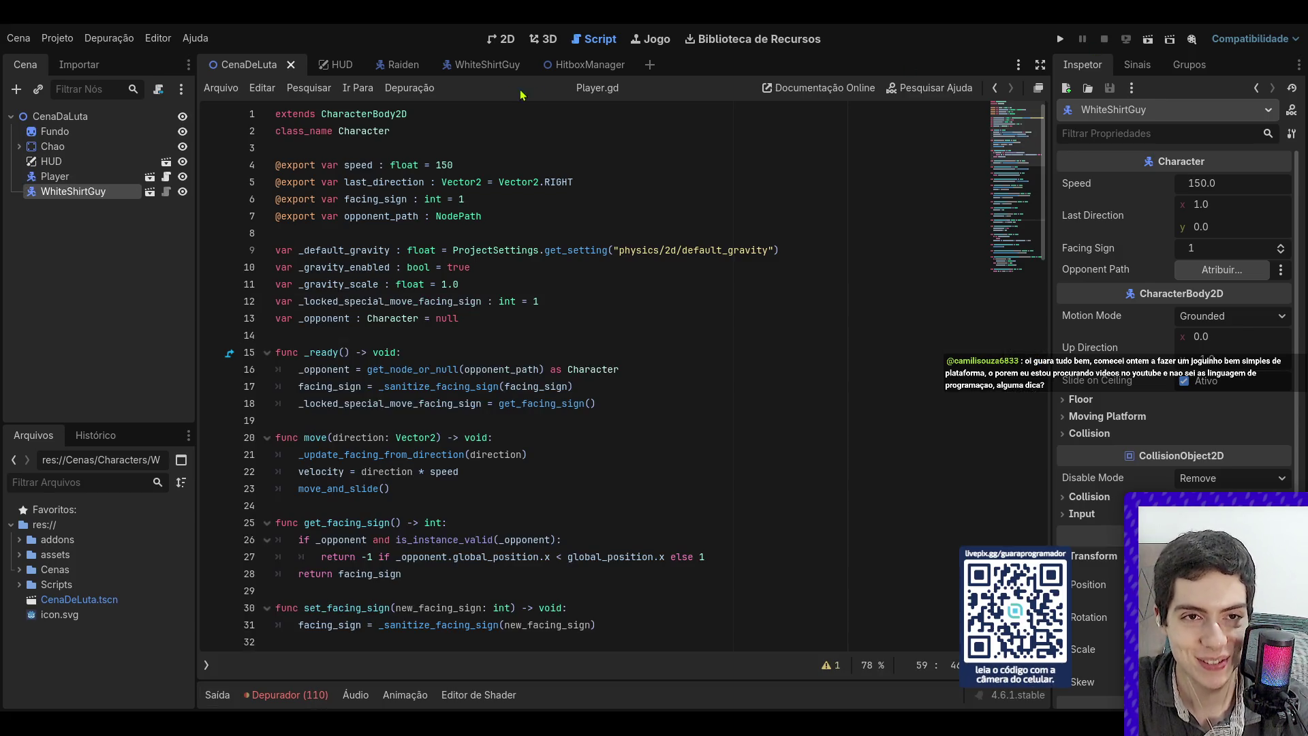
{"action": "left_click", "coordinate": [150, 214]}
{"action": "left_click", "coordinate": [144, 117]}
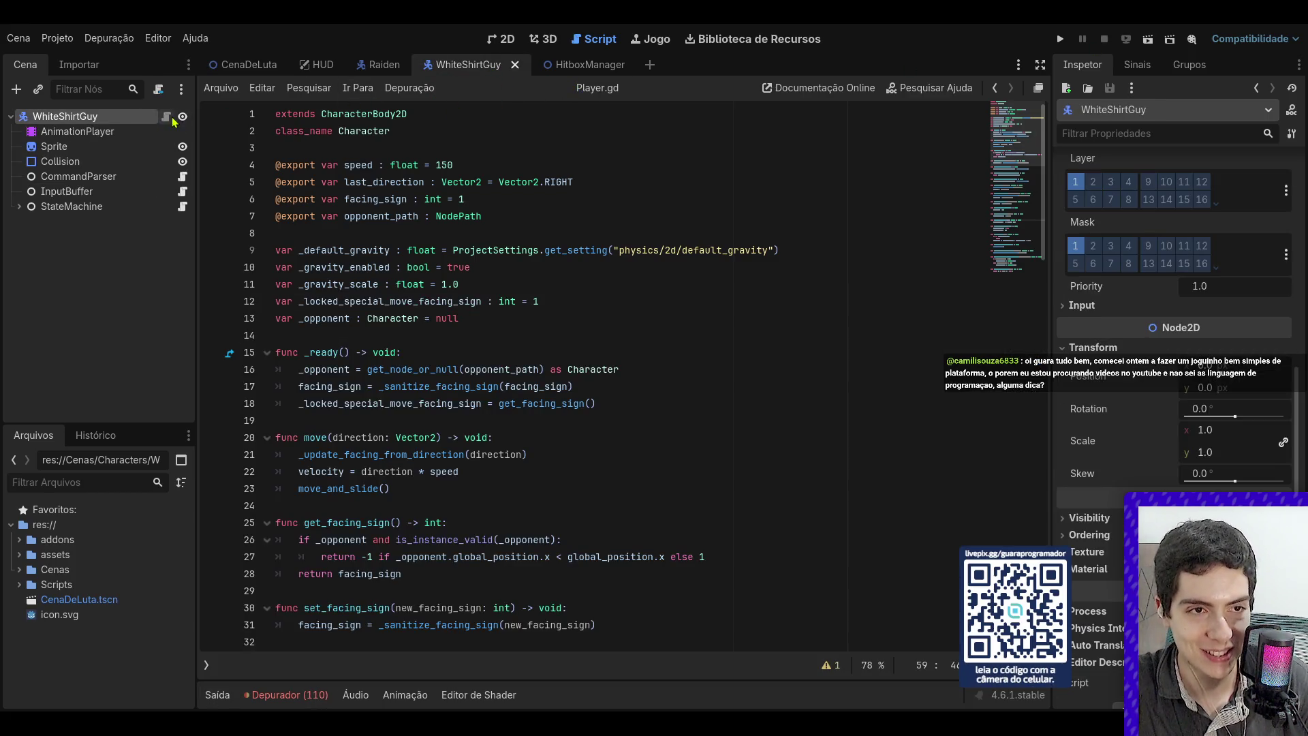
{"action": "scroll", "coordinate": [1086, 333], "scroll_direction": "up", "scroll_amount": 5}
{"action": "scroll", "coordinate": [1087, 334], "scroll_direction": "up", "scroll_amount": 2}
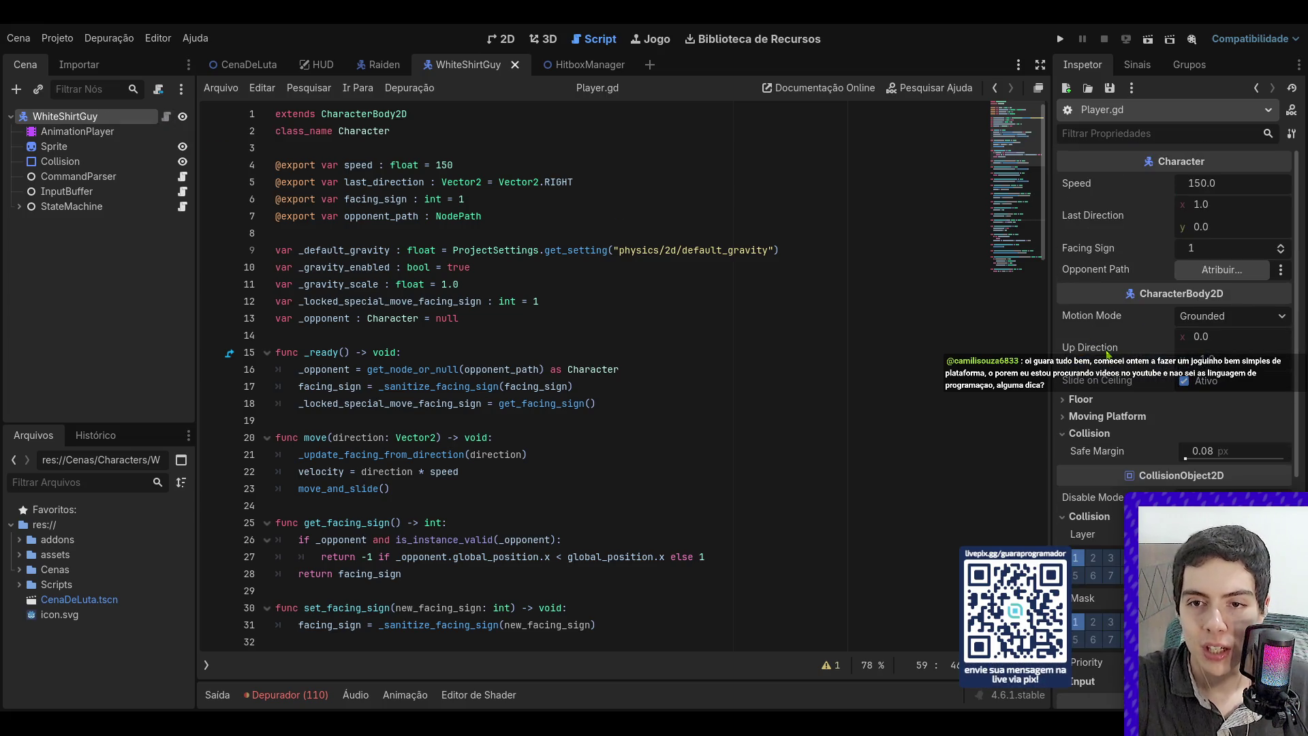
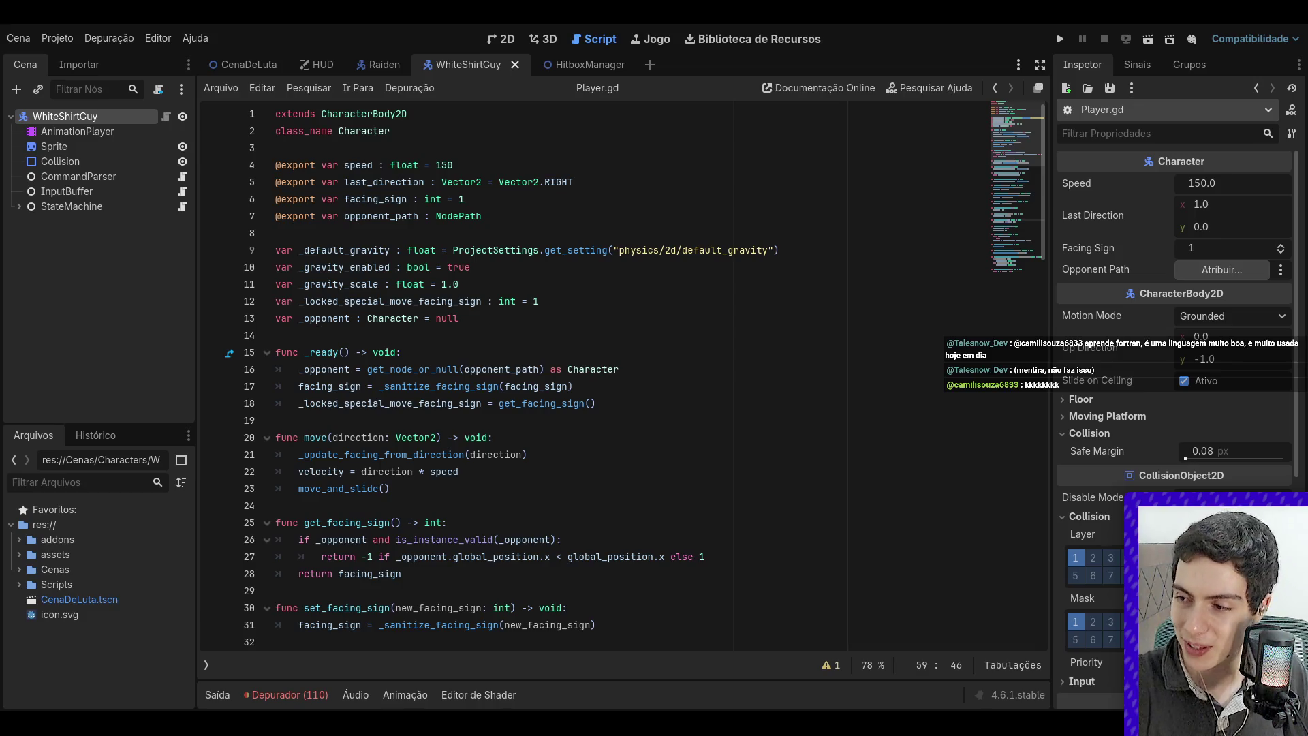
Review the script warnings in the debugger's Errors list
{"action": "left_click", "coordinate": [422, 352]}
{"action": "scroll", "coordinate": [431, 545], "scroll_direction": "down", "scroll_amount": 4}
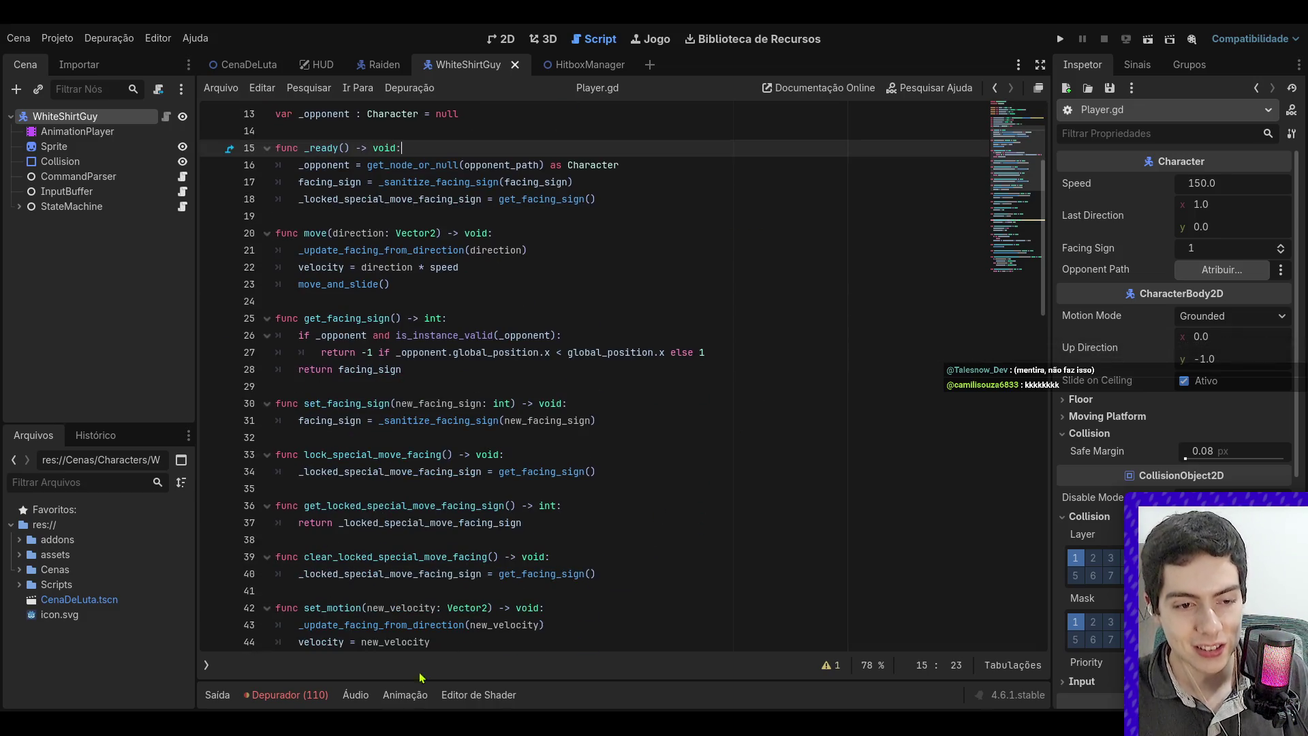
{"action": "left_click", "coordinate": [321, 695]}
{"action": "left_click", "coordinate": [392, 416]}
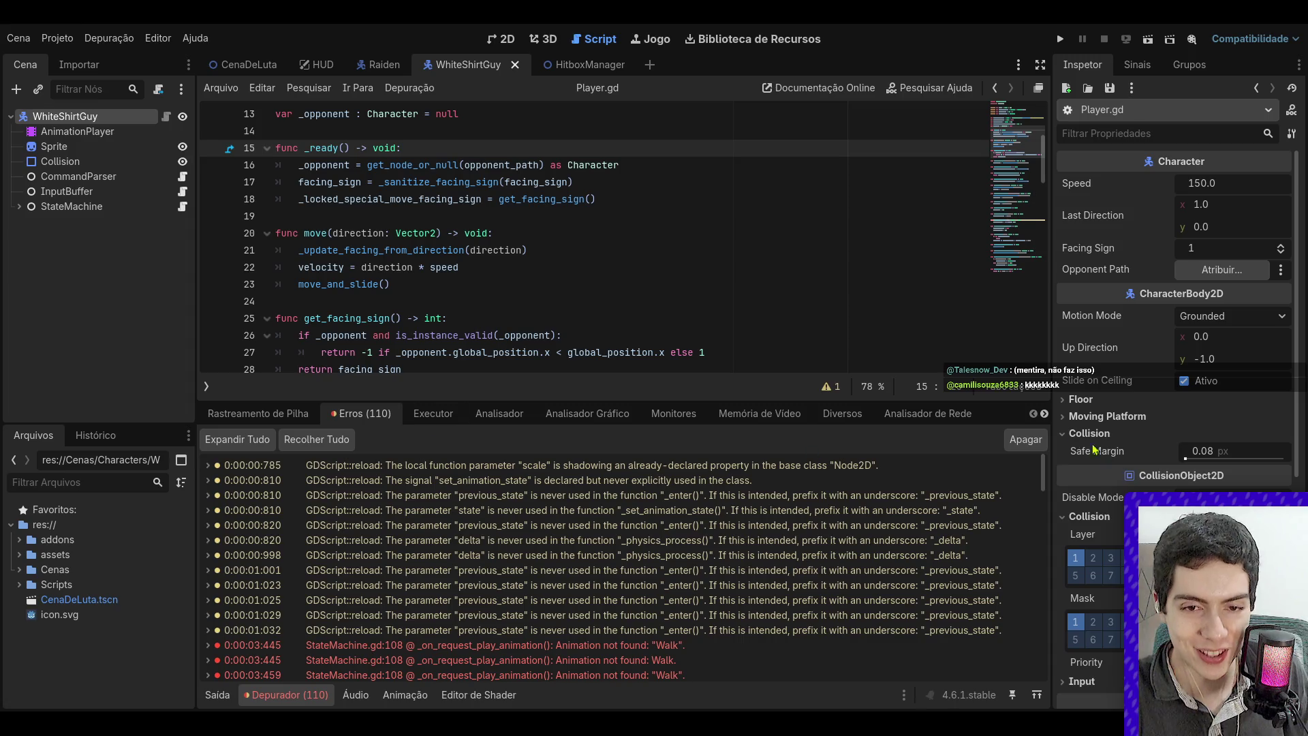
Stop the debug session and collapse the output panel to enlarge Player.gd
{"action": "left_click", "coordinate": [214, 695]}
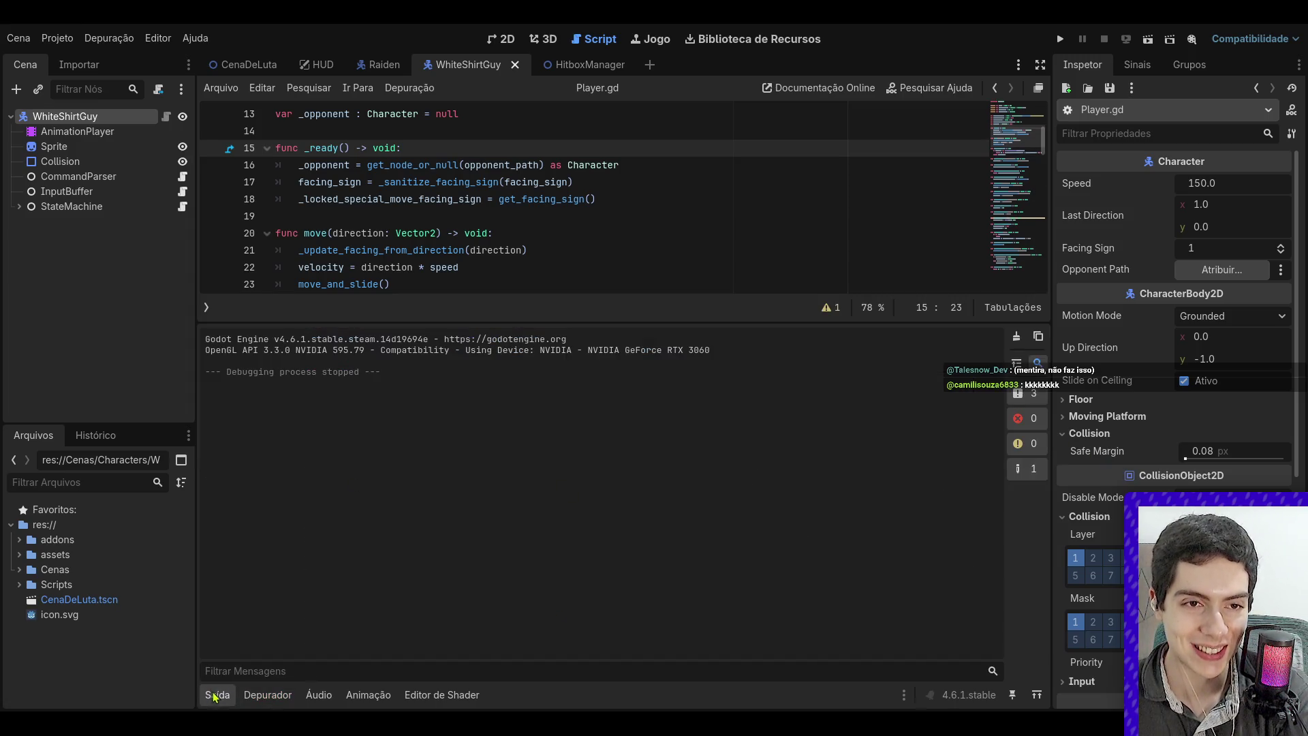
{"action": "left_click", "coordinate": [214, 695]}
{"action": "left_click", "coordinate": [556, 352]}
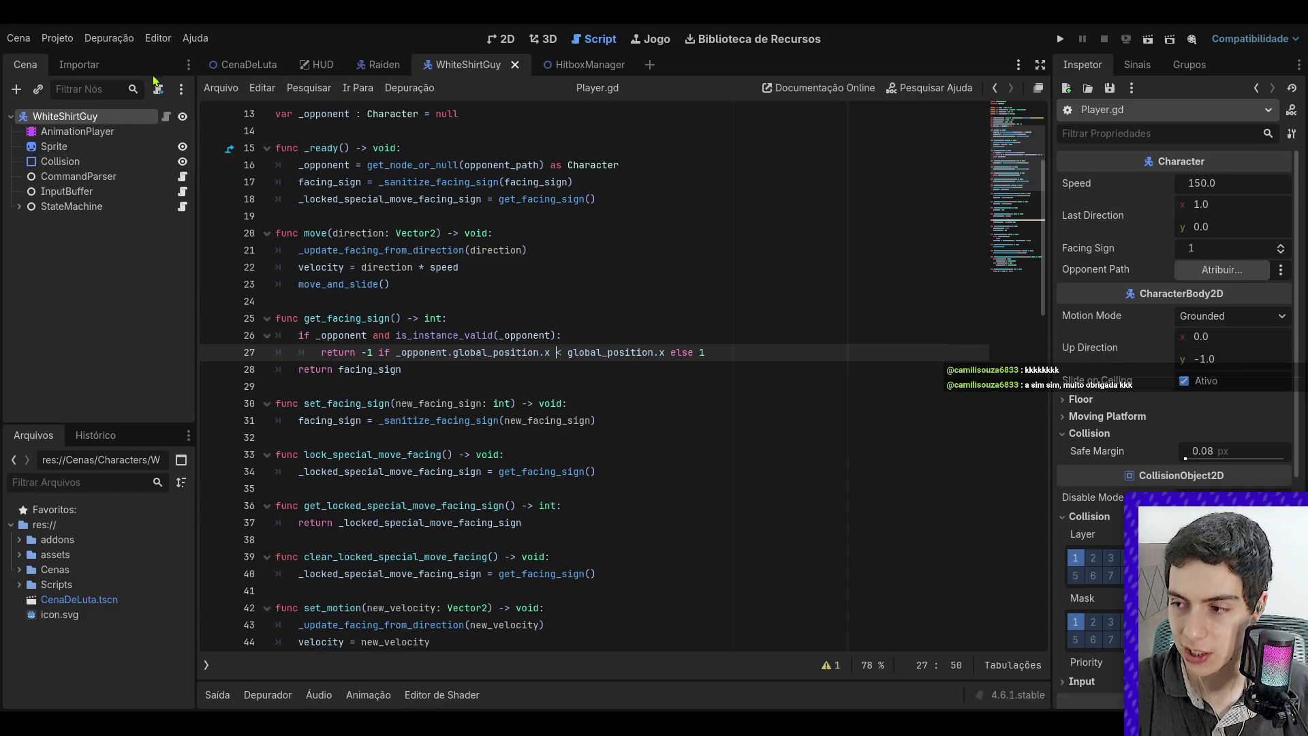
{"action": "left_click", "coordinate": [242, 64]}
{"action": "left_click", "coordinate": [321, 64]}
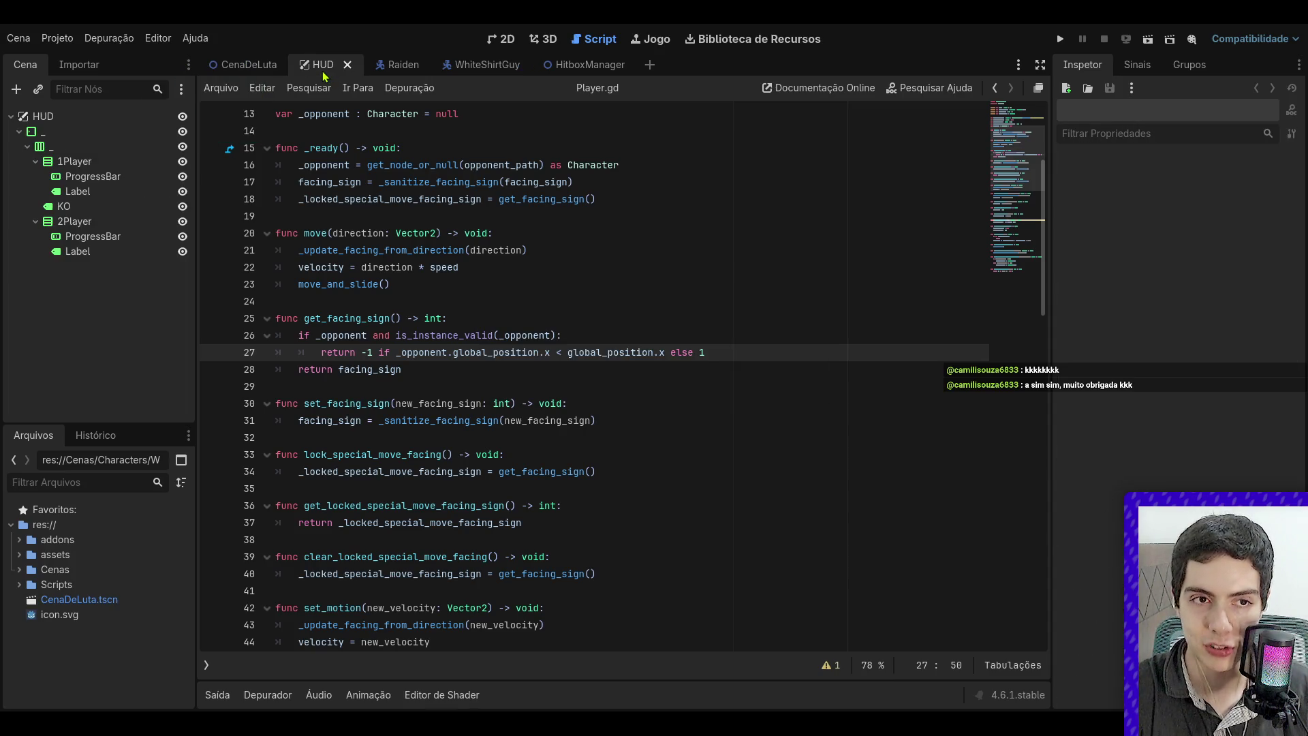
{"action": "left_click", "coordinate": [385, 67]}
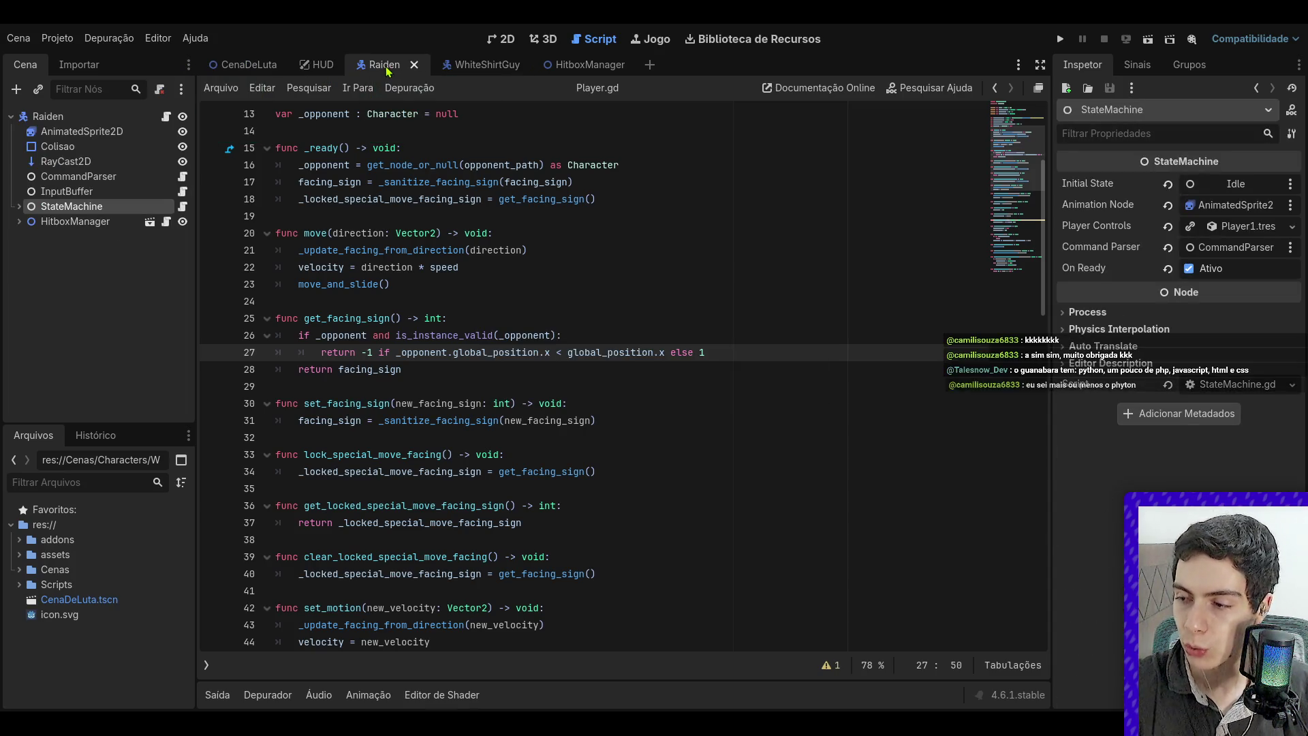
{"action": "left_click", "coordinate": [466, 66]}
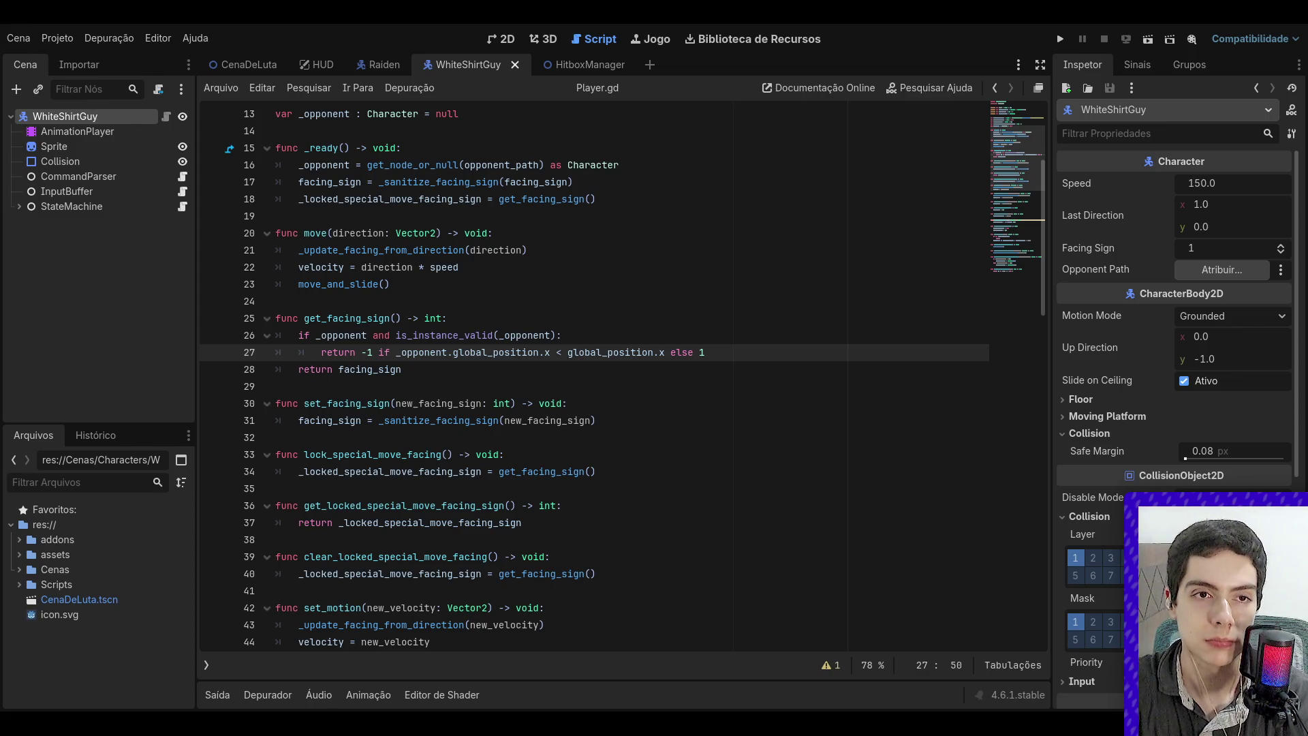
{"action": "left_click", "coordinate": [373, 65]}
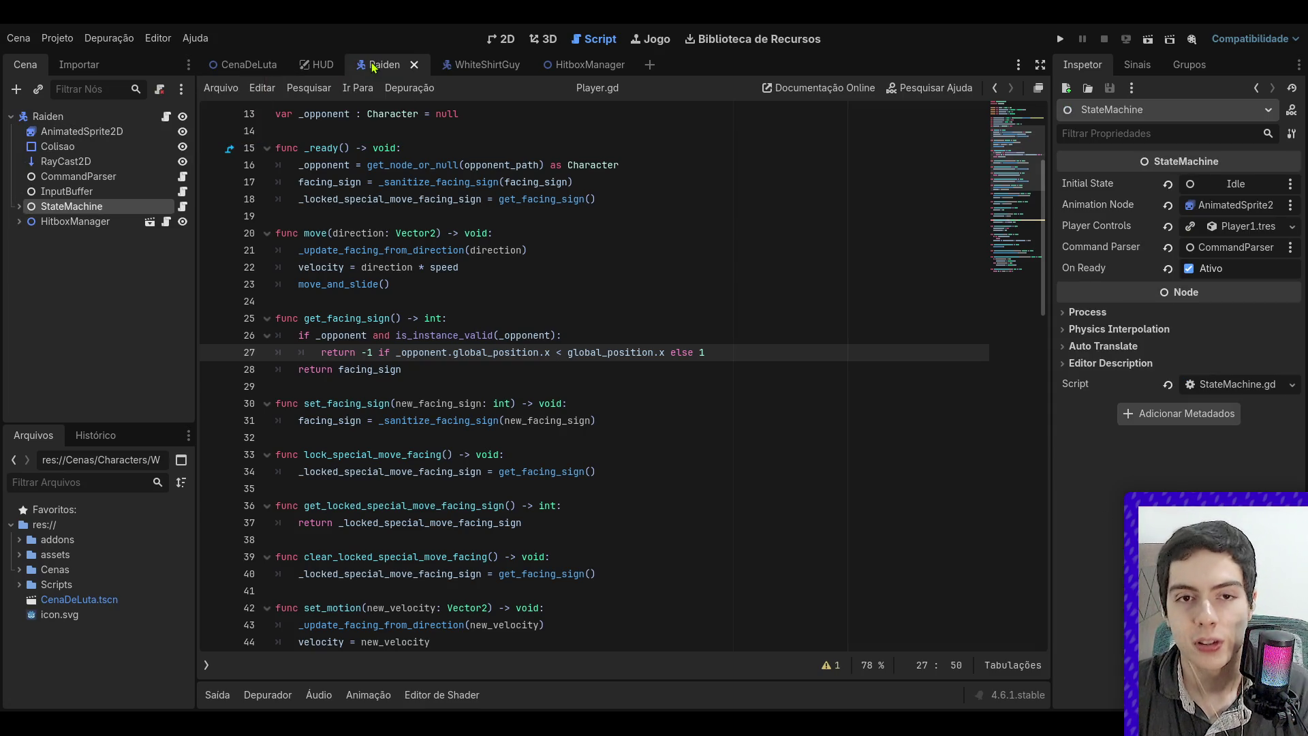
{"action": "left_click", "coordinate": [469, 65]}
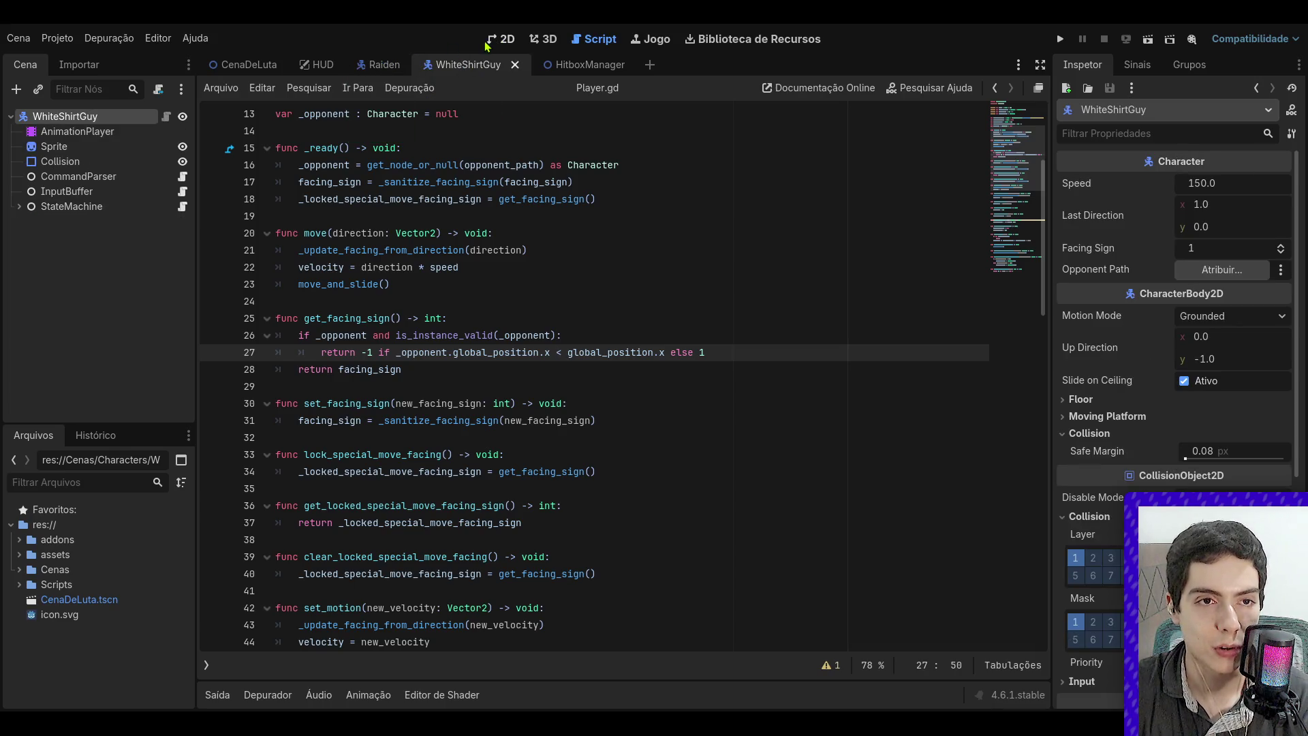
Inspect WhiteShirtGuy's nodes in 2D and open the StateMachine.gd script
{"action": "left_click", "coordinate": [488, 41]}
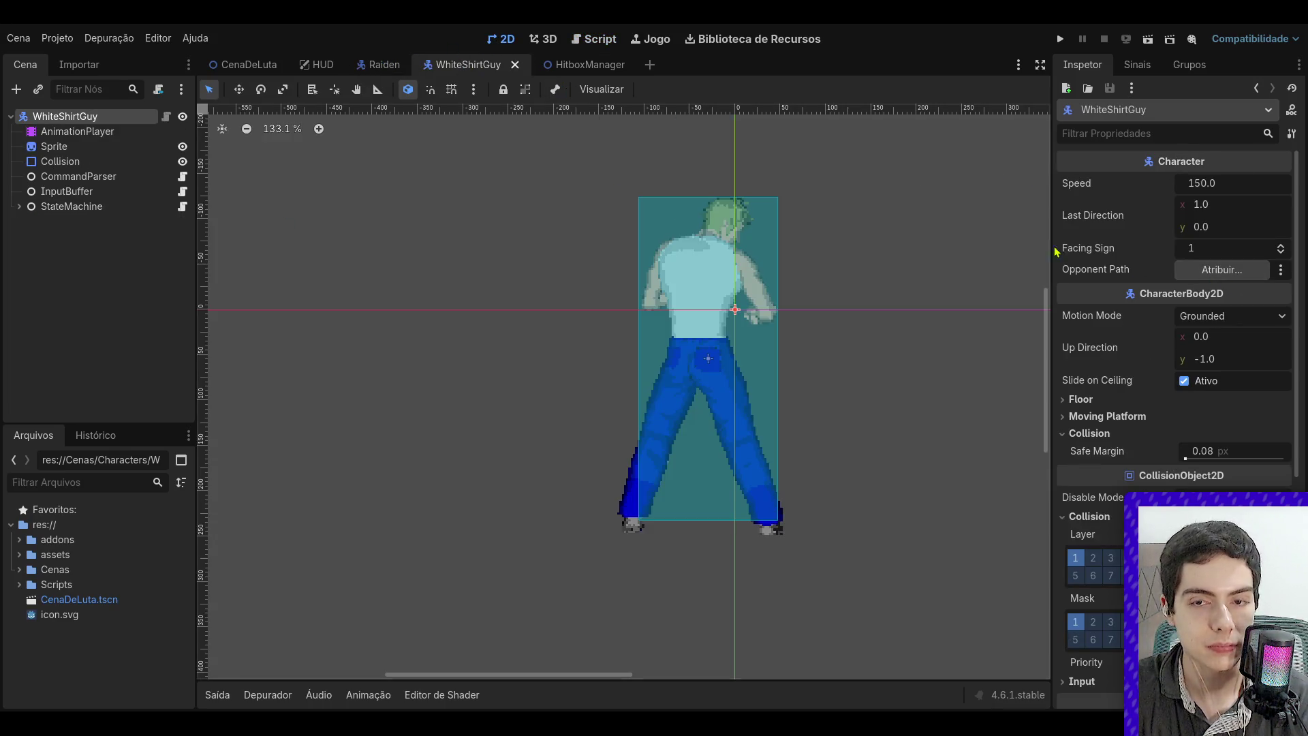
{"action": "left_click", "coordinate": [103, 207]}
{"action": "left_click", "coordinate": [116, 163]}
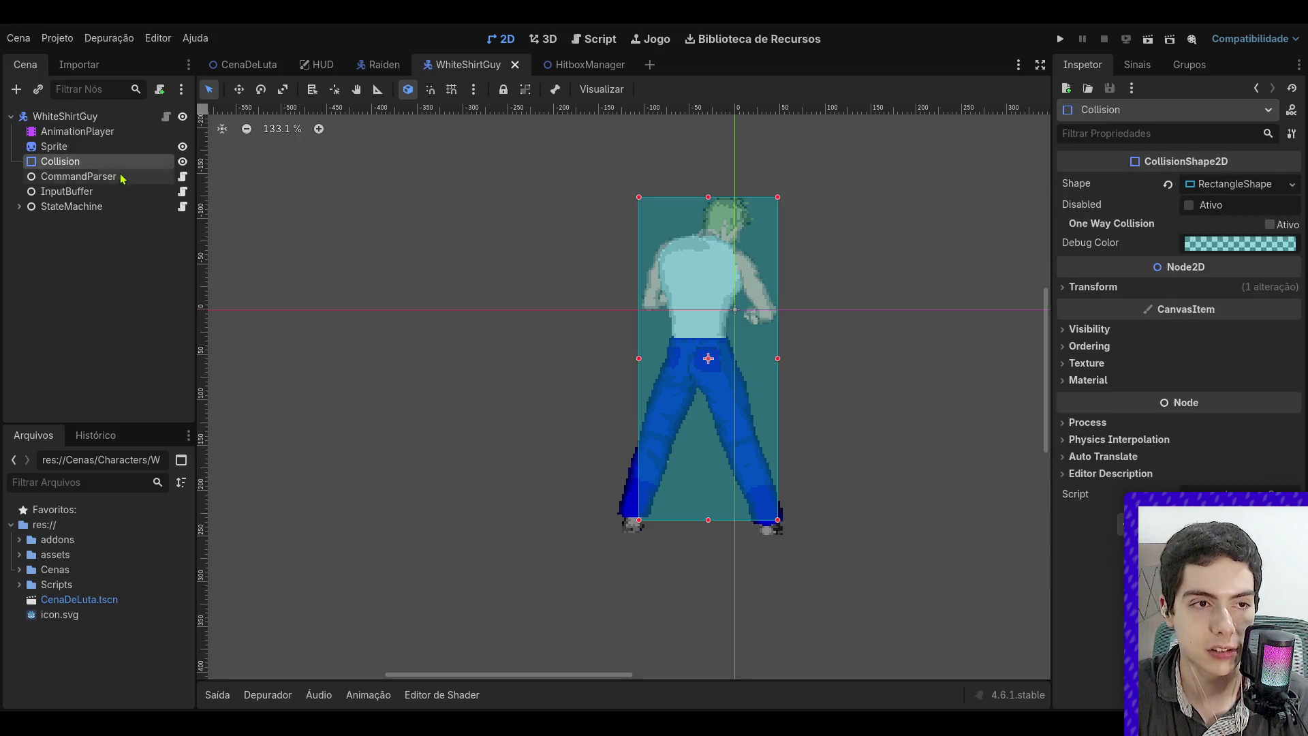
{"action": "left_click", "coordinate": [82, 192]}
{"action": "left_click", "coordinate": [166, 117]}
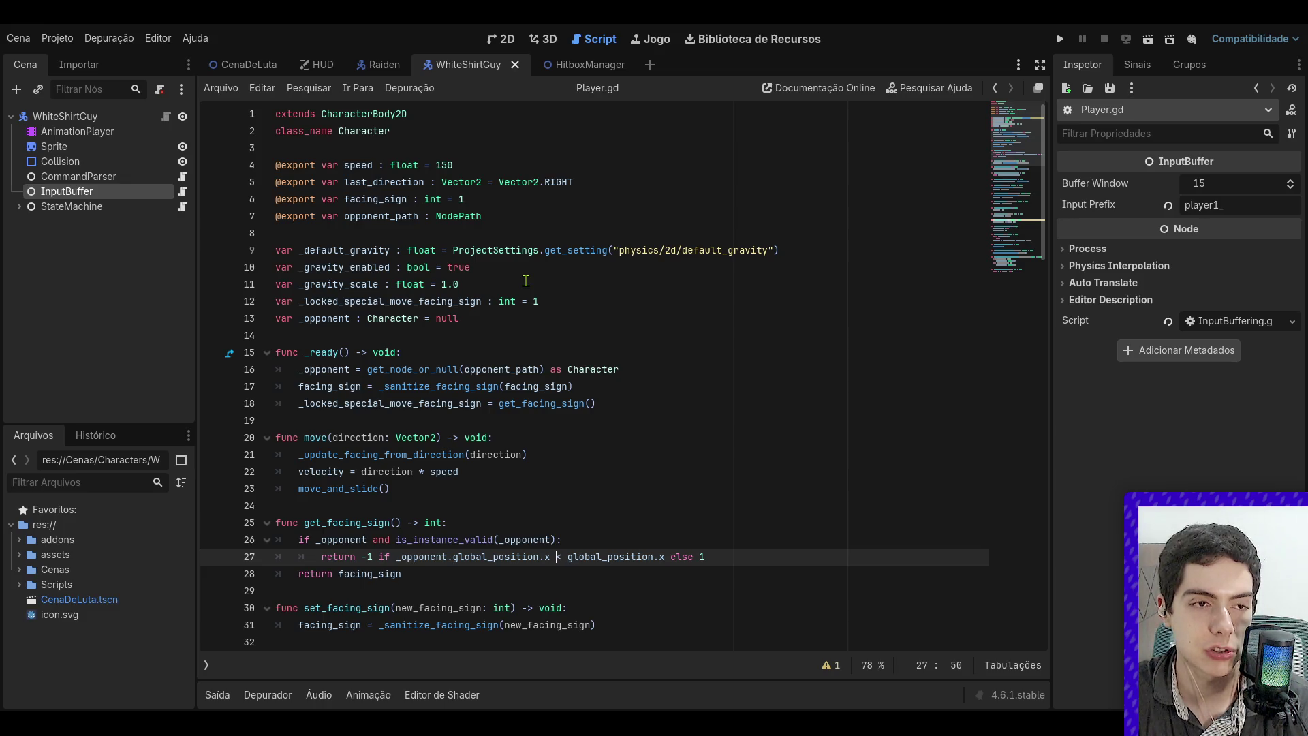
{"action": "left_click", "coordinate": [130, 207]}
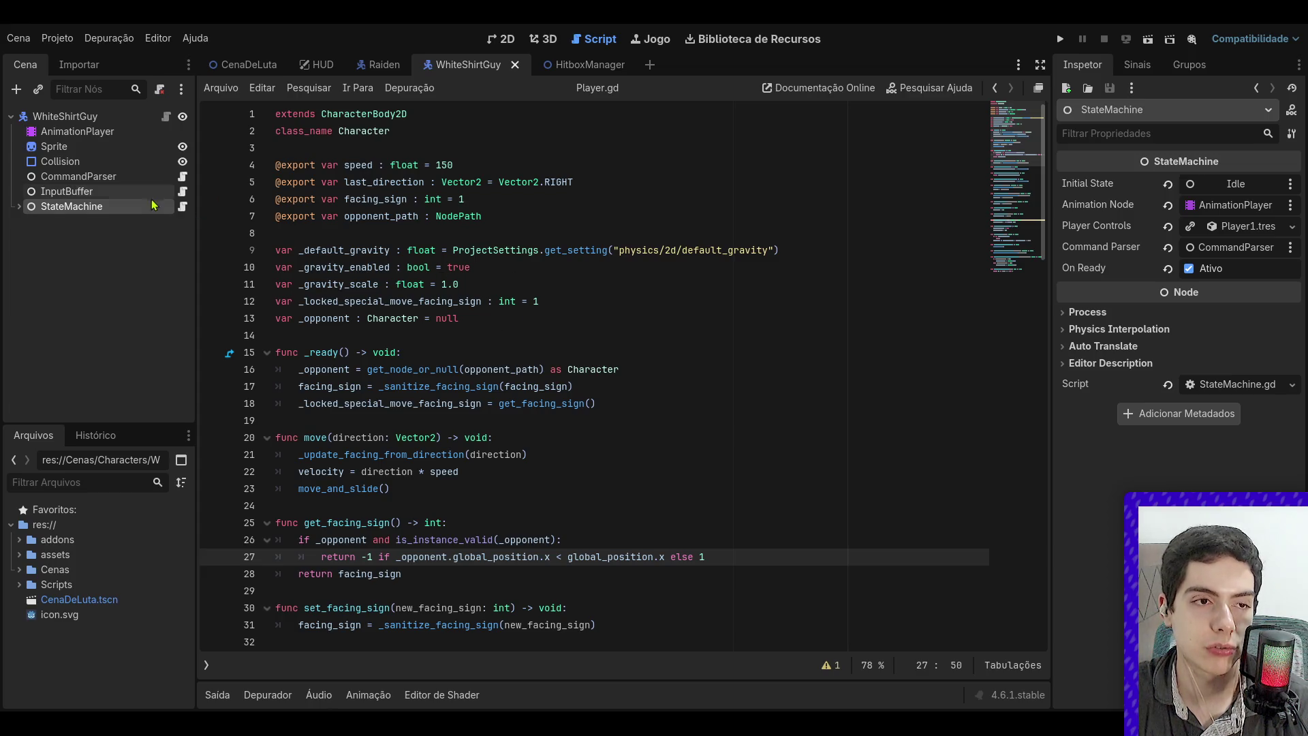
{"action": "left_click", "coordinate": [183, 207]}
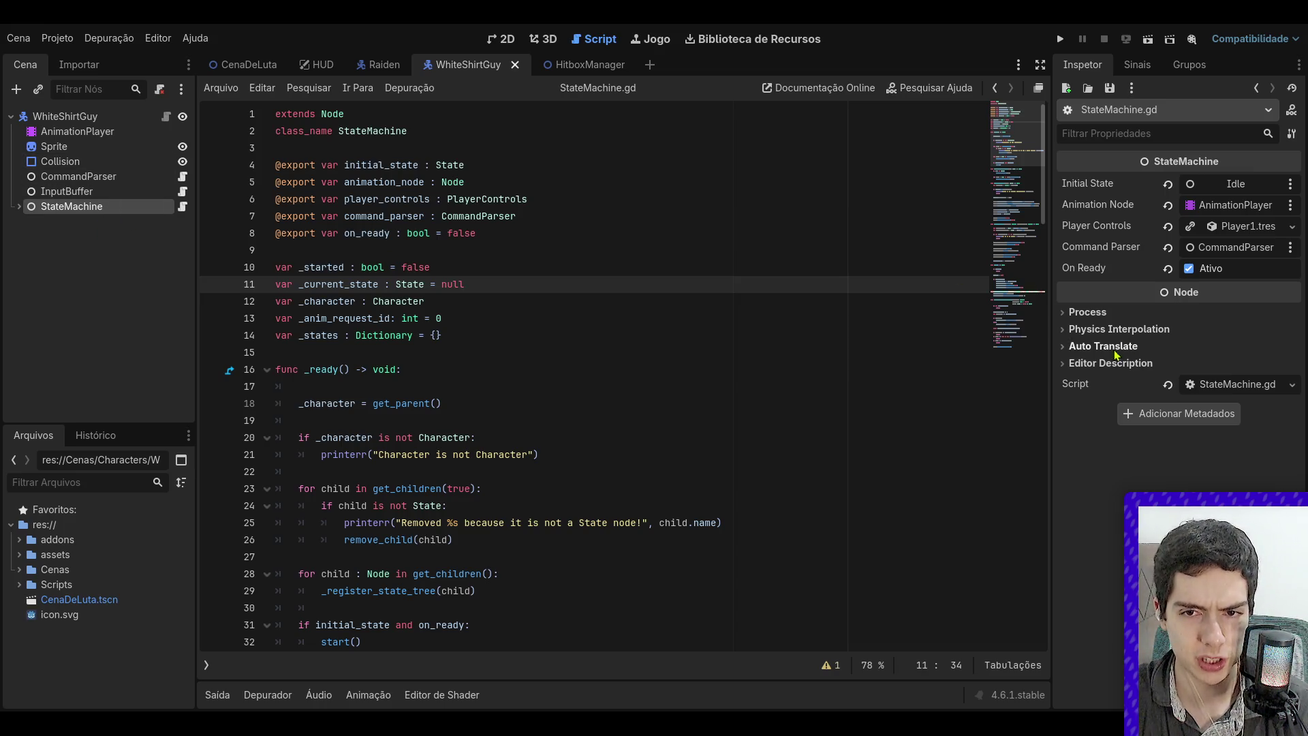
Set the StateMachine node's Process Mode to Disabled
{"action": "left_click", "coordinate": [1131, 313]}
{"action": "scroll", "coordinate": [1220, 334], "scroll_direction": "down", "scroll_amount": 4}
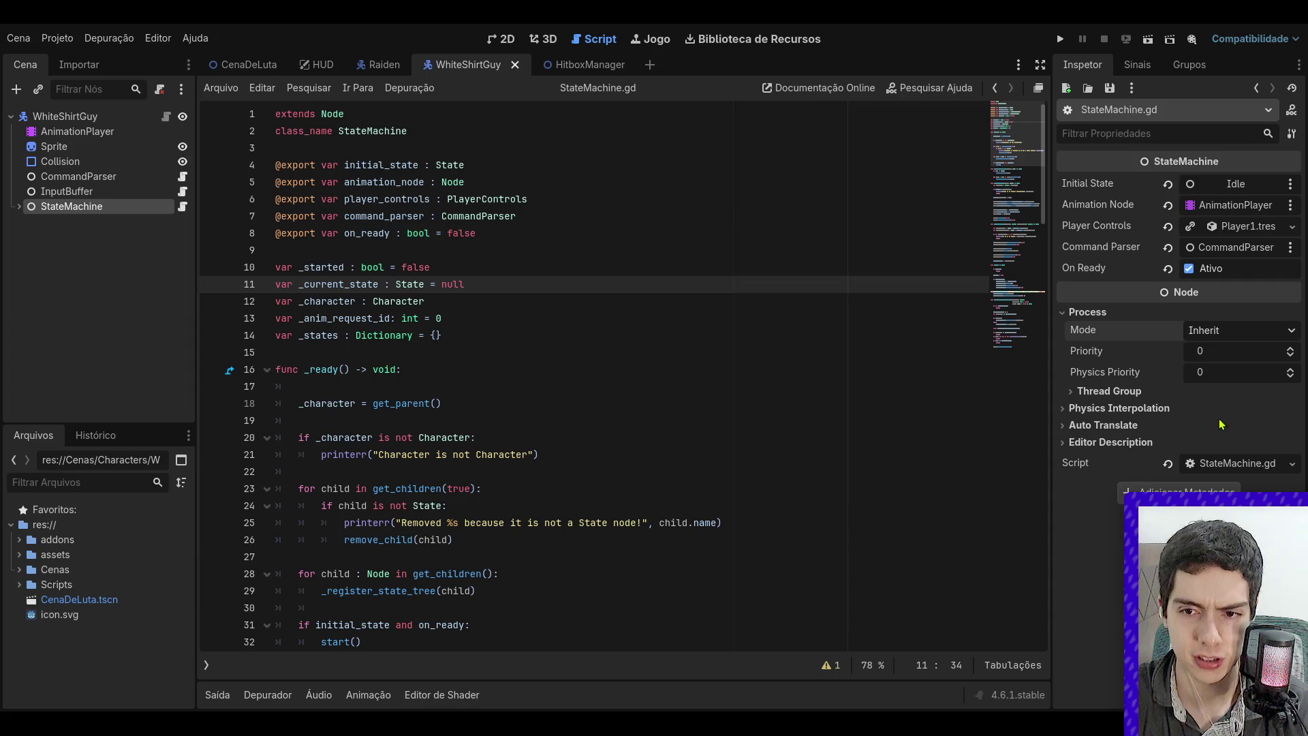
{"action": "left_click", "coordinate": [583, 368]}
{"action": "left_click", "coordinate": [377, 66]}
{"action": "left_click", "coordinate": [245, 64]}
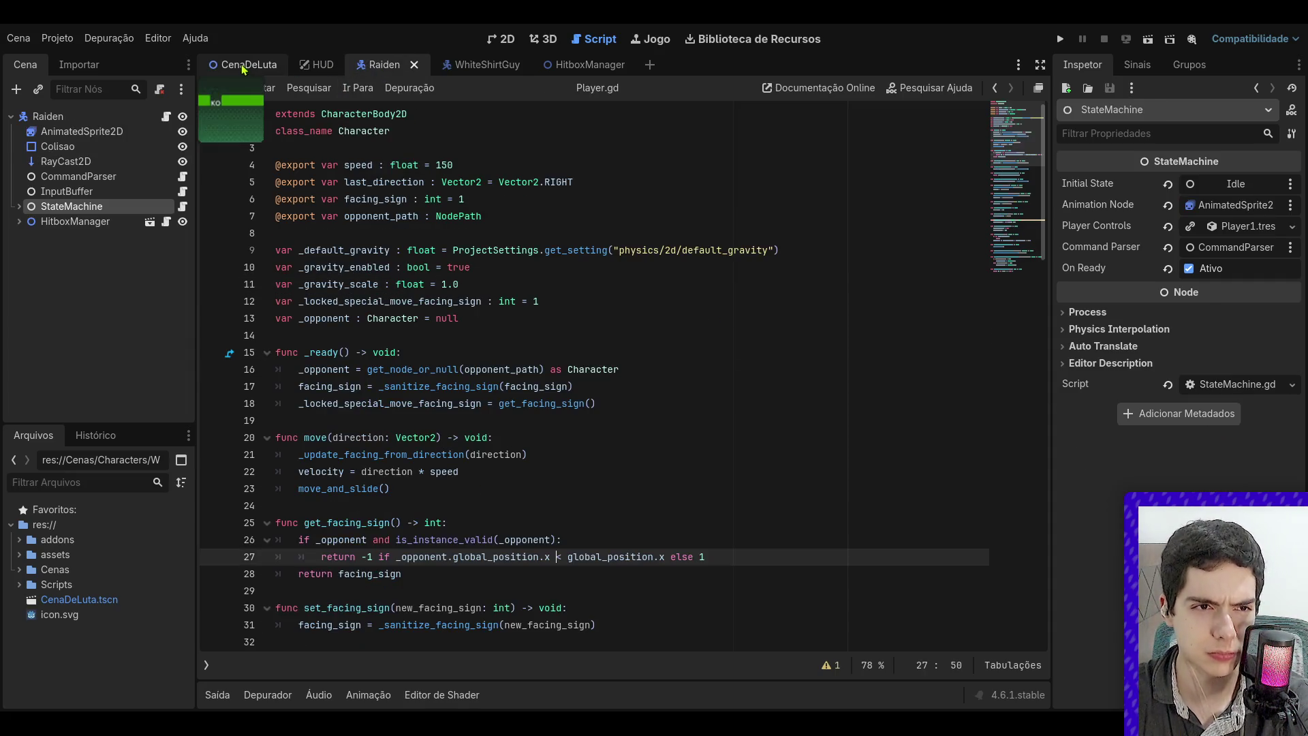
Test-run the CenaDeLuta fight scene, stop it, and scroll through Player.gd
{"action": "left_click", "coordinate": [1060, 39]}
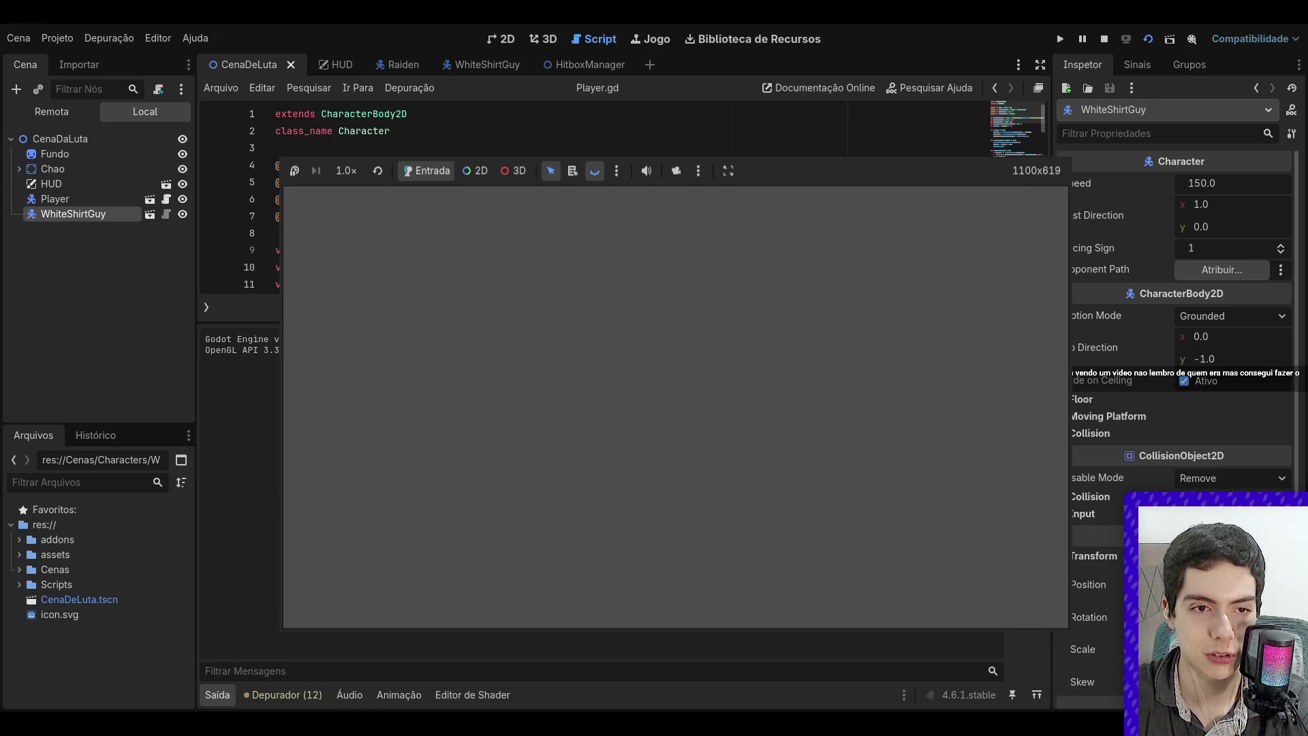
{"action": "left_click", "coordinate": [1105, 39]}
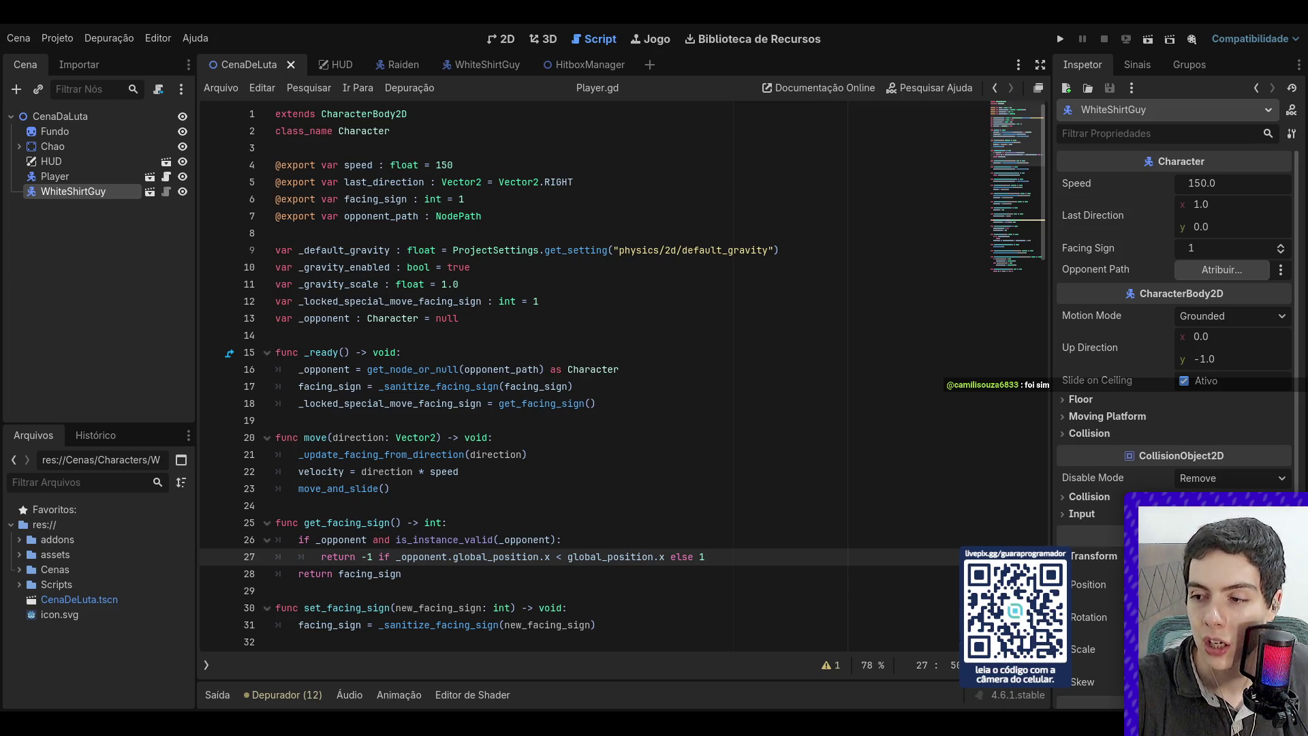
{"action": "scroll", "coordinate": [593, 378], "scroll_direction": "down", "scroll_amount": 10}
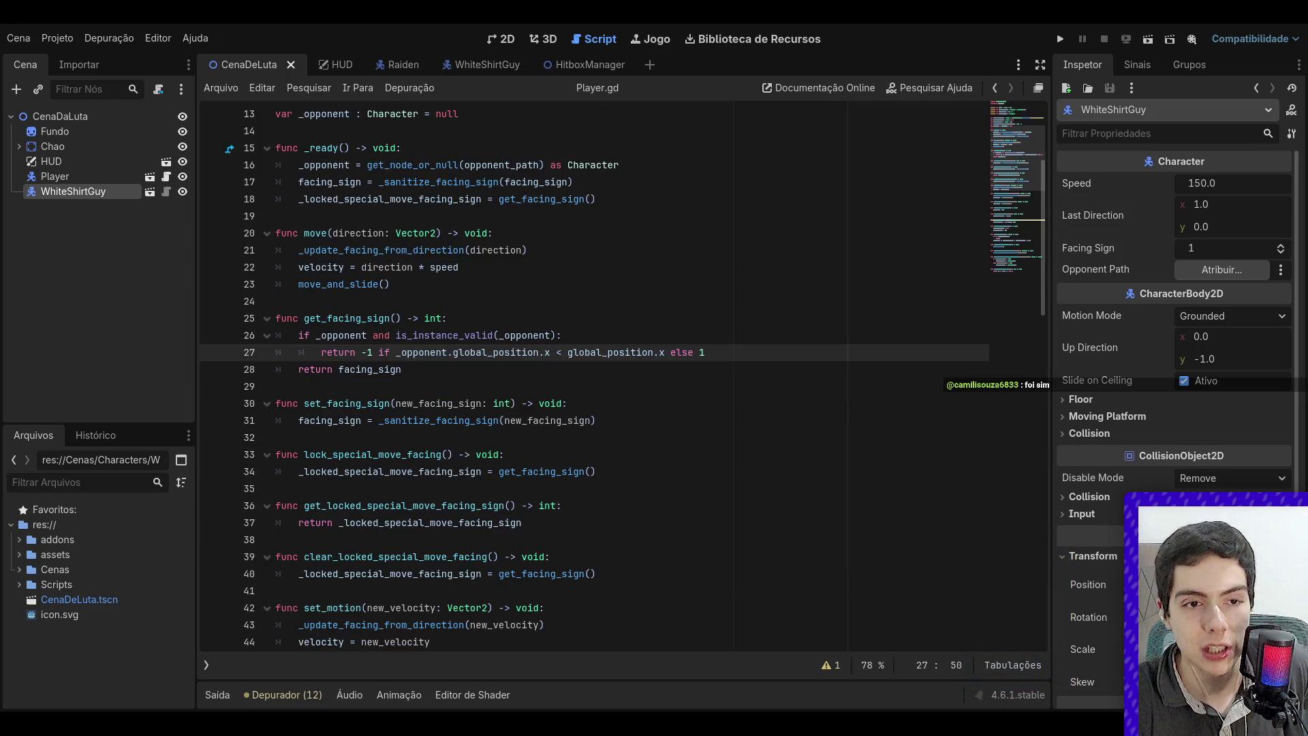
{"action": "scroll", "coordinate": [593, 378], "scroll_direction": "down", "scroll_amount": 10}
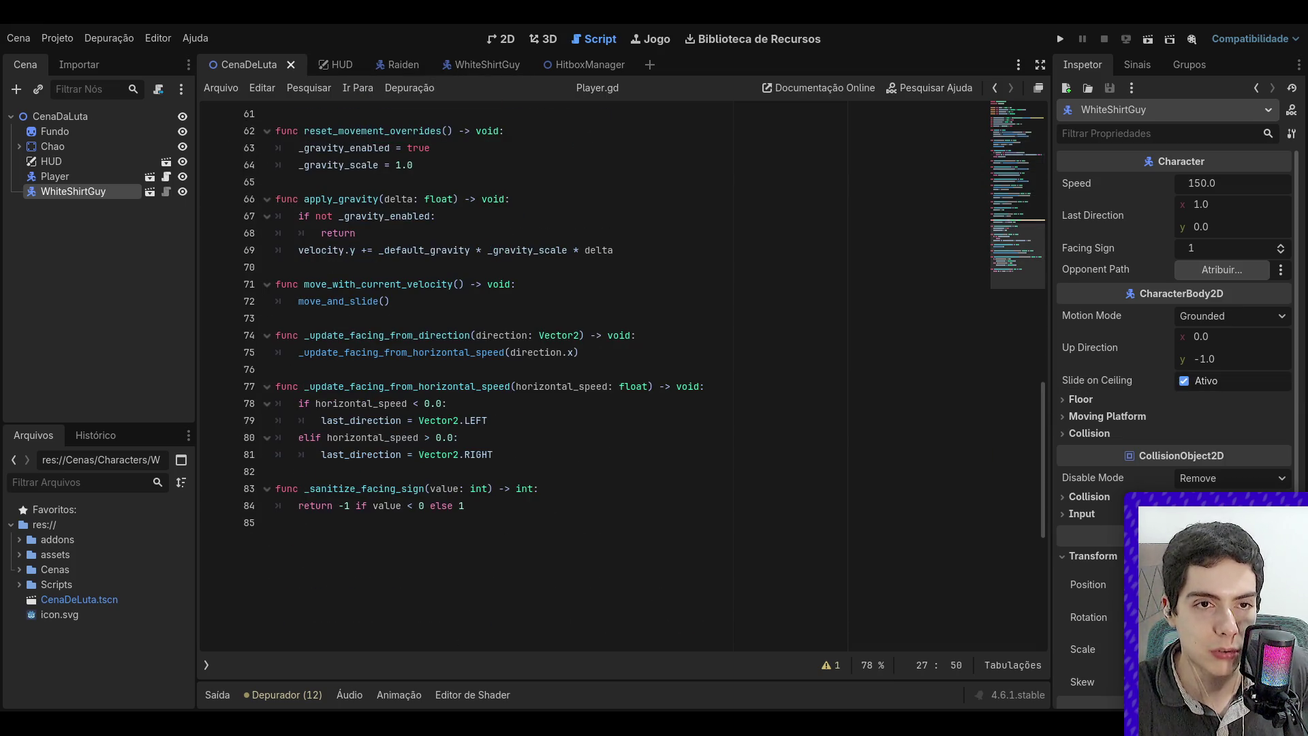
{"action": "left_click", "coordinate": [387, 64]}
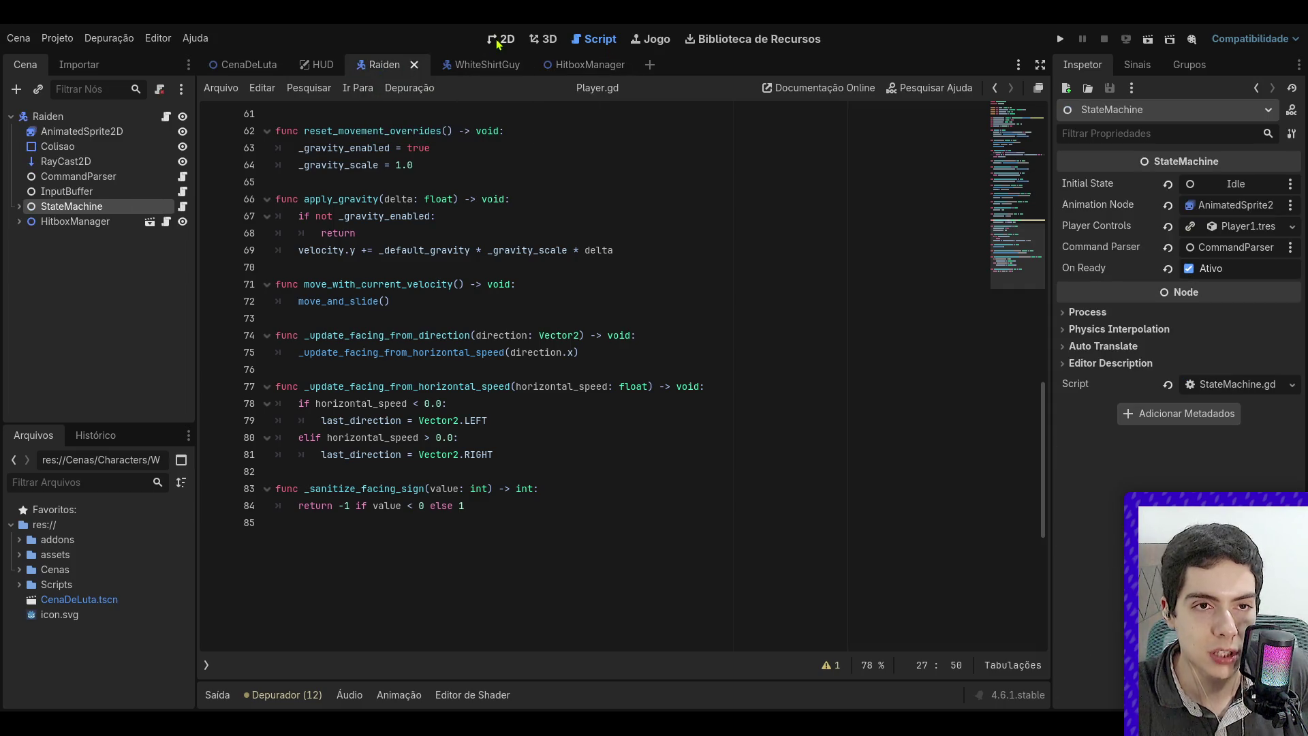
Scroll through Raiden's Player.gd script, then return to Raiden's 2D view with its hitboxes
{"action": "left_click", "coordinate": [505, 40]}
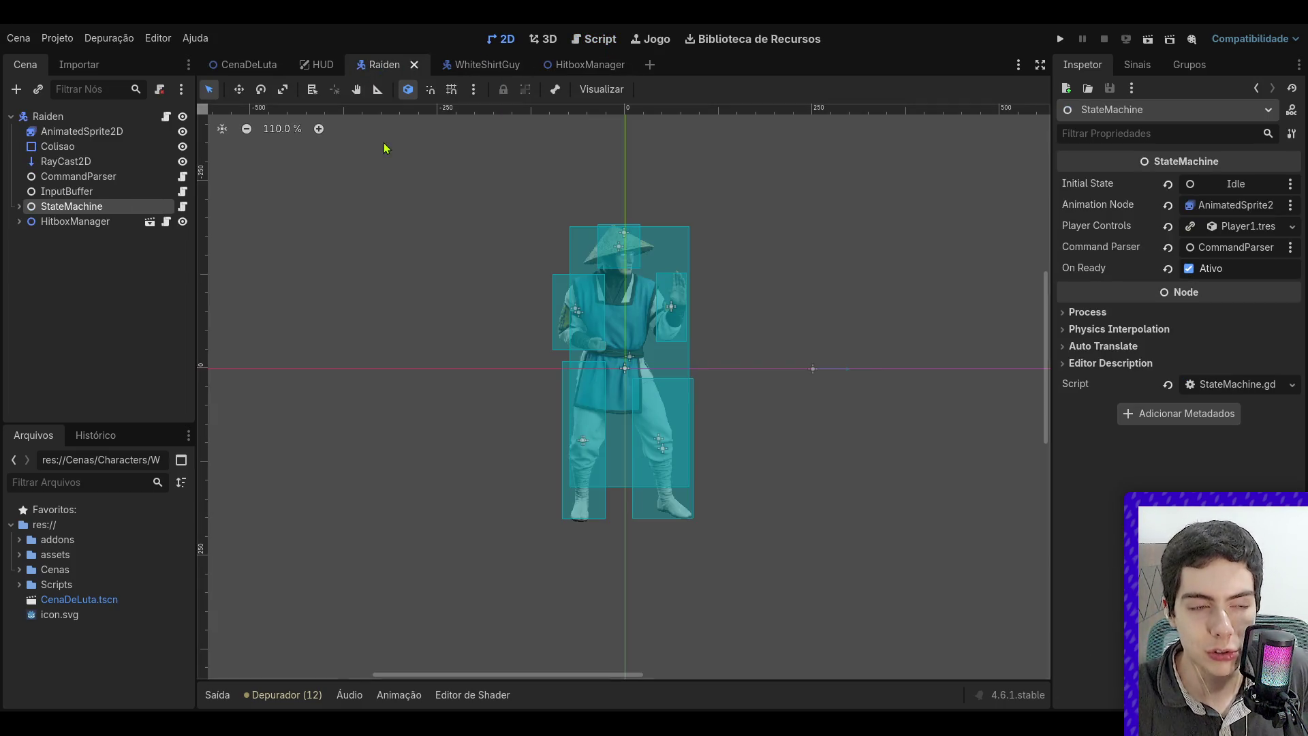
{"action": "left_click", "coordinate": [166, 116]}
{"action": "scroll", "coordinate": [597, 205], "scroll_direction": "up", "scroll_amount": 4}
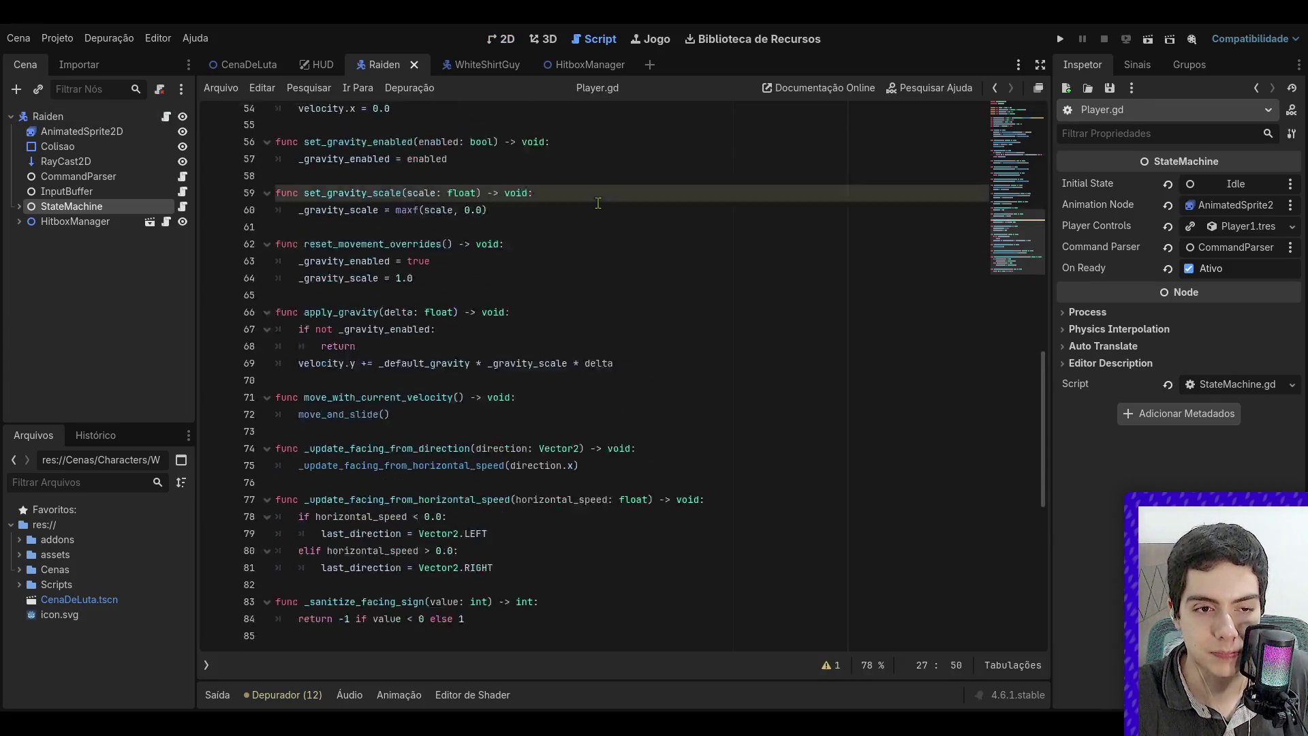
{"action": "scroll", "coordinate": [597, 205], "scroll_direction": "up", "scroll_amount": 9}
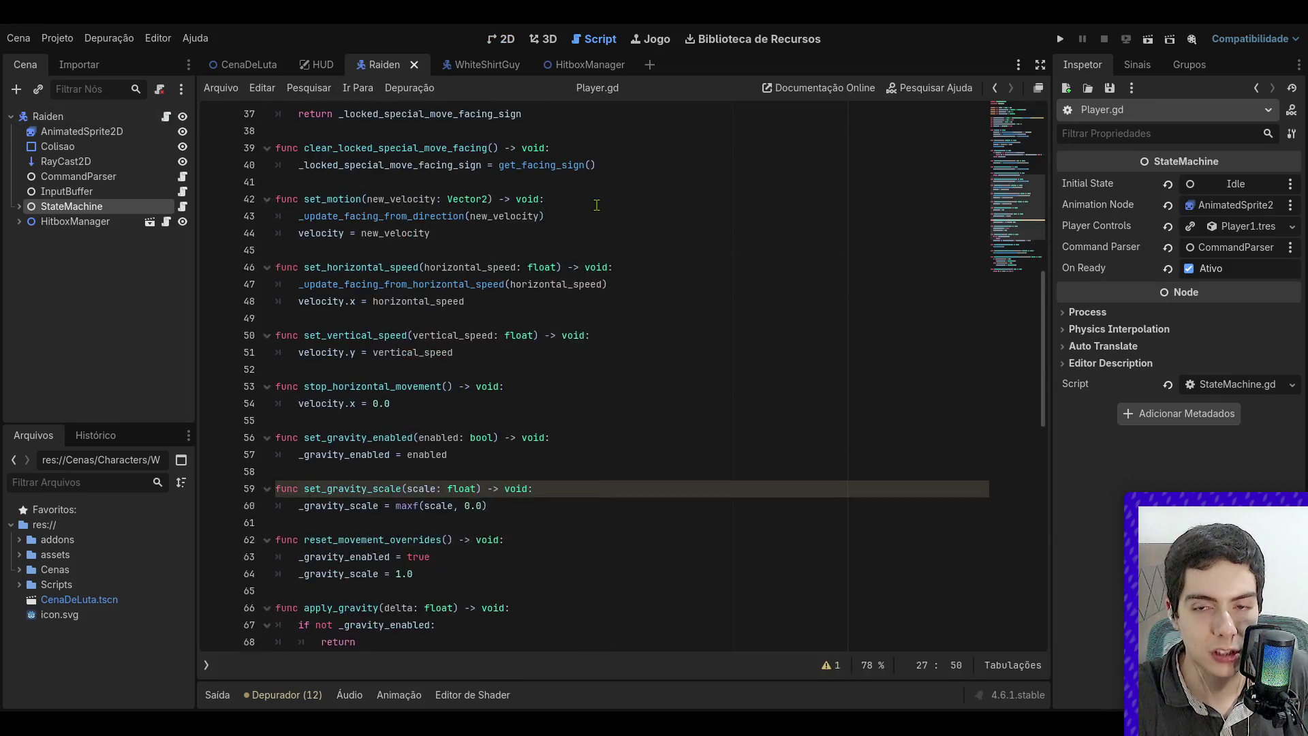
{"action": "scroll", "coordinate": [597, 205], "scroll_direction": "up", "scroll_amount": 7}
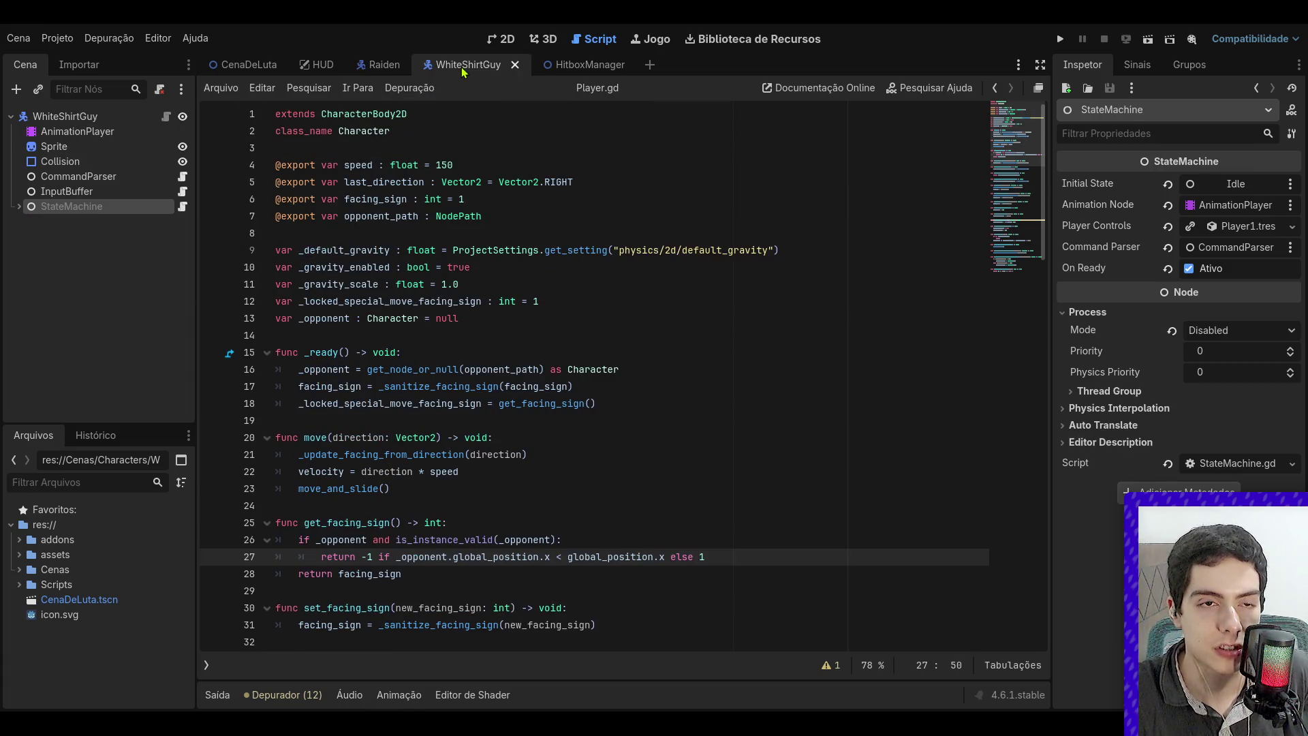
{"action": "scroll", "coordinate": [510, 174], "scroll_direction": "down", "scroll_amount": 7}
{"action": "scroll", "coordinate": [510, 174], "scroll_direction": "down", "scroll_amount": 11}
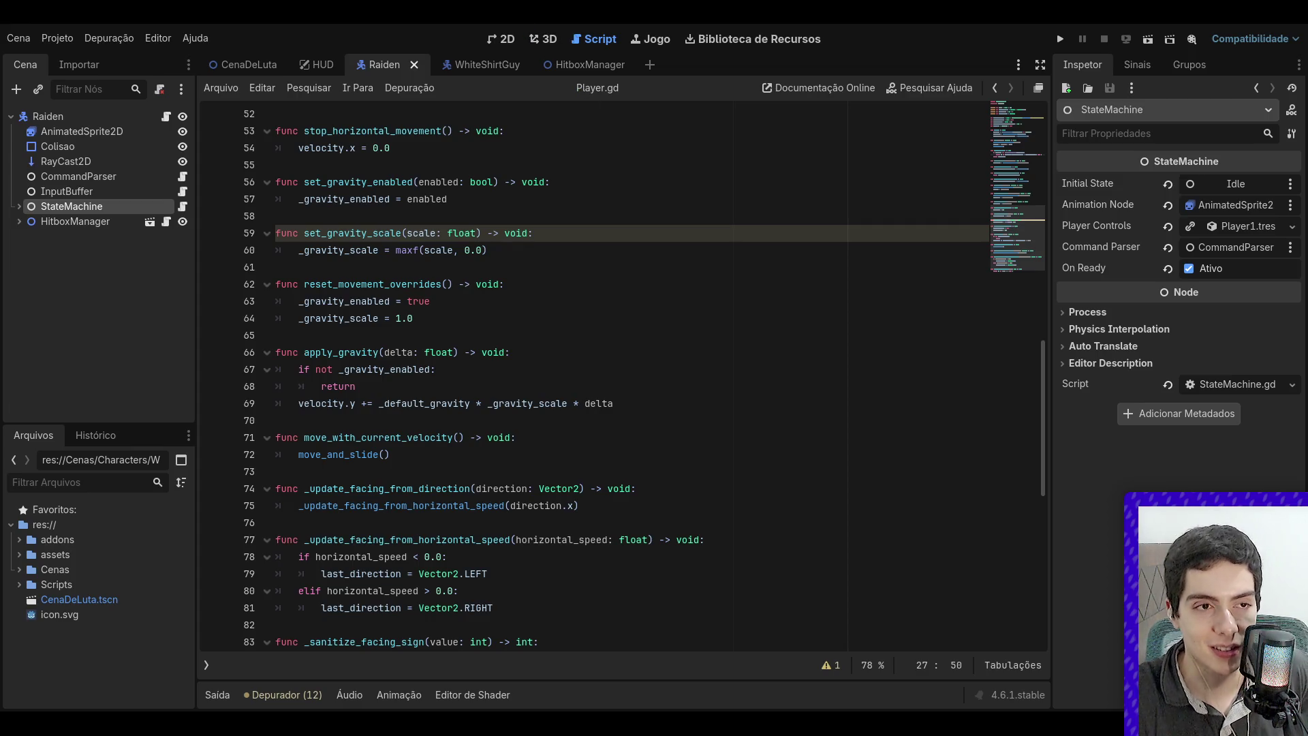
{"action": "left_click", "coordinate": [507, 39]}
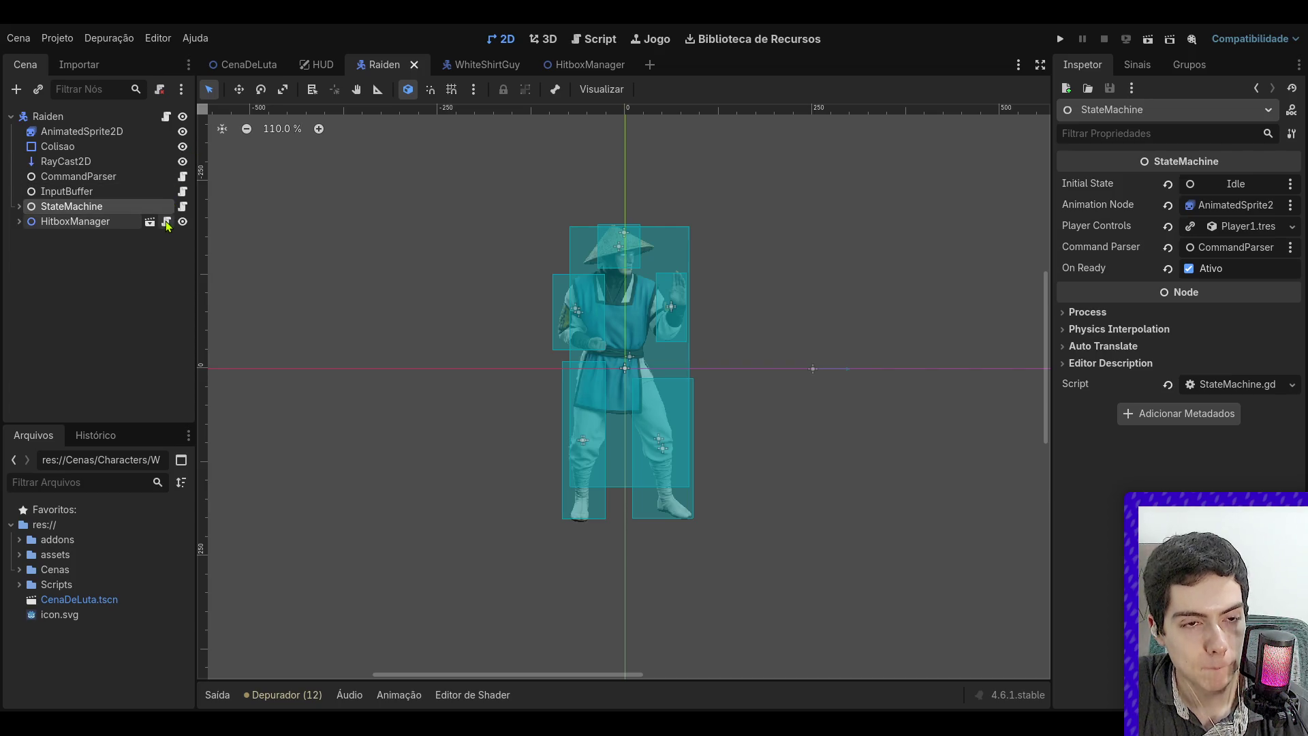
Add an AnimationPlayer under Raiden and make it Raiden's first child
{"action": "left_click", "coordinate": [122, 131]}
{"action": "left_click", "coordinate": [123, 115]}
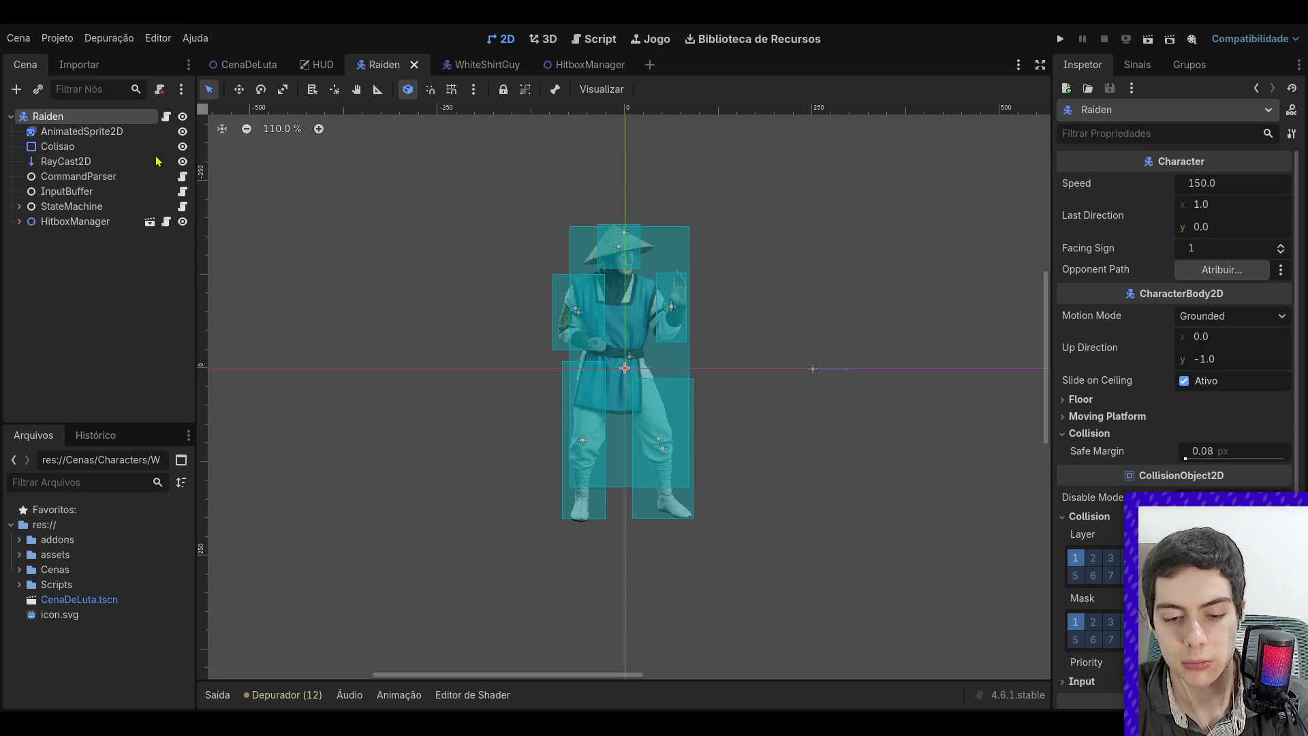
{"action": "key", "text": "ctrl+v"}
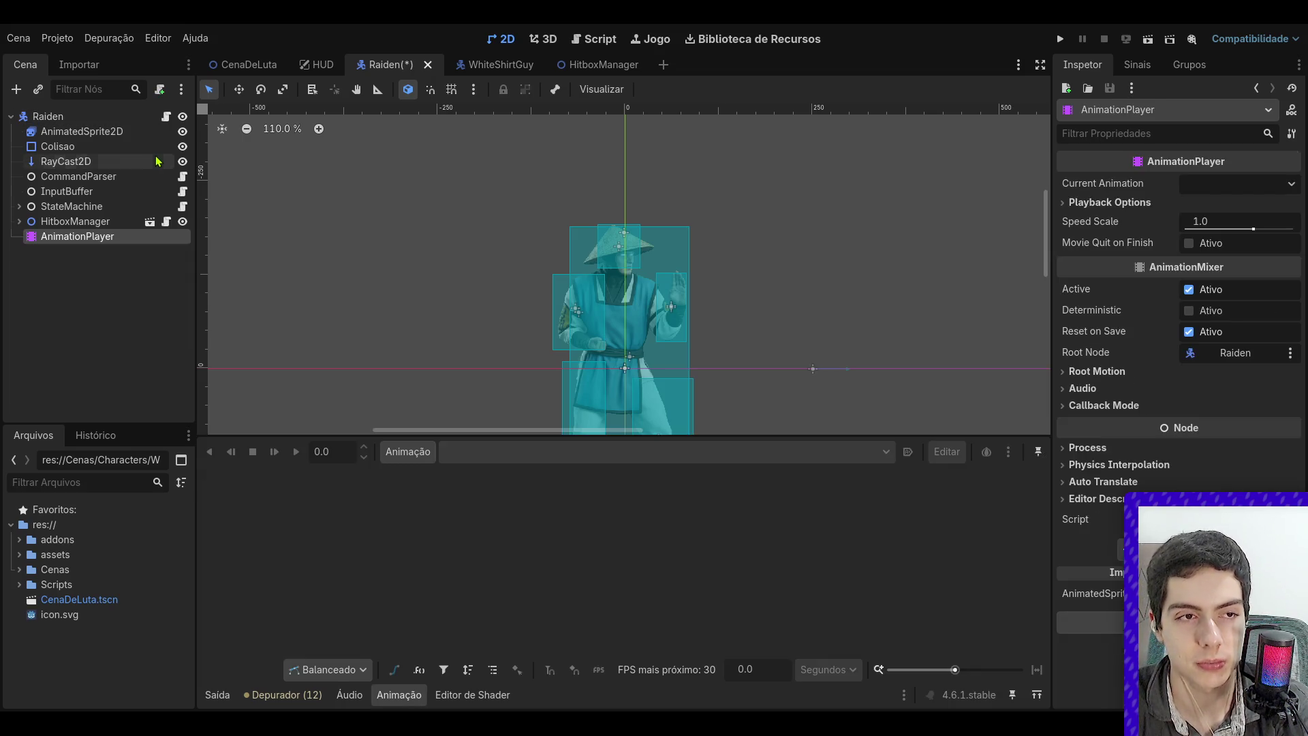
{"action": "left_click_drag", "start_coordinate": [108, 237], "coordinate": [101, 128]}
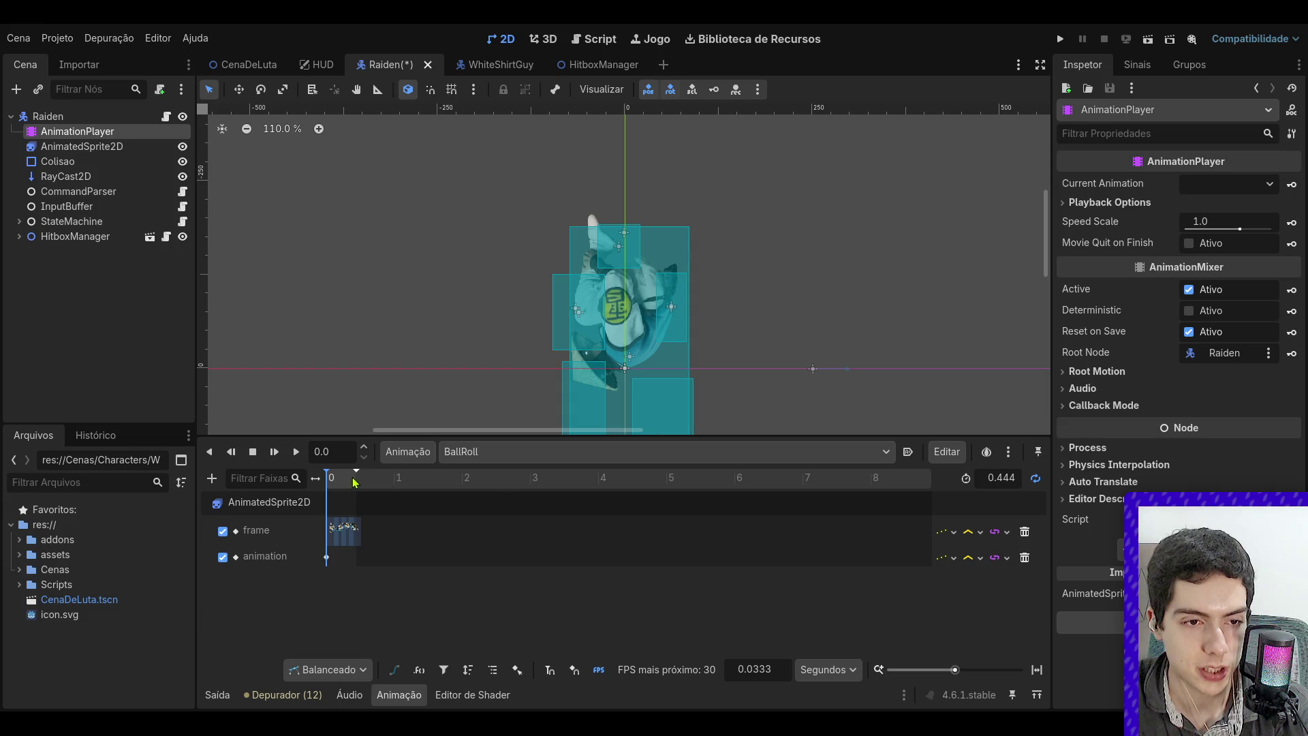
{"action": "scroll", "coordinate": [481, 456], "scroll_direction": "down", "scroll_amount": 1}
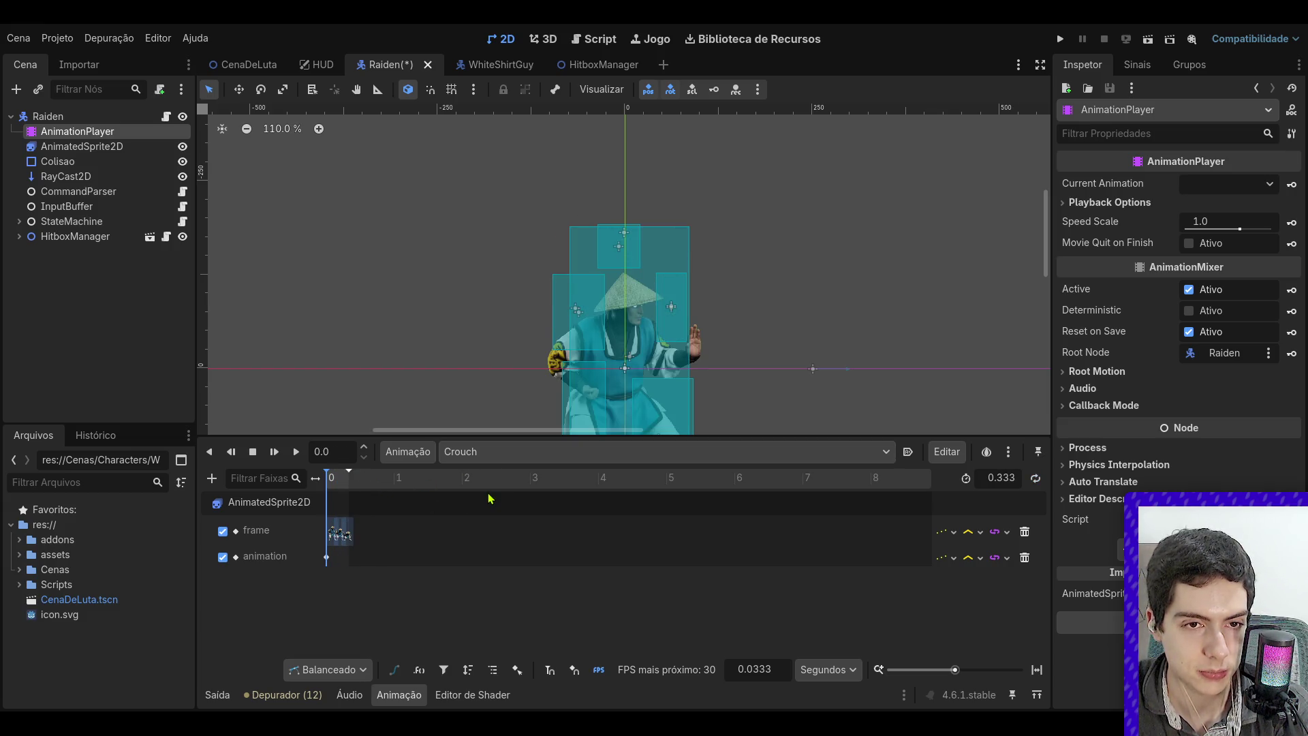
{"action": "left_click_drag", "start_coordinate": [337, 479], "coordinate": [328, 478]}
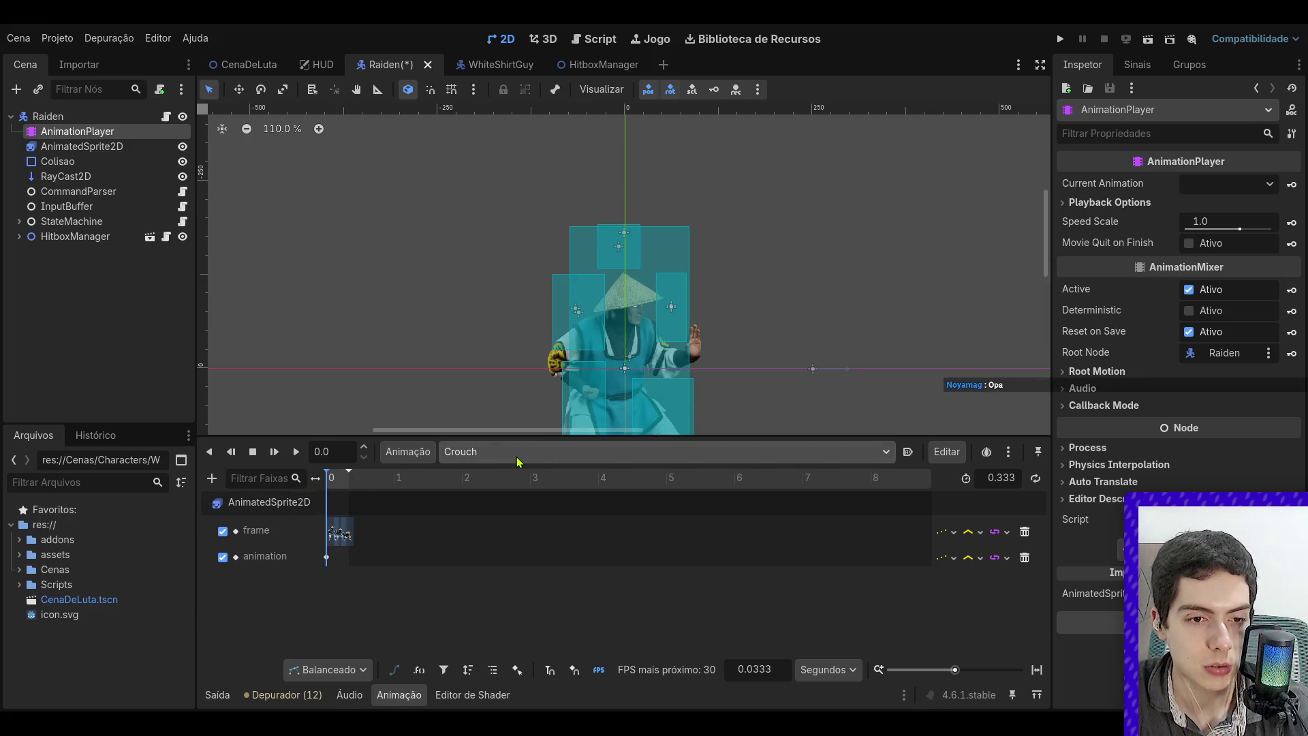
Set the StateMachine's Animation Node to AnimationPlayer and save the Raiden scene
{"action": "left_click", "coordinate": [99, 148]}
{"action": "left_click", "coordinate": [96, 236]}
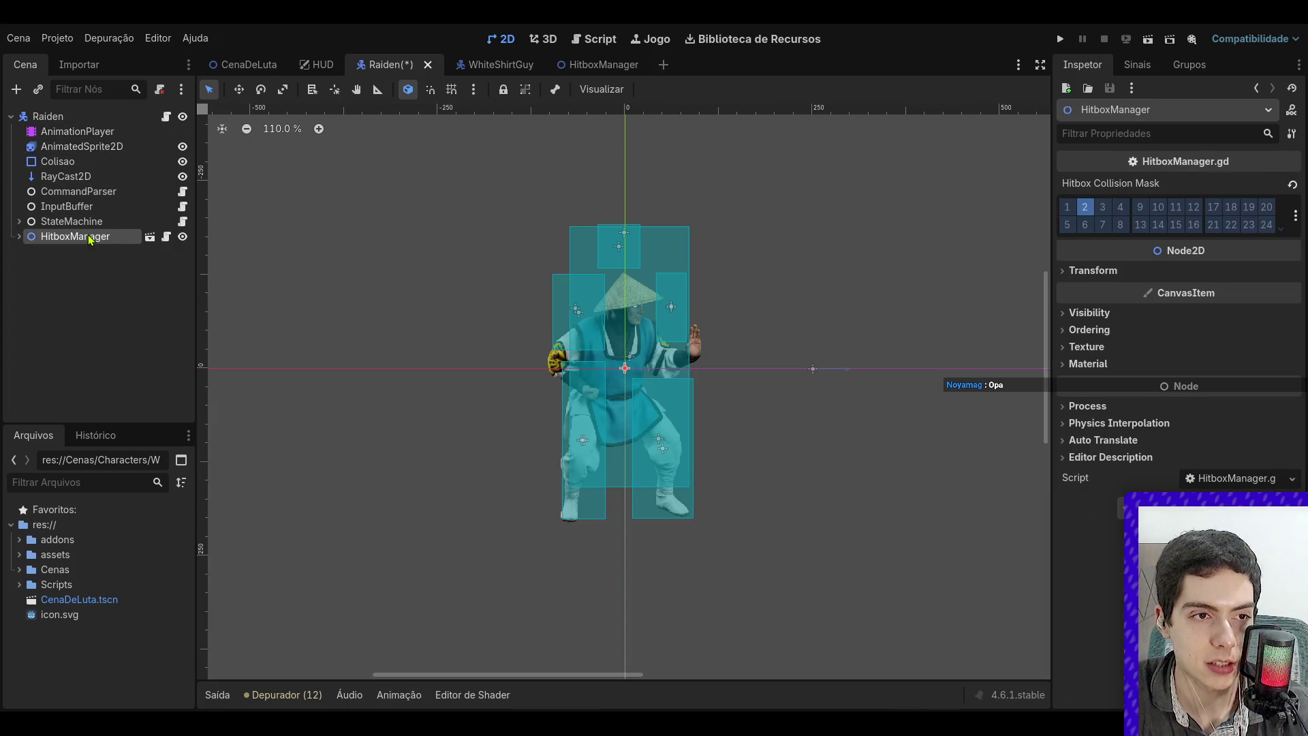
{"action": "left_click", "coordinate": [54, 223]}
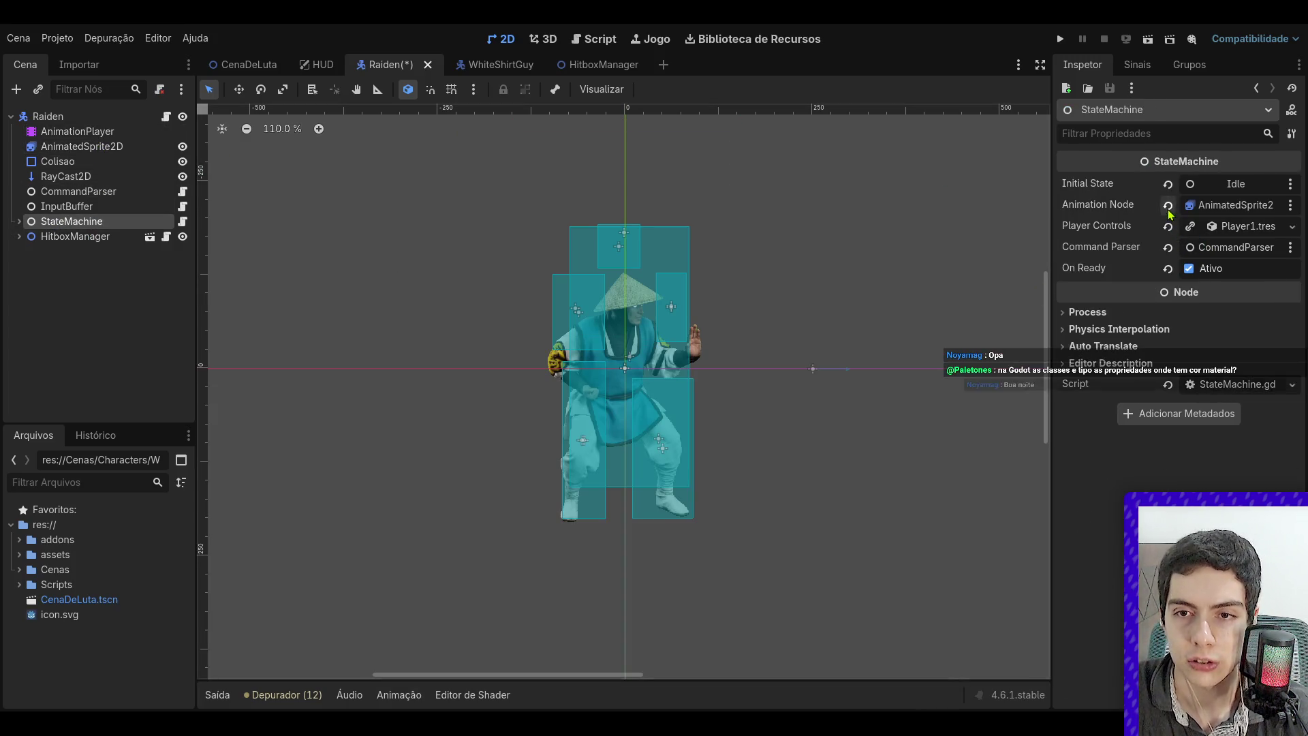
{"action": "key", "text": "ctrl+s"}
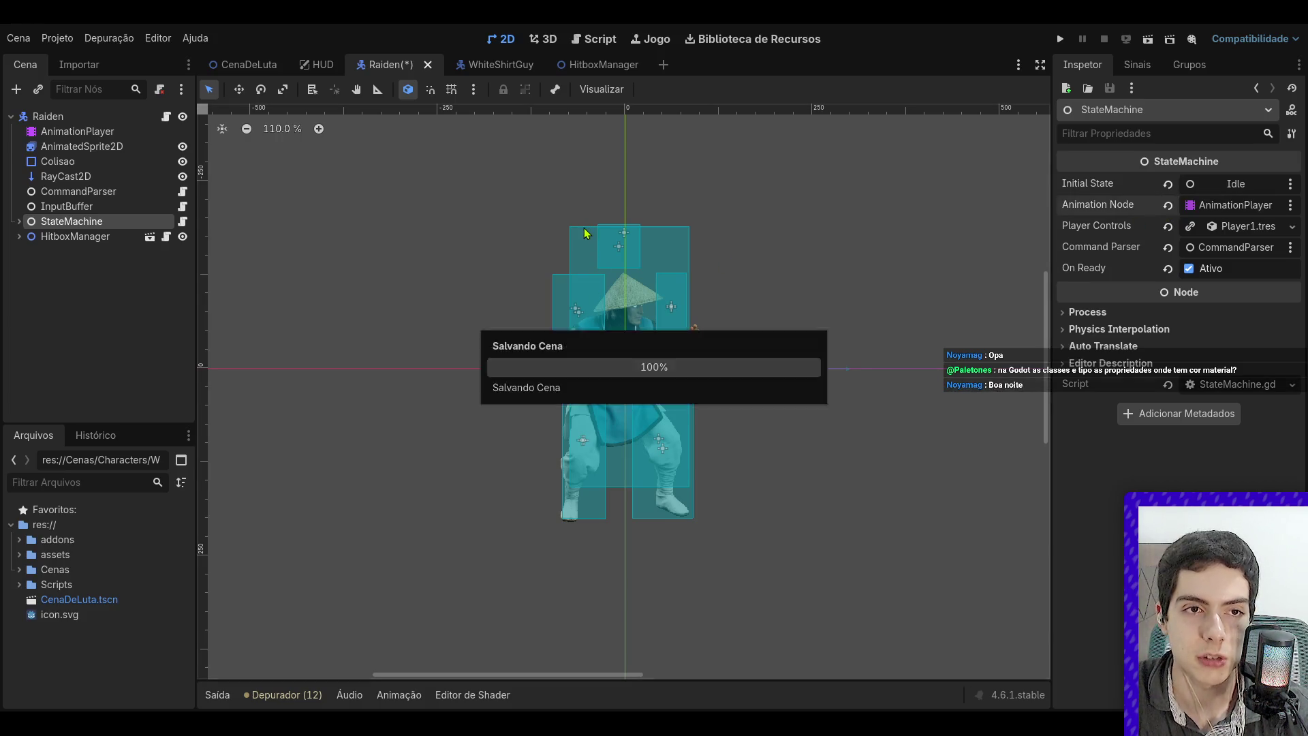
{"action": "left_click", "coordinate": [245, 64]}
Run CenaDeLuta to check both fighters' hitboxes, stop it, and open HitboxManager
{"action": "left_click", "coordinate": [1147, 41]}
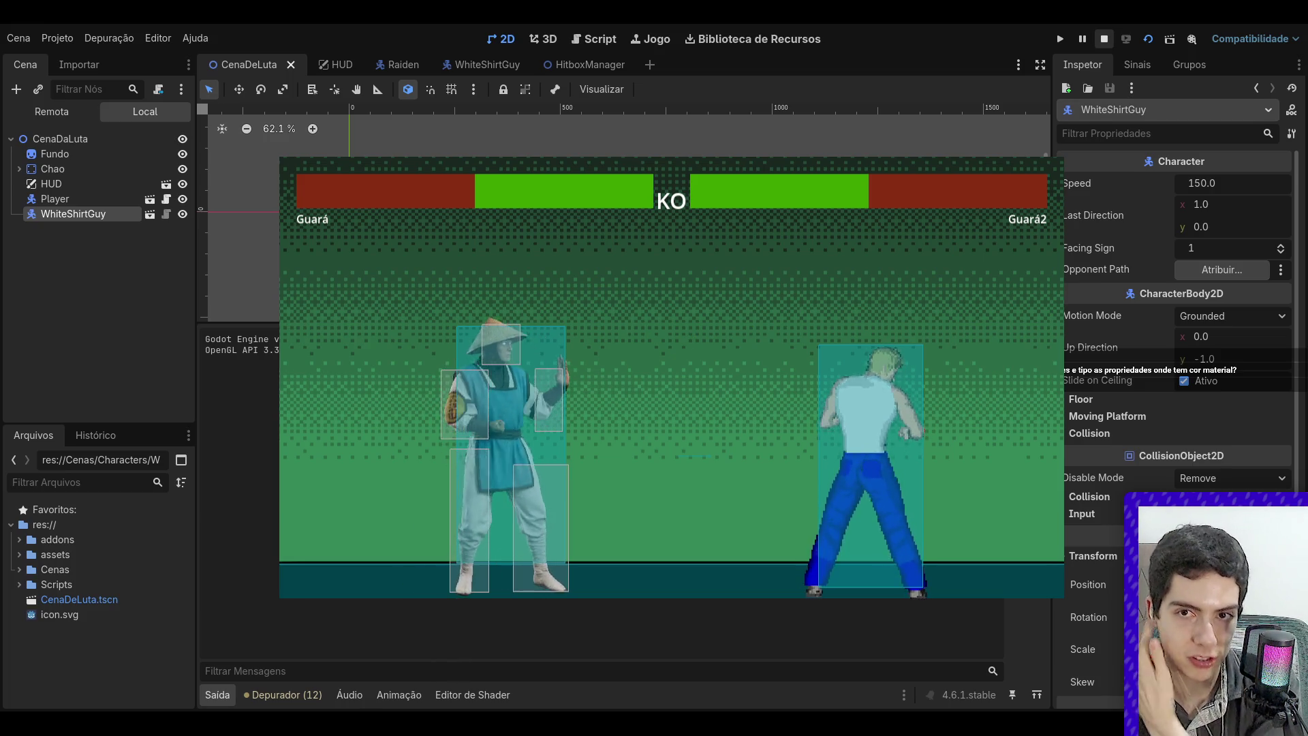
{"action": "left_click", "coordinate": [1103, 41]}
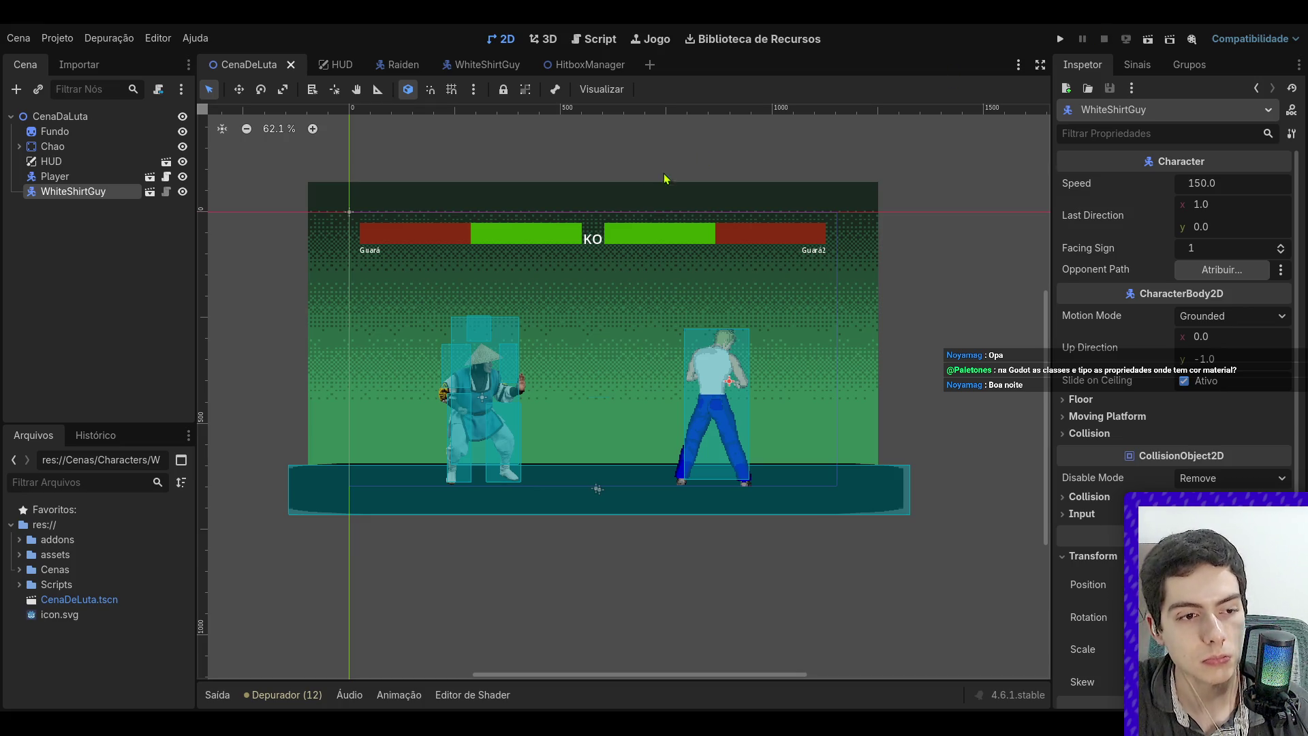
{"action": "left_click", "coordinate": [571, 65]}
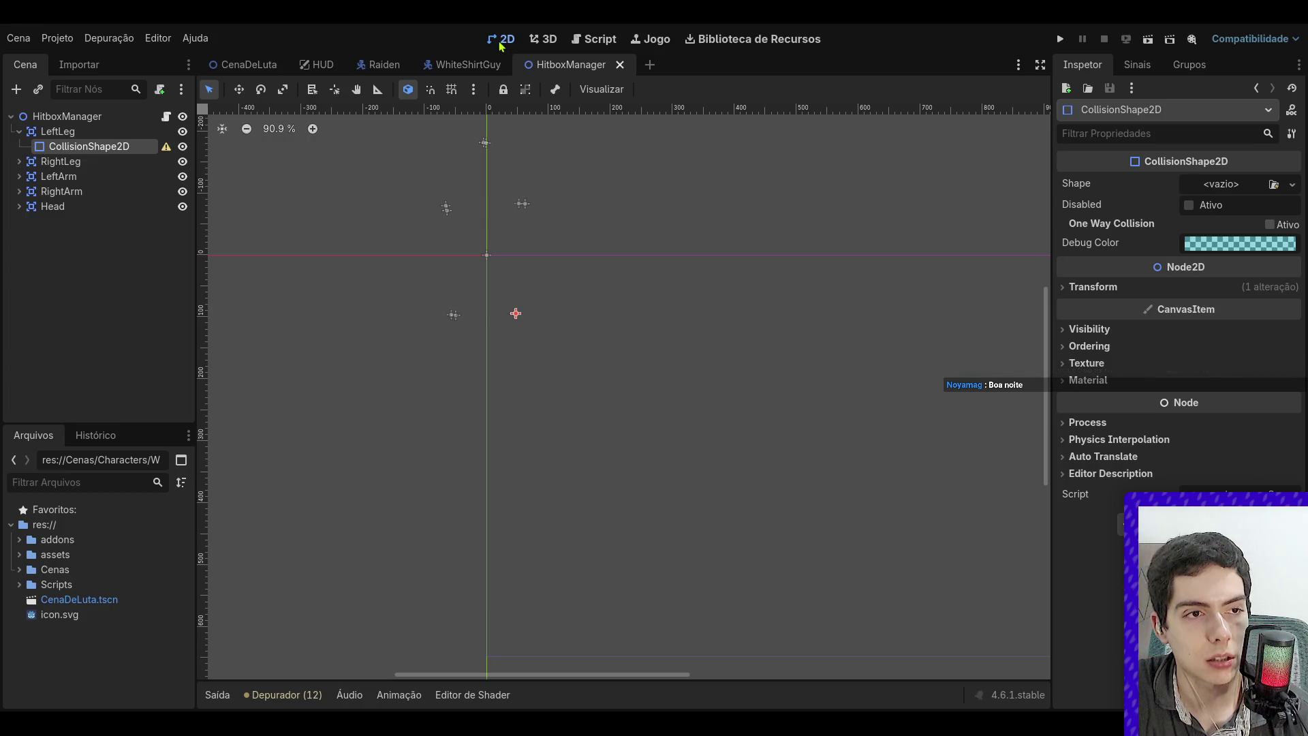
Compare the WhiteShirtGuy and HitboxManager scenes and locate the HitboxManager folder in FileSystem
{"action": "left_click", "coordinate": [19, 132]}
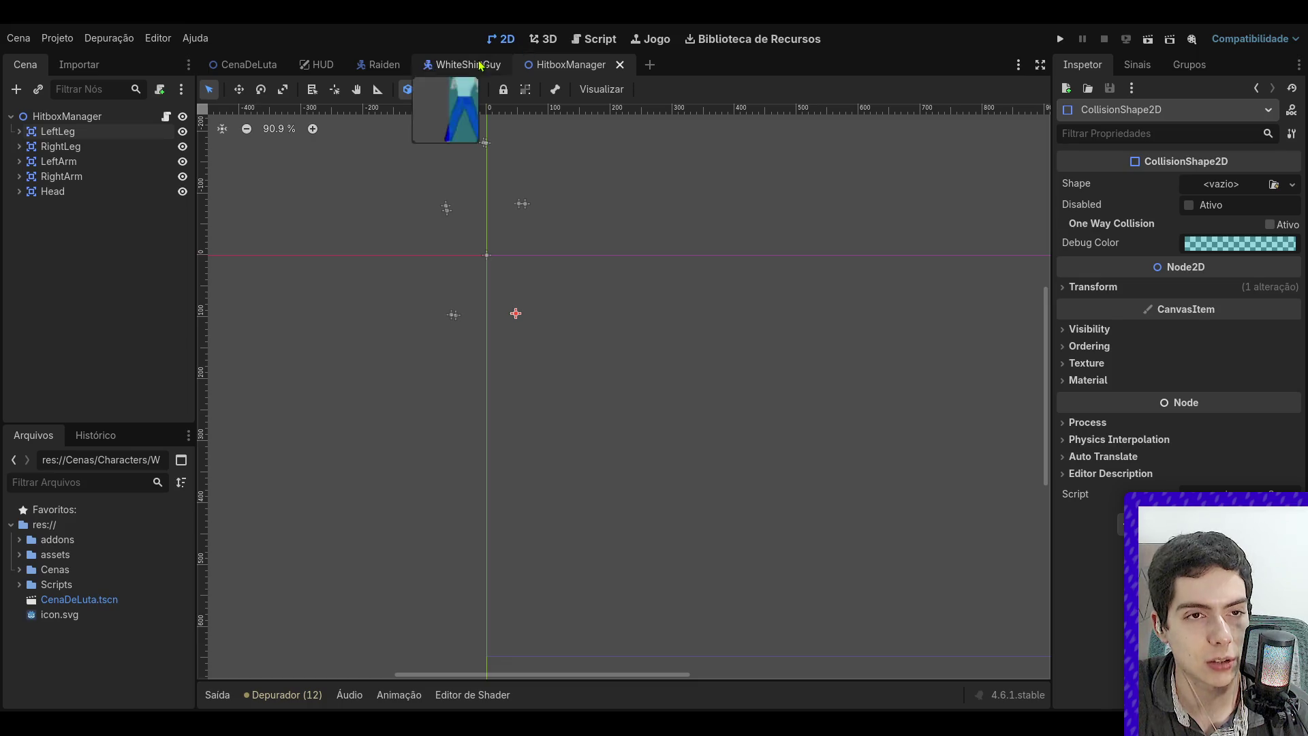
{"action": "left_click", "coordinate": [470, 64]}
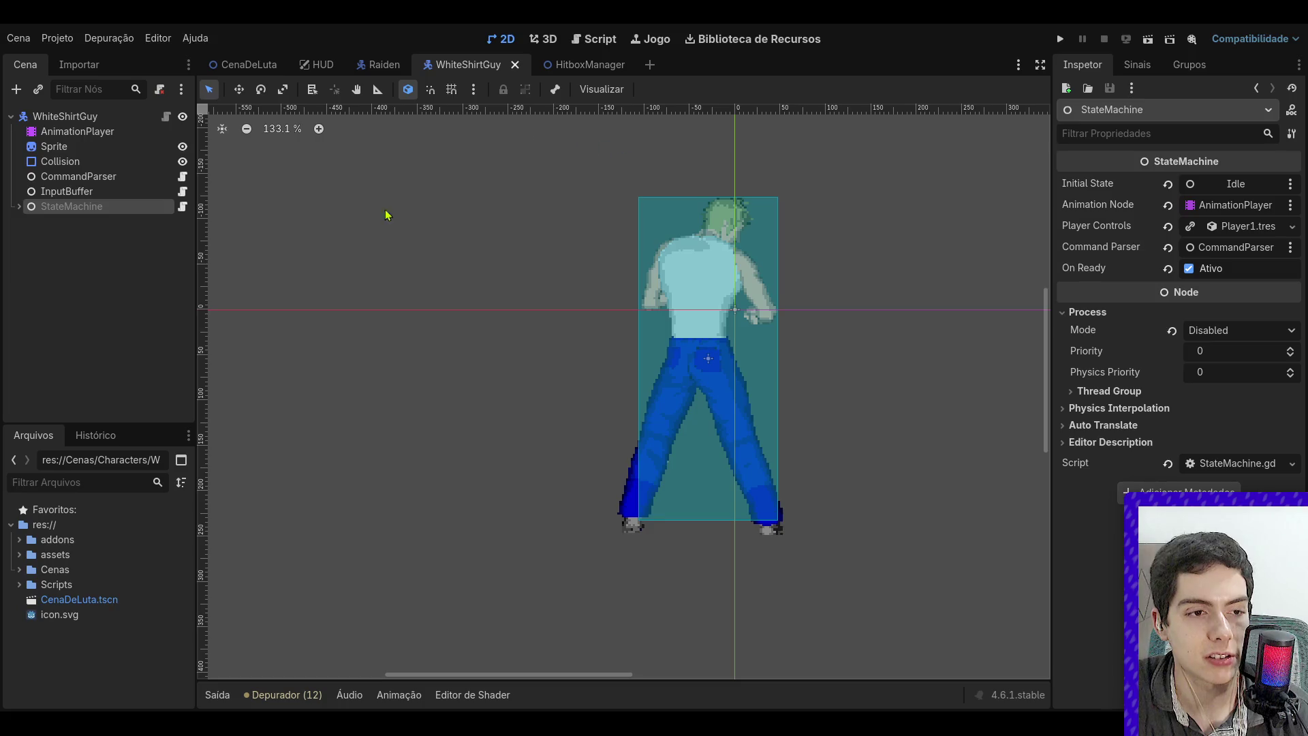
{"action": "left_click", "coordinate": [567, 66]}
{"action": "left_click", "coordinate": [468, 64]}
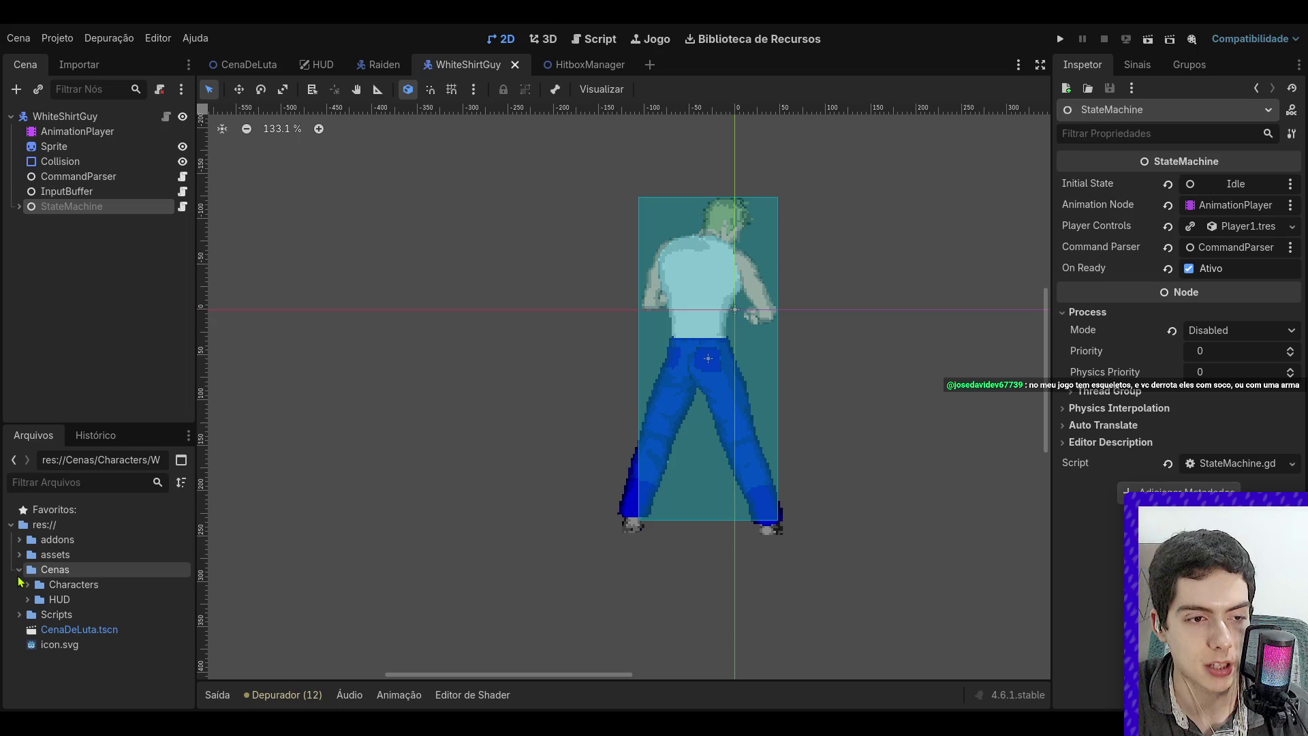
{"action": "left_click", "coordinate": [19, 570]}
{"action": "left_click", "coordinate": [39, 603]}
{"action": "left_click", "coordinate": [37, 602]}
{"action": "left_click", "coordinate": [37, 605]}
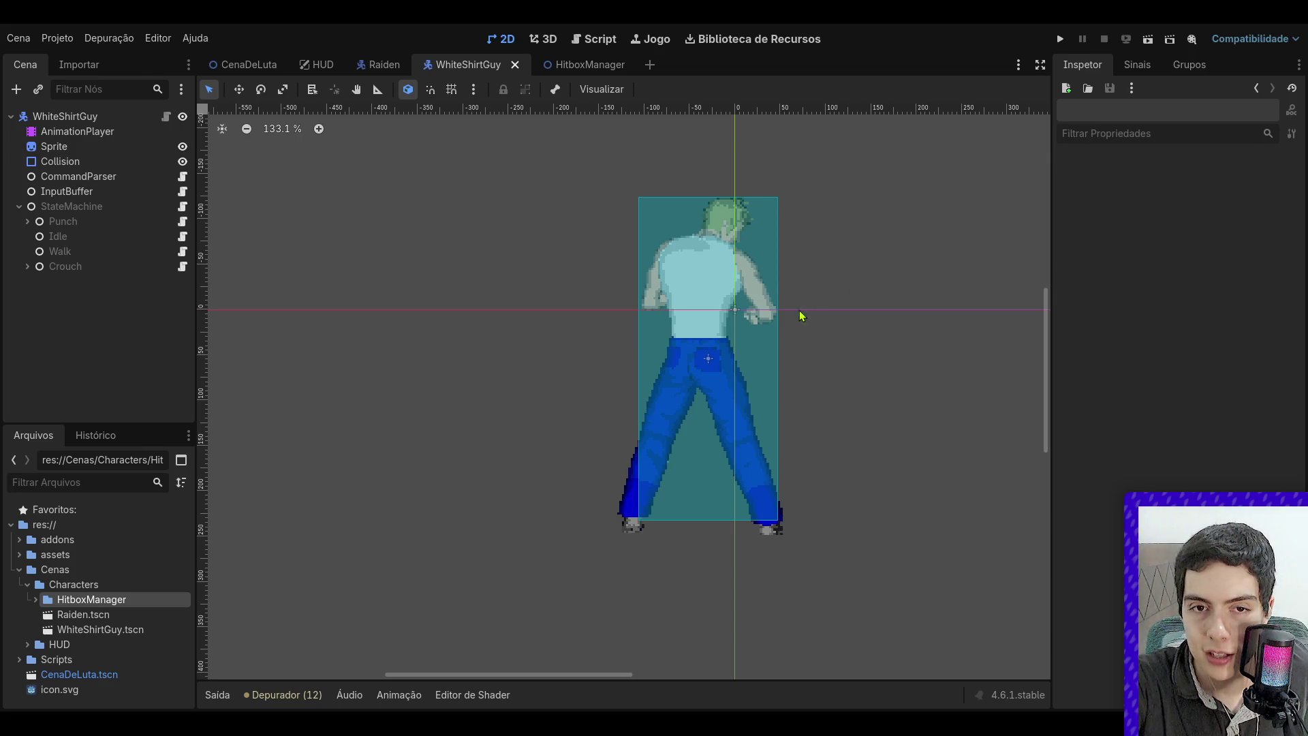
Collapse WhiteShirtGuy's StateMachine branch and bring up the HitboxManager scene
{"action": "scroll", "coordinate": [828, 436], "scroll_direction": "down", "scroll_amount": 5}
{"action": "scroll", "coordinate": [819, 406], "scroll_direction": "up", "scroll_amount": 5}
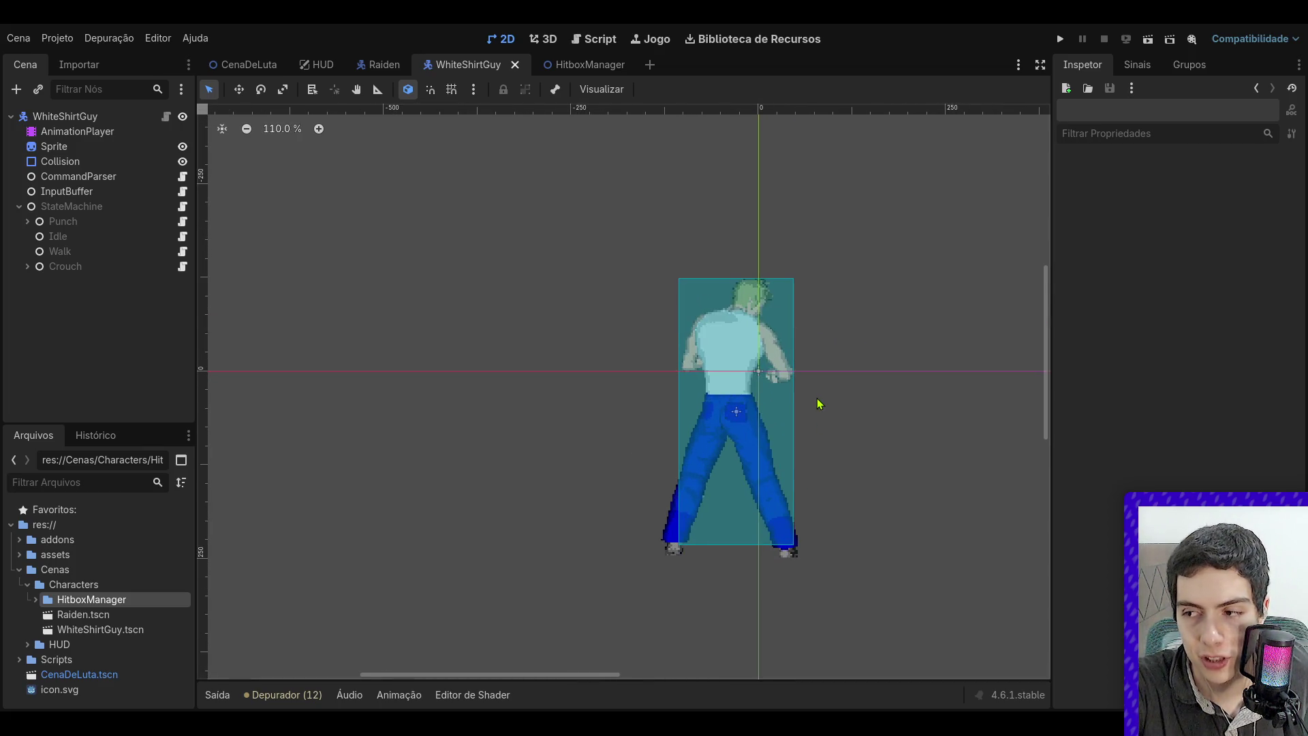
{"action": "scroll", "coordinate": [823, 338], "scroll_direction": "down", "scroll_amount": 3}
{"action": "scroll", "coordinate": [903, 336], "scroll_direction": "up", "scroll_amount": 5}
{"action": "scroll", "coordinate": [768, 361], "scroll_direction": "down", "scroll_amount": 4}
{"action": "scroll", "coordinate": [840, 375], "scroll_direction": "up", "scroll_amount": 2}
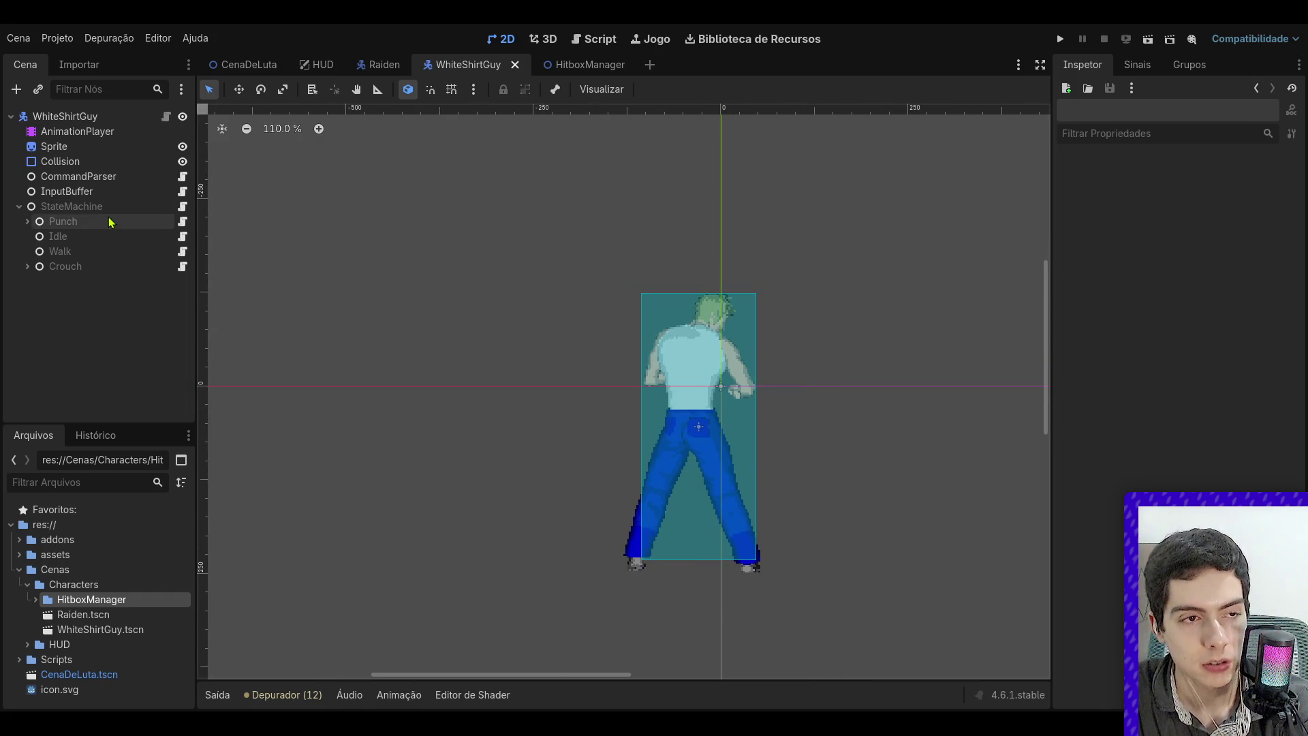
{"action": "left_click", "coordinate": [20, 207]}
{"action": "left_click", "coordinate": [576, 65]}
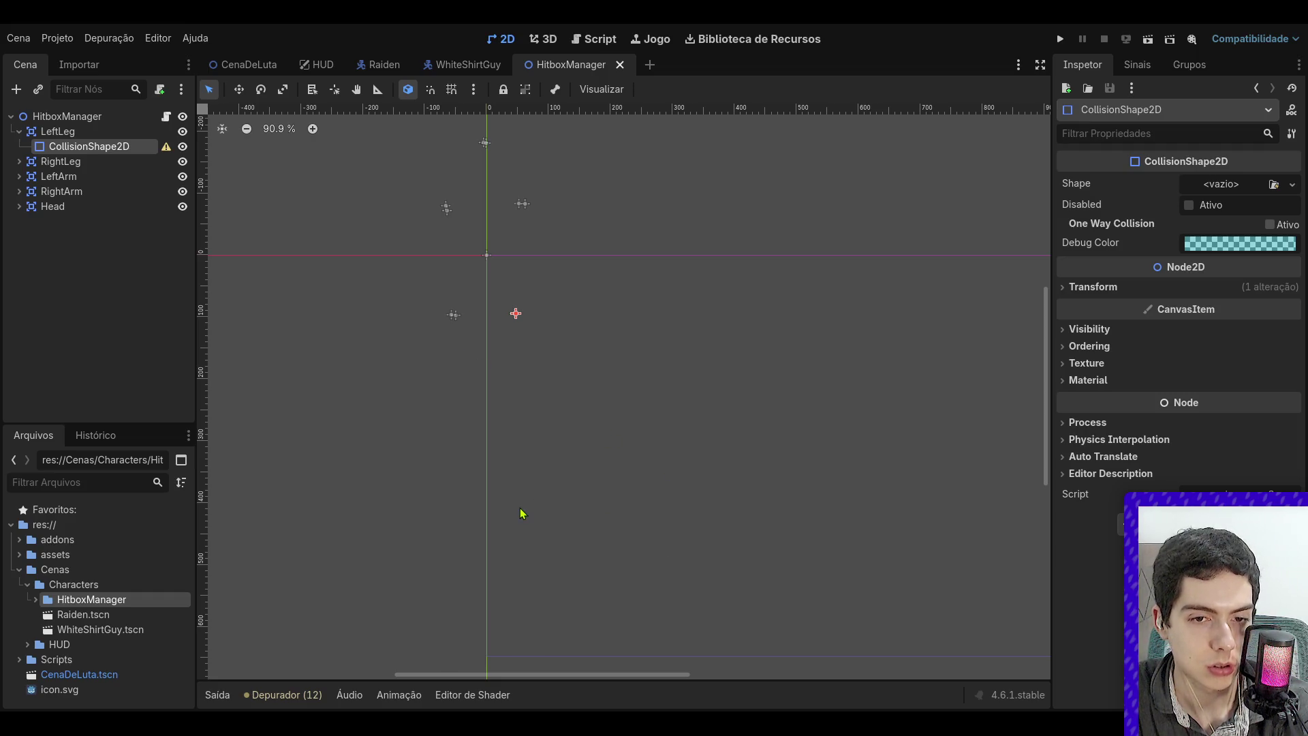
Duplicate the HitboxManager folder as HurtboxManager and open its copied scene file
{"action": "key", "text": "ctrl+d"}
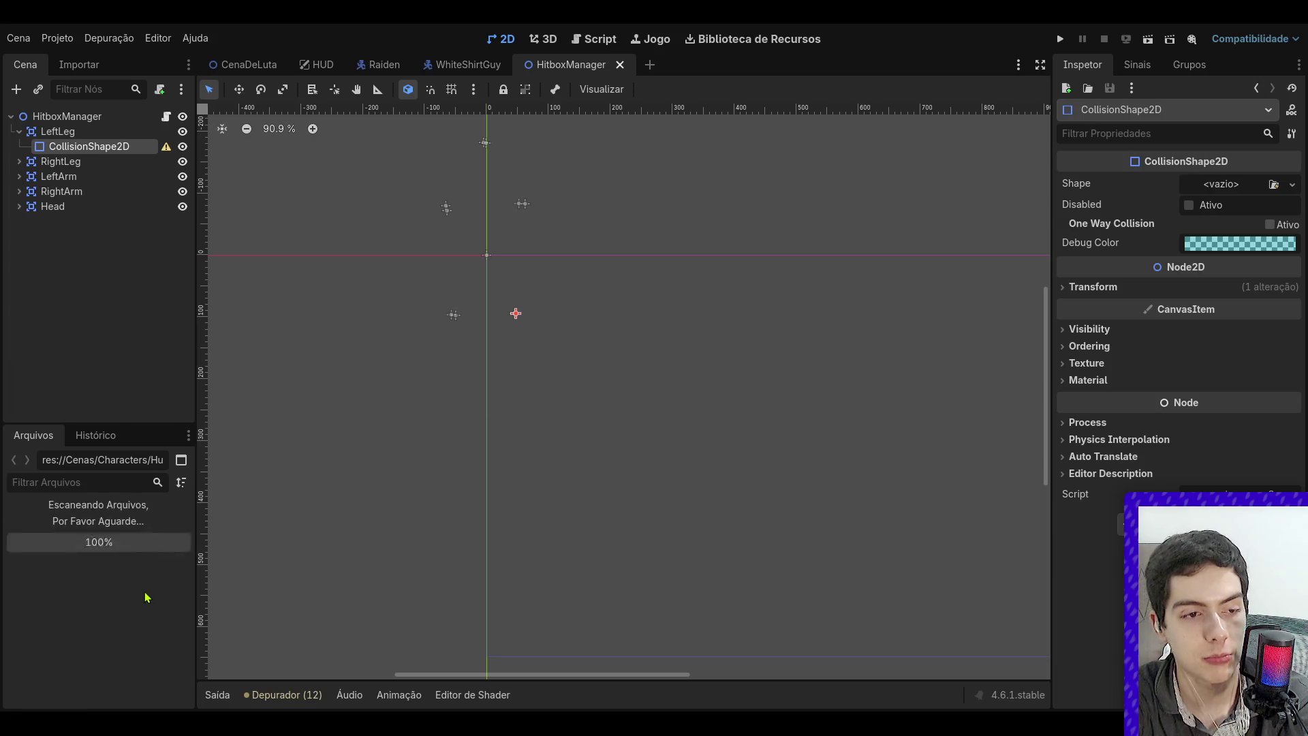
{"action": "left_click", "coordinate": [37, 616]}
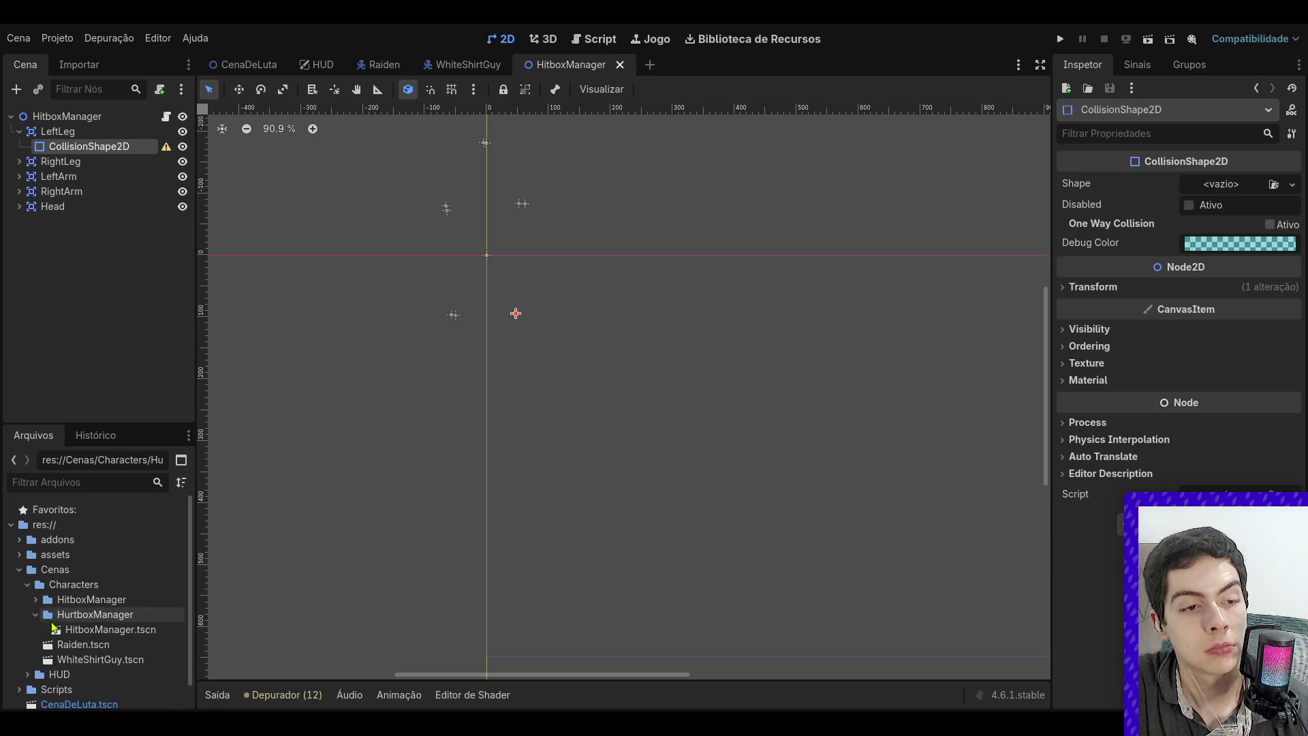
{"action": "double_click", "coordinate": [65, 630]}
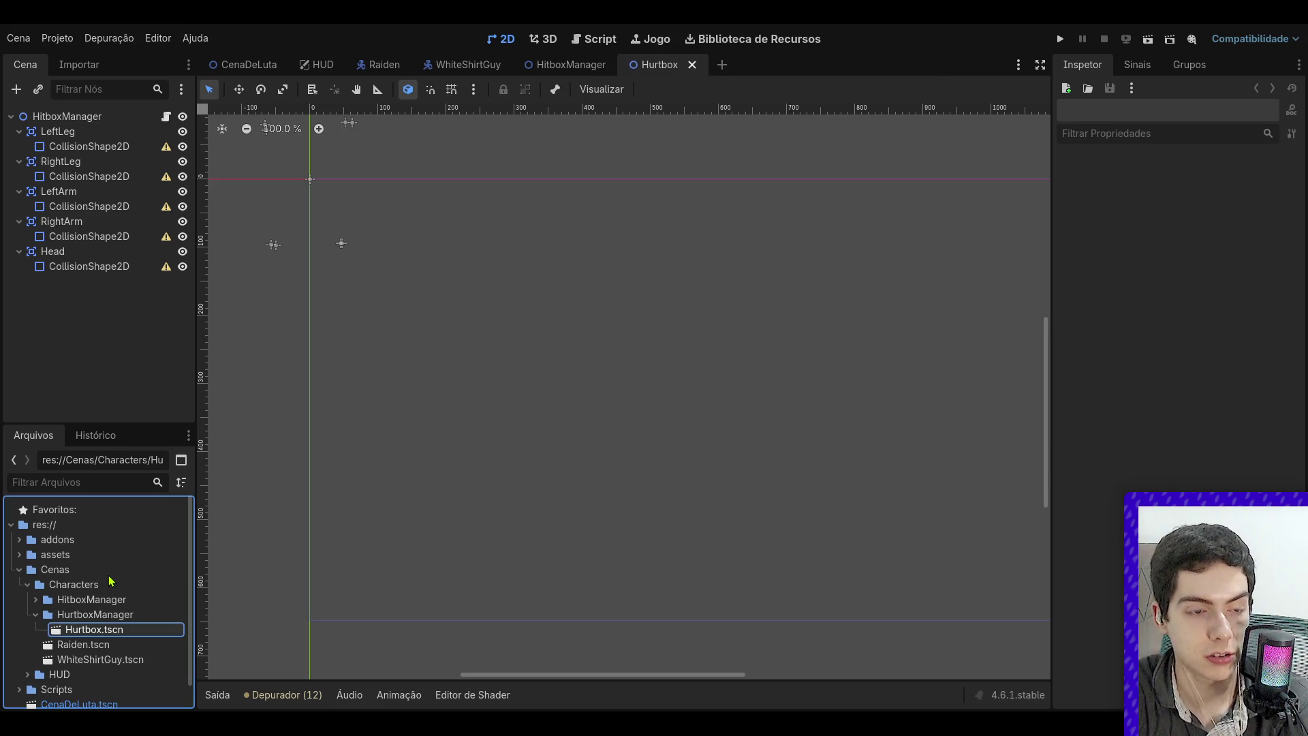
{"action": "left_click", "coordinate": [109, 630]}
{"action": "type", "text": "Manager"}
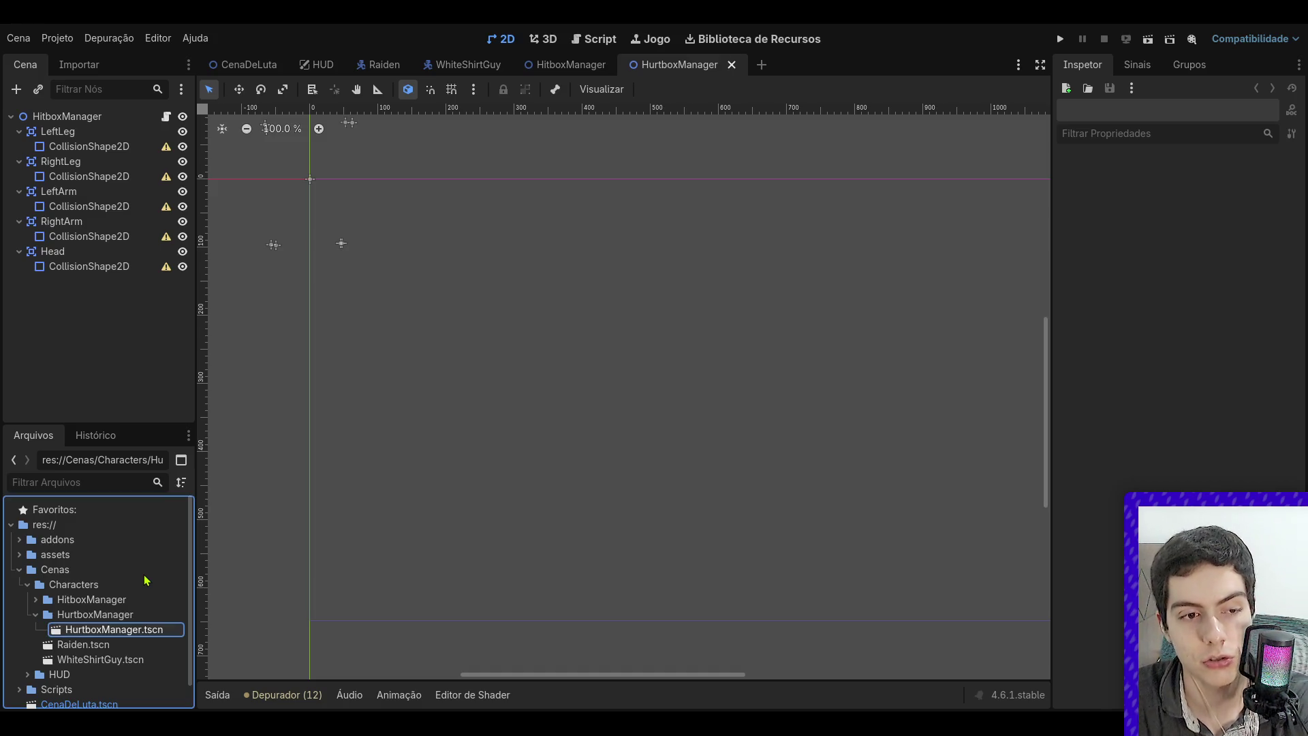
Rename the copied scene's root node to HurtboxManager
{"action": "left_click", "coordinate": [102, 119]}
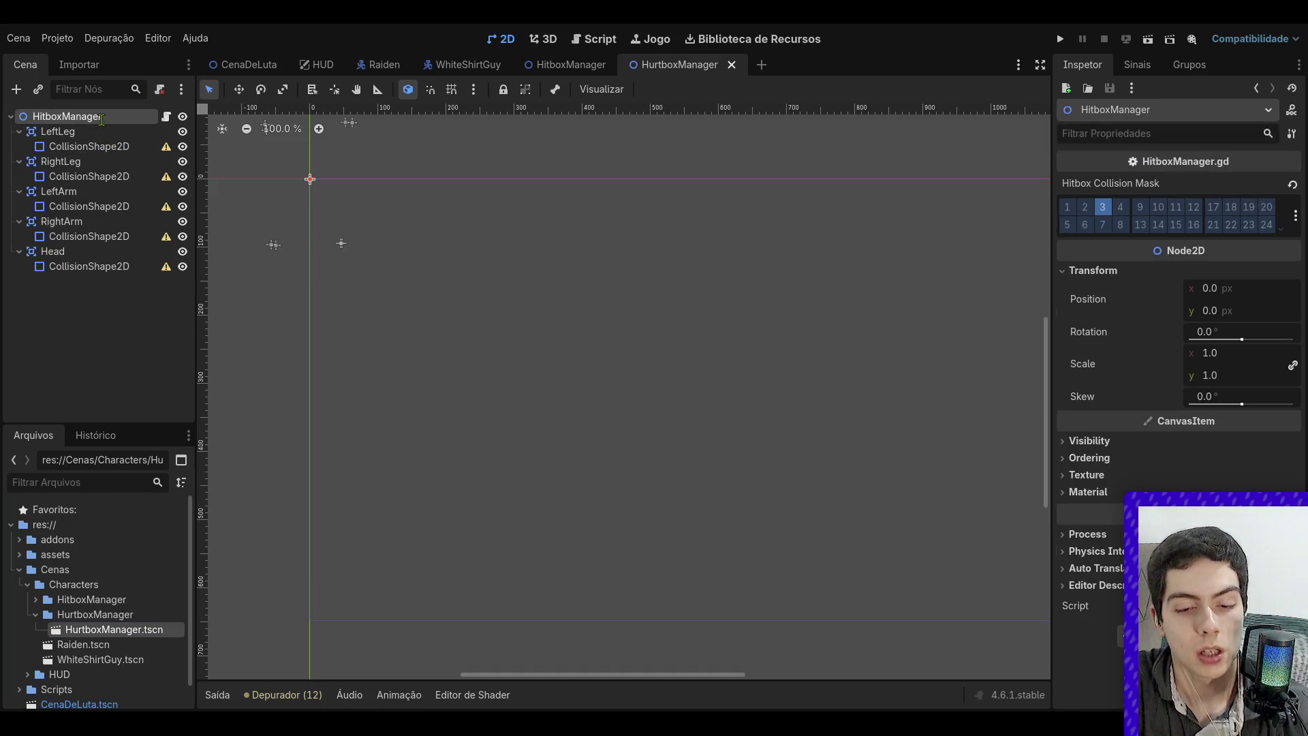
{"action": "type", "text": "HurtboxManager"}
{"action": "key", "text": "Return"}
{"action": "left_click", "coordinate": [88, 146]}
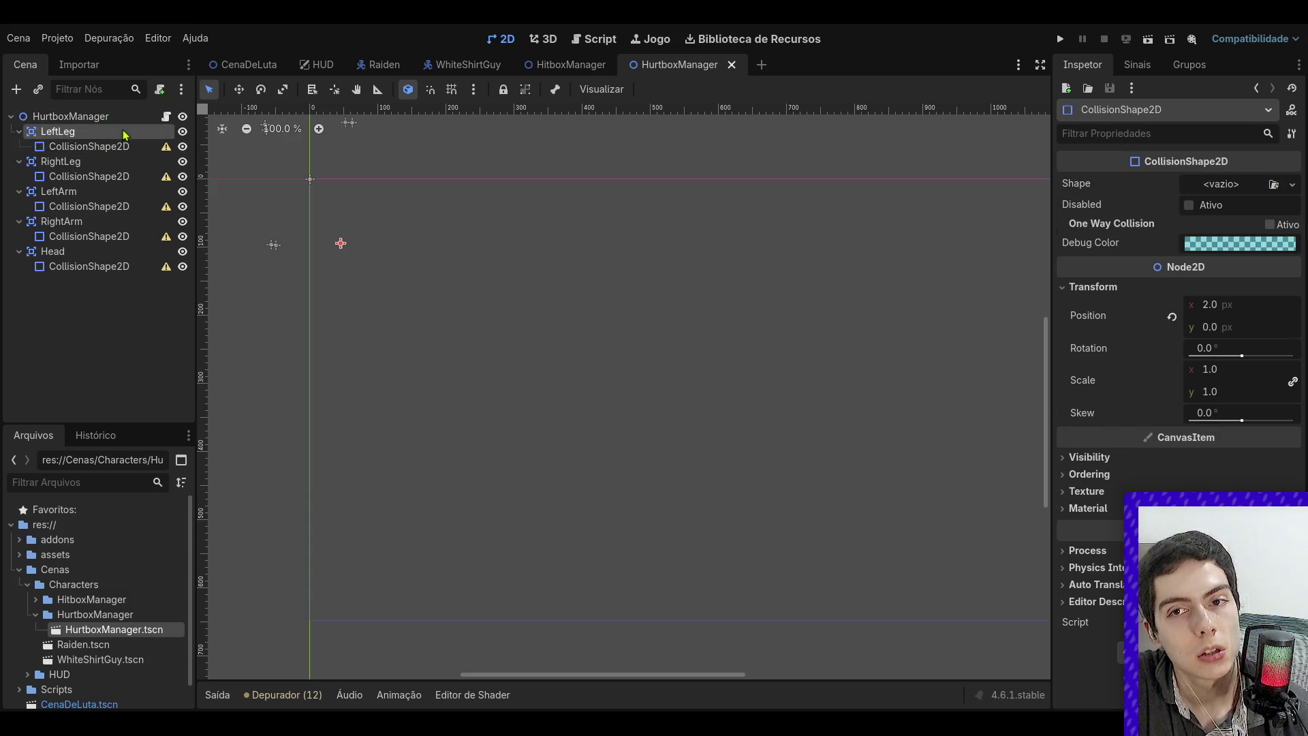
{"action": "left_click", "coordinate": [68, 161]}
{"action": "left_click", "coordinate": [108, 176]}
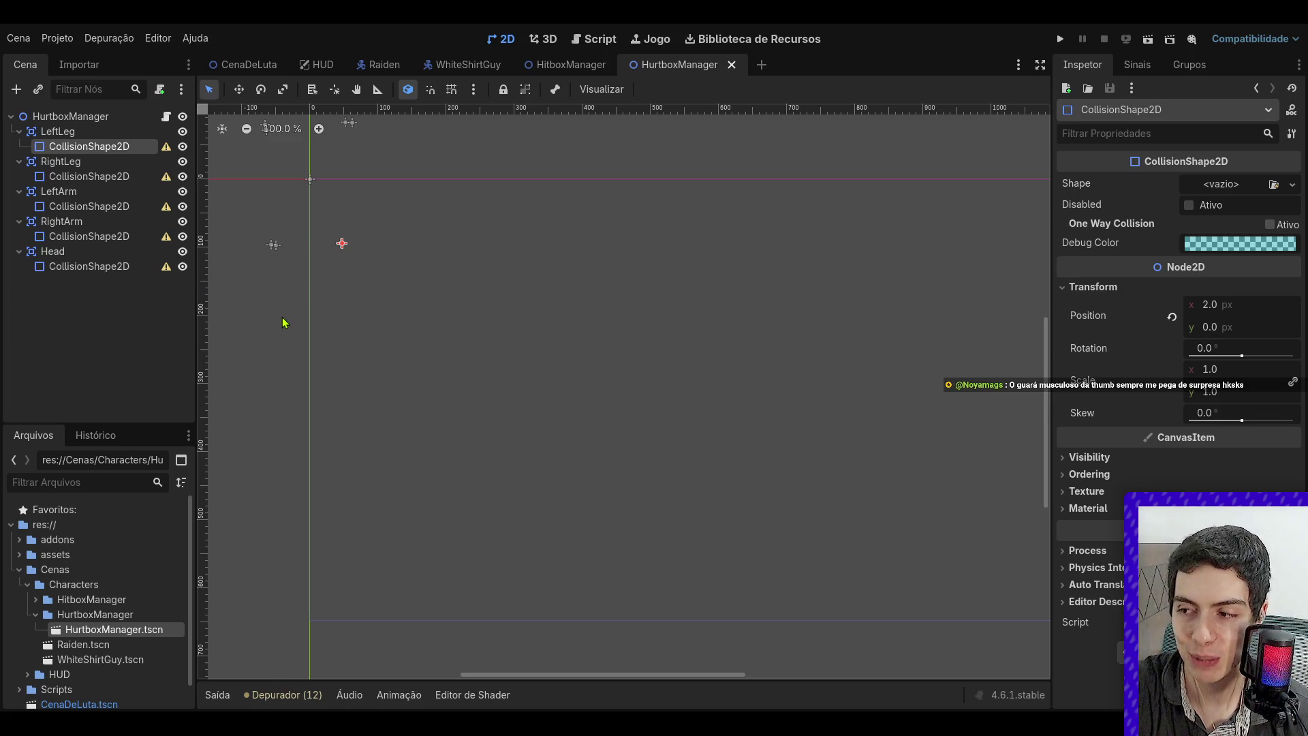
{"action": "left_click", "coordinate": [89, 176]}
{"action": "scroll", "coordinate": [399, 242], "scroll_direction": "down", "scroll_amount": 3}
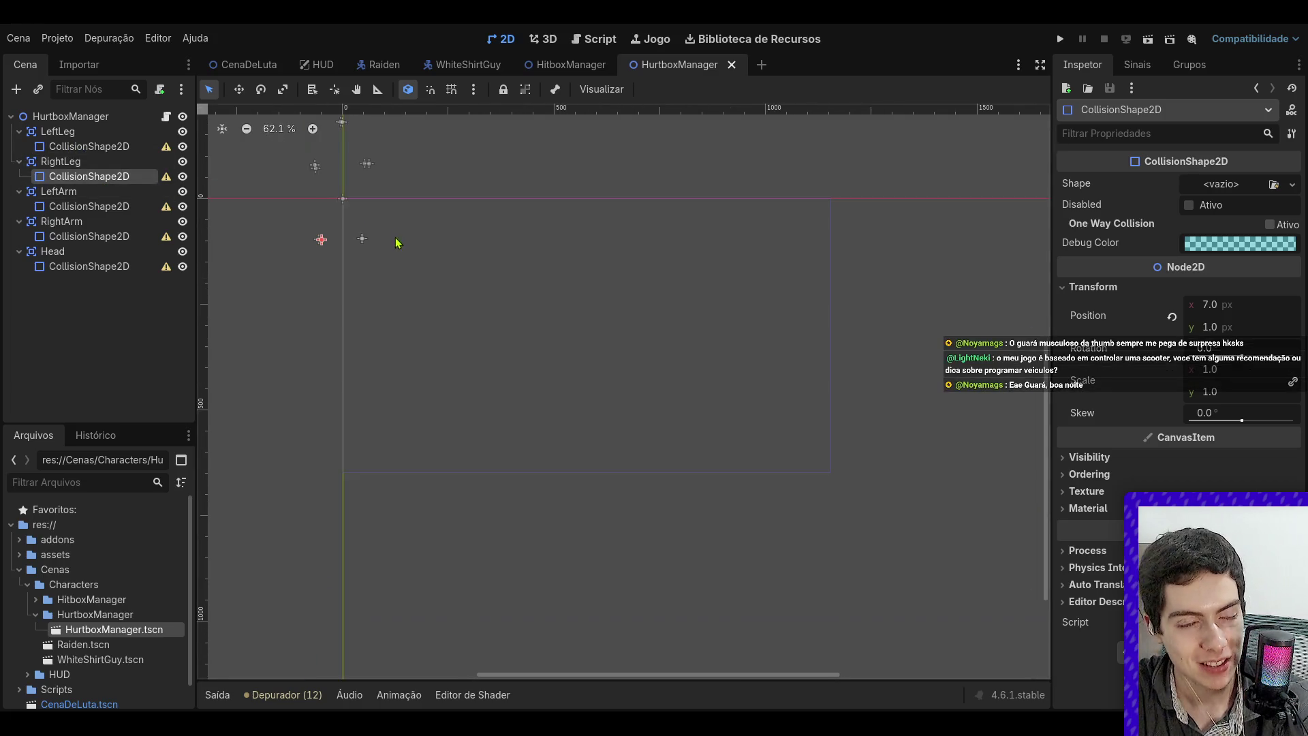
{"action": "scroll", "coordinate": [399, 243], "scroll_direction": "up", "scroll_amount": 5}
{"action": "scroll", "coordinate": [419, 247], "scroll_direction": "down", "scroll_amount": 16}
{"action": "scroll", "coordinate": [455, 251], "scroll_direction": "up", "scroll_amount": 8}
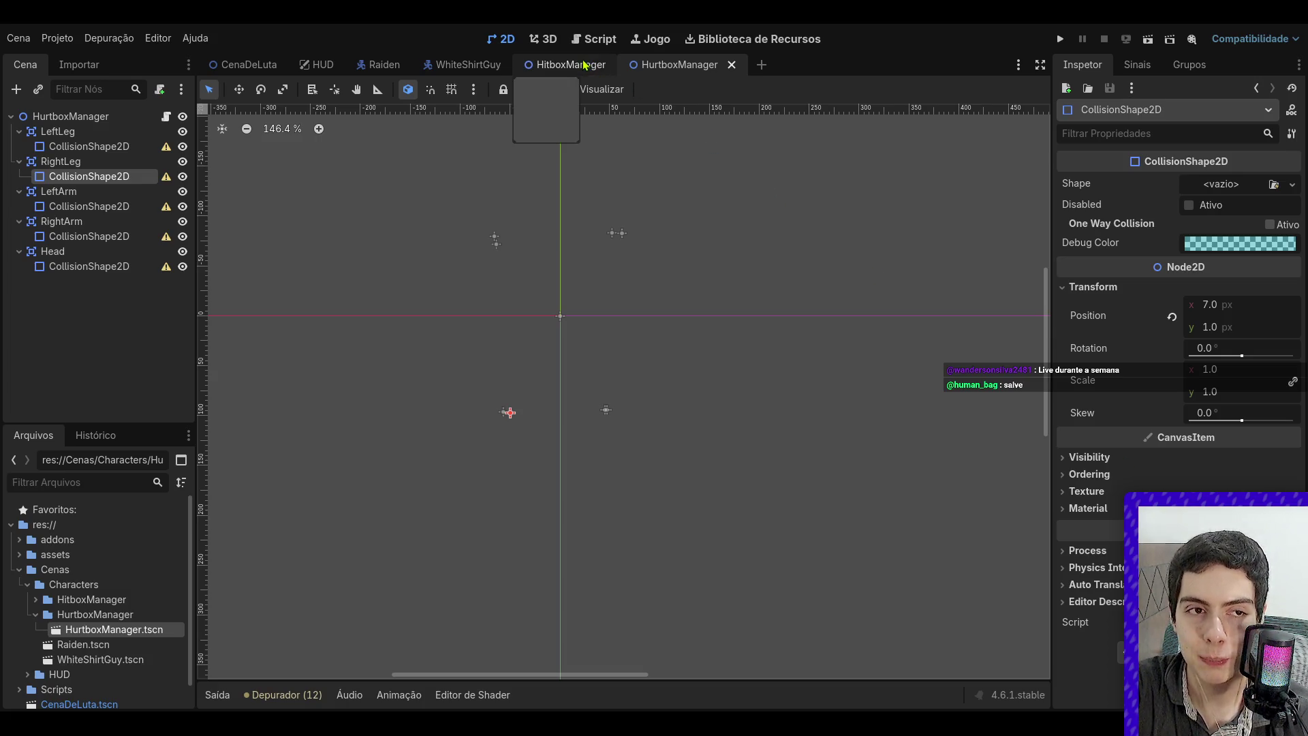
{"action": "left_click", "coordinate": [19, 130]}
{"action": "left_click", "coordinate": [19, 146]}
{"action": "left_click", "coordinate": [19, 161]}
{"action": "left_click", "coordinate": [19, 176]}
{"action": "left_click", "coordinate": [20, 191]}
{"action": "left_click", "coordinate": [91, 117]}
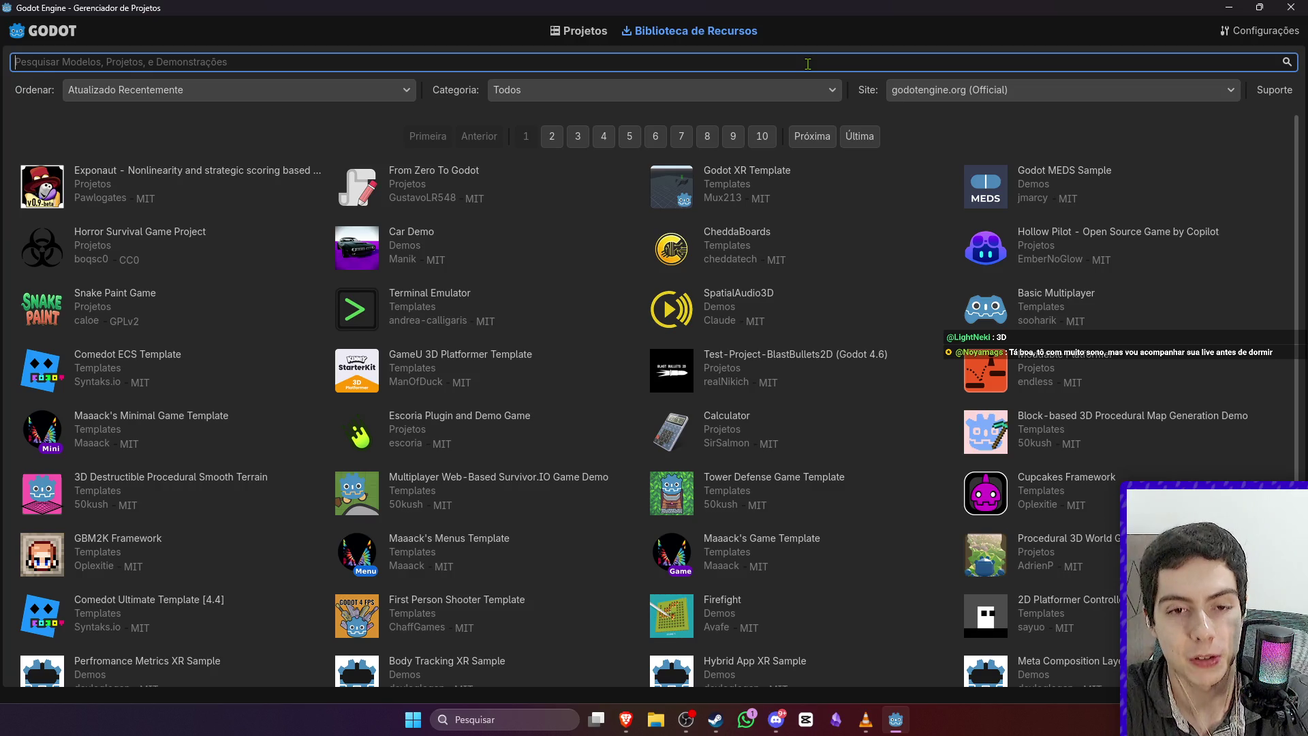
Open the Car Demo asset's details in the Asset Library
{"action": "left_click", "coordinate": [394, 233]}
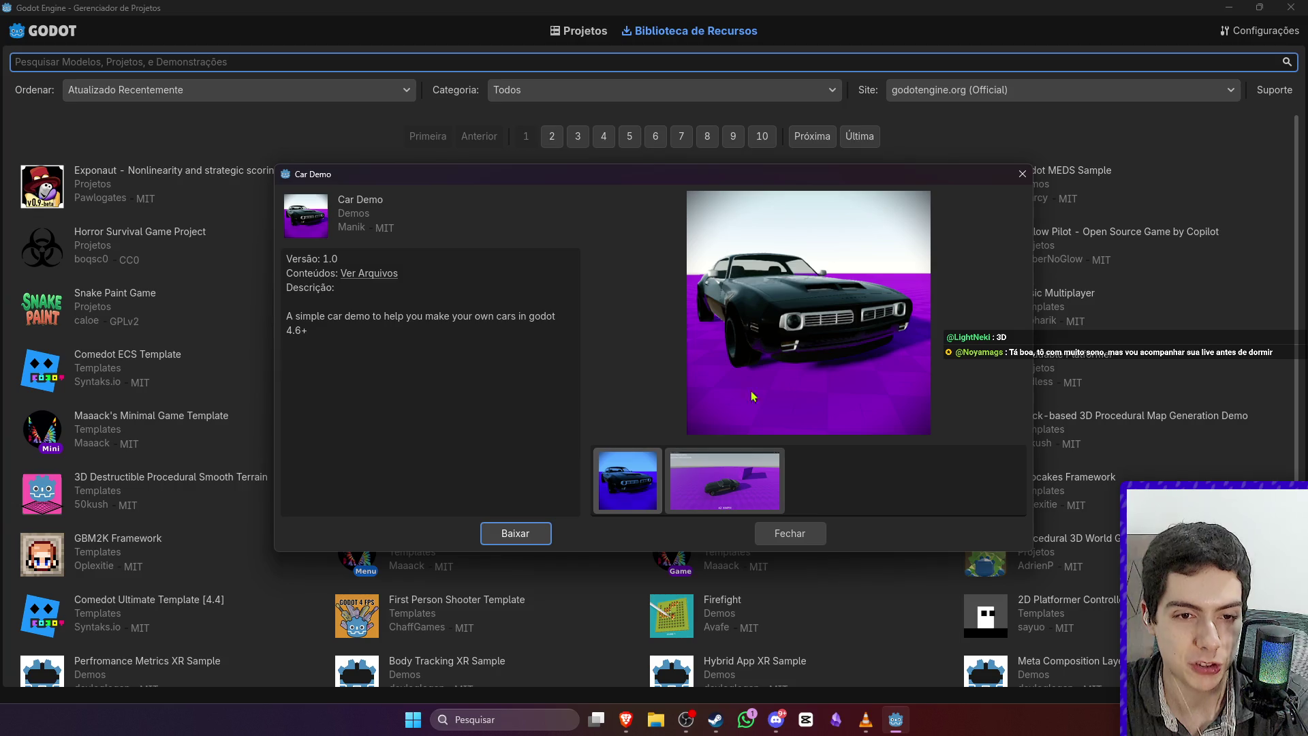
View the Car Demo driving screenshot, then close the details window
{"action": "left_click", "coordinate": [751, 490]}
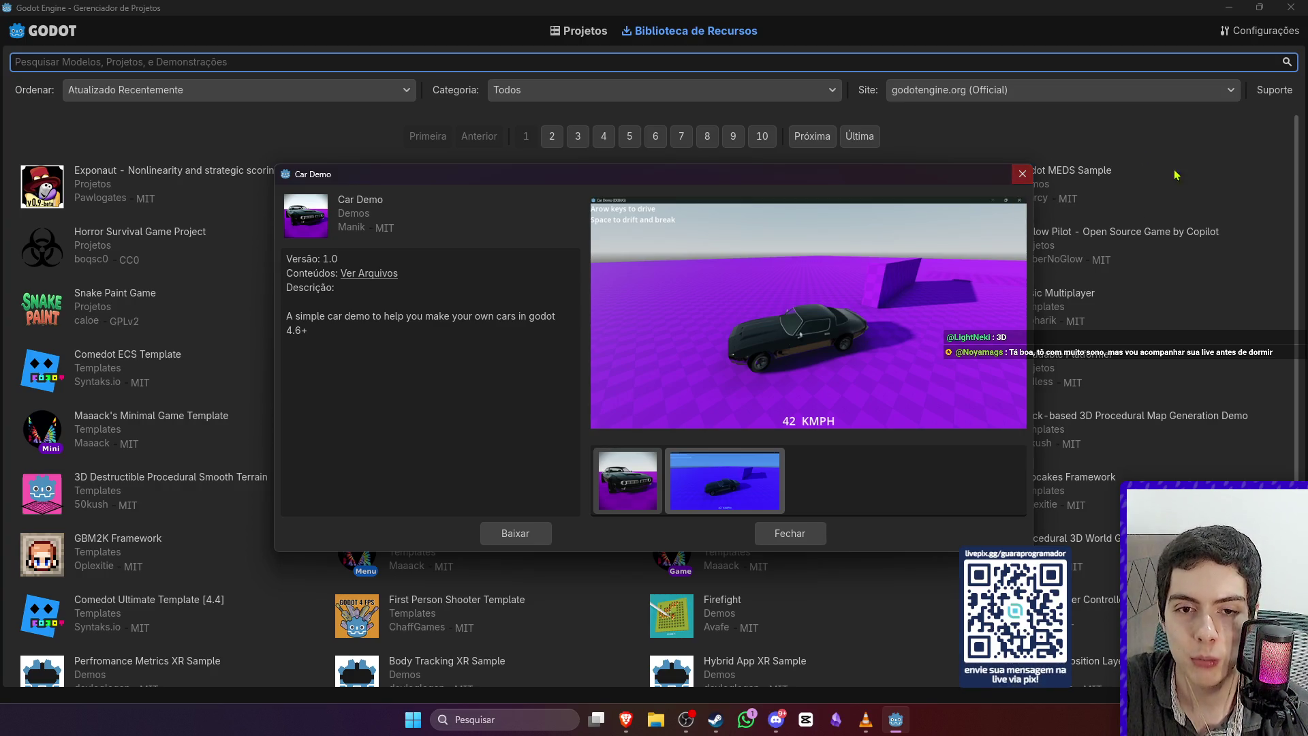
{"action": "left_click", "coordinate": [1025, 174]}
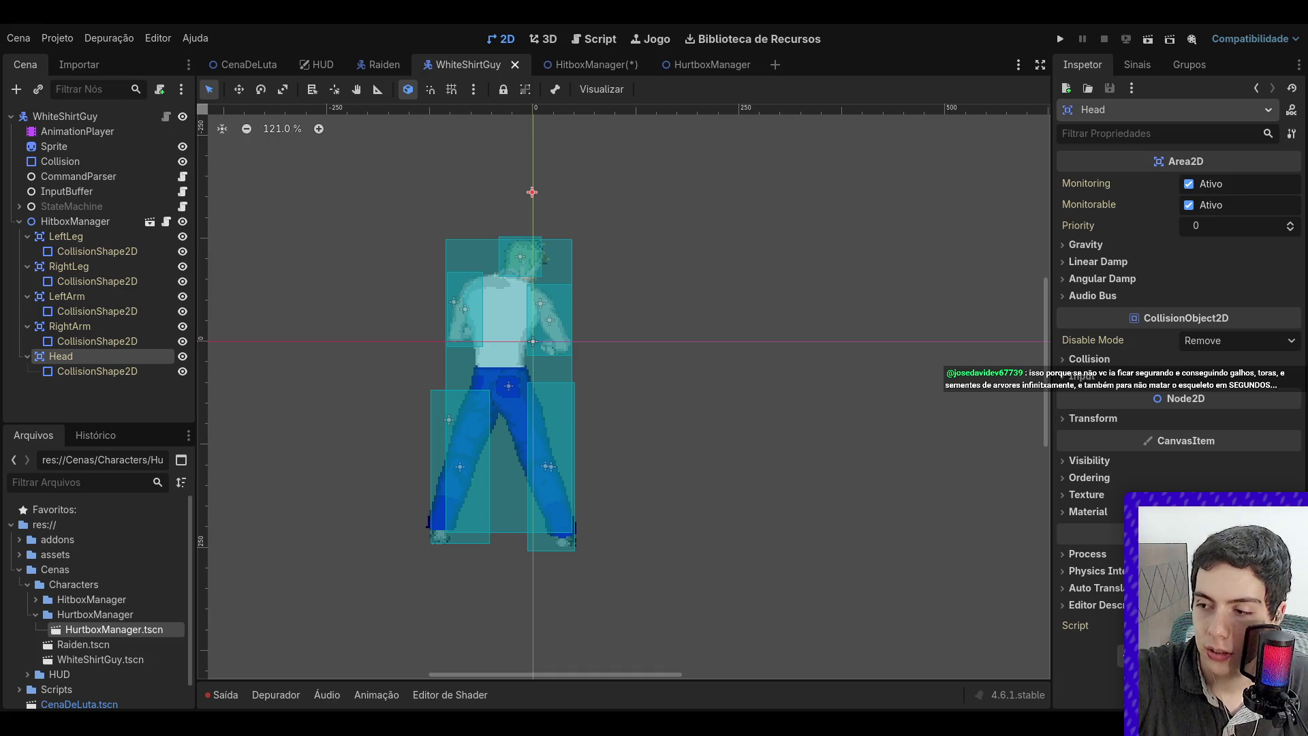
Deselect Head, select HitboxManager to show its Hitbox Collision Mask layer 3, and collapse its children
{"action": "left_click", "coordinate": [858, 460]}
{"action": "scroll", "coordinate": [859, 460], "scroll_direction": "down", "scroll_amount": 3}
{"action": "scroll", "coordinate": [470, 405], "scroll_direction": "up", "scroll_amount": 3}
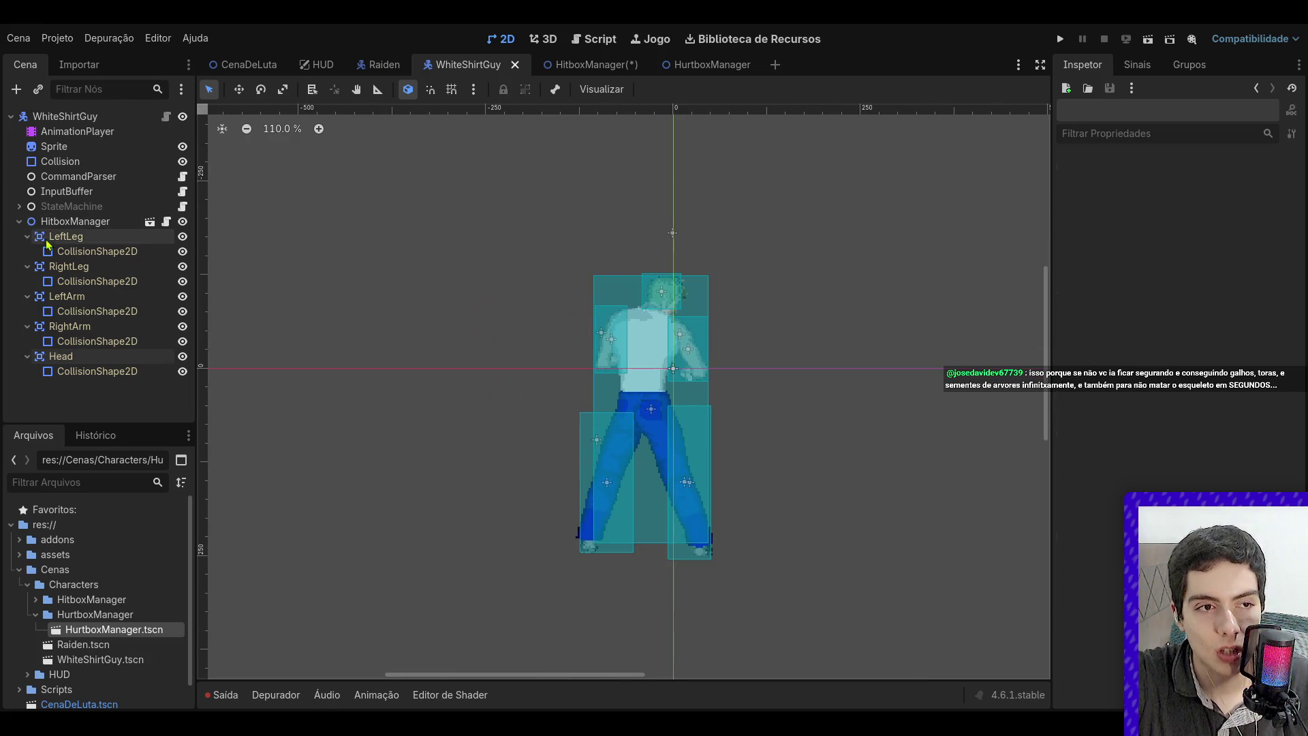
{"action": "left_click", "coordinate": [19, 222]}
{"action": "left_click", "coordinate": [58, 222]}
{"action": "left_click", "coordinate": [21, 223]}
{"action": "left_click", "coordinate": [19, 222]}
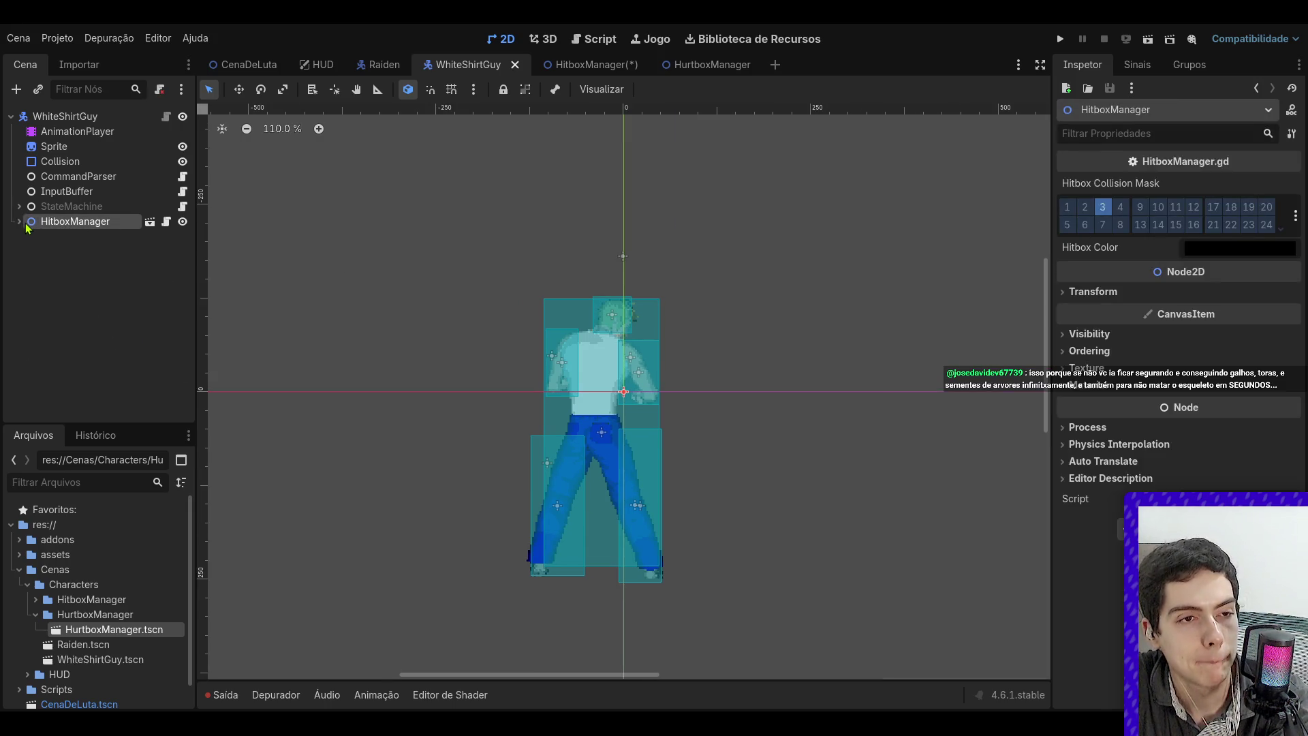